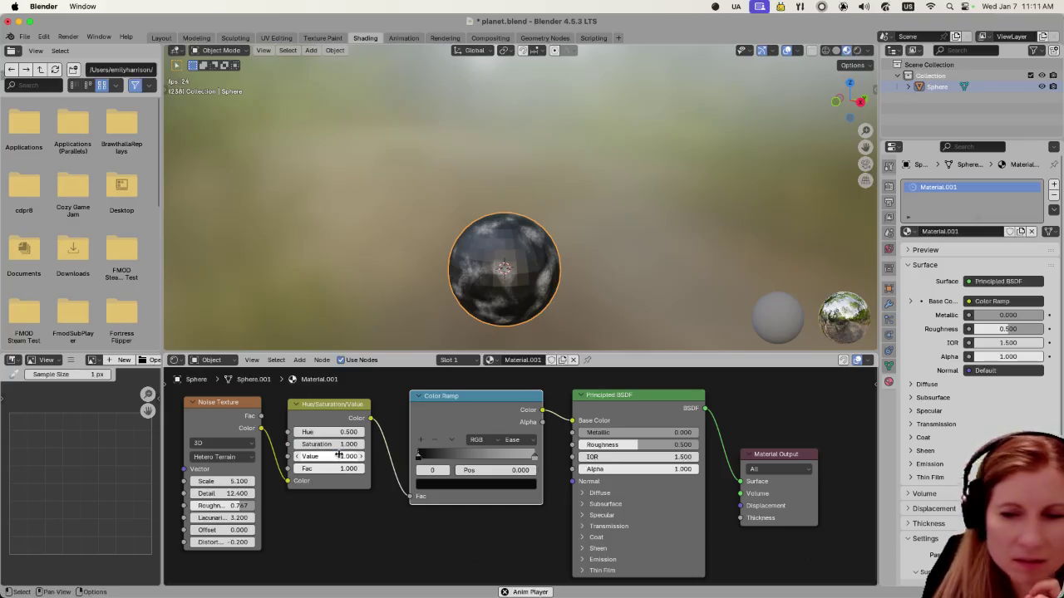
# Step: Brighten the noise by setting the Hue/Saturation/Value node's Value to 2.000
pyautogui.moveTo(337, 456); pyautogui.dragTo(371, 456)
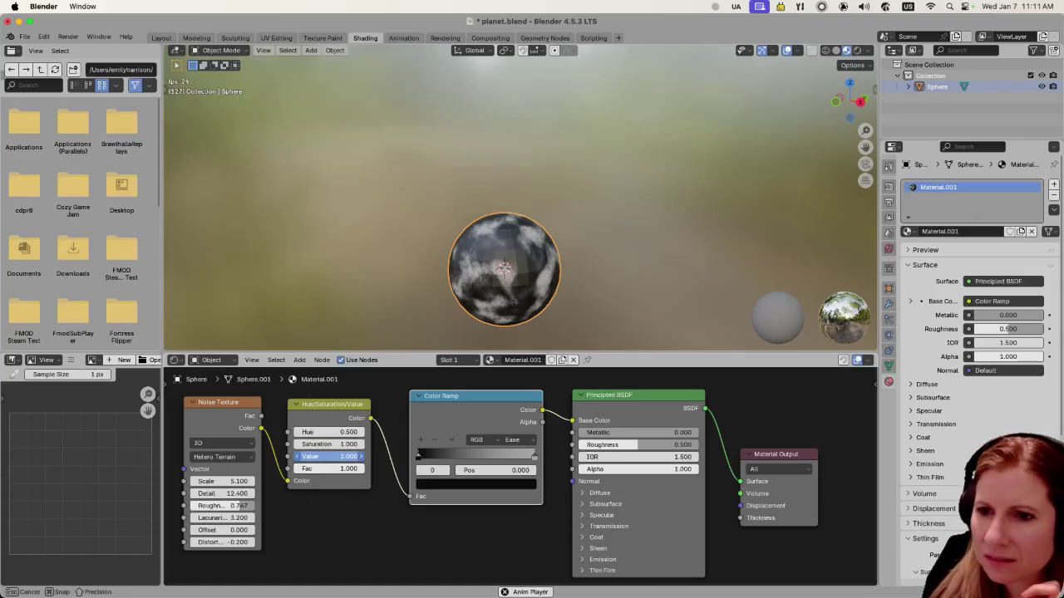
pyautogui.moveTo(371, 456)
pyautogui.mouseDown()
pyautogui.moveTo(312, 456)
pyautogui.moveTo(332, 460)
pyautogui.mouseUp()
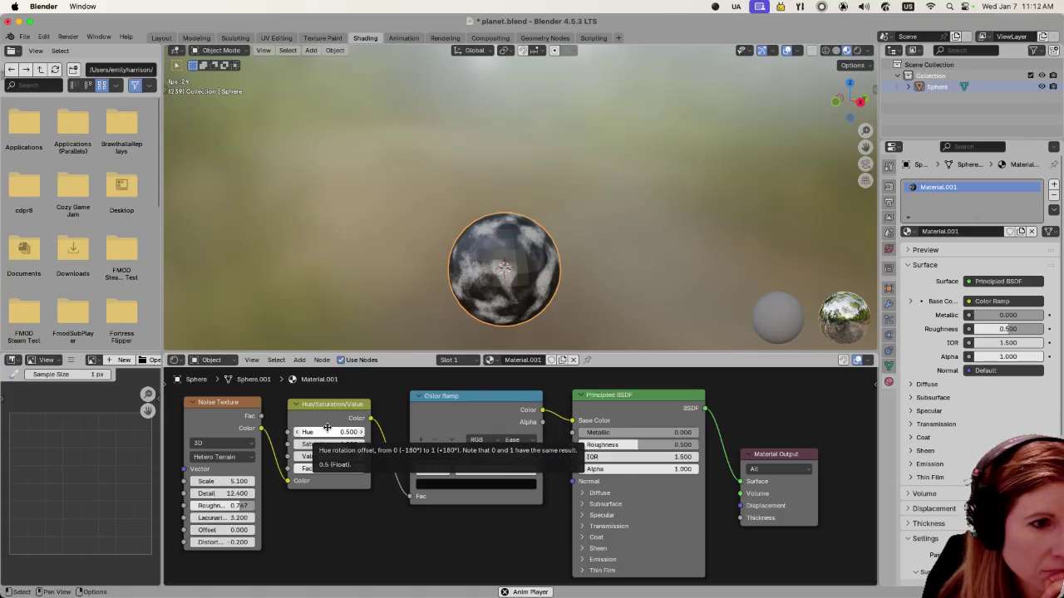
# Step: Set the Noise Texture Scale to 4.000 and reduce Lacunarity to 2.000
pyautogui.moveTo(225, 480); pyautogui.dragTo(166, 481)
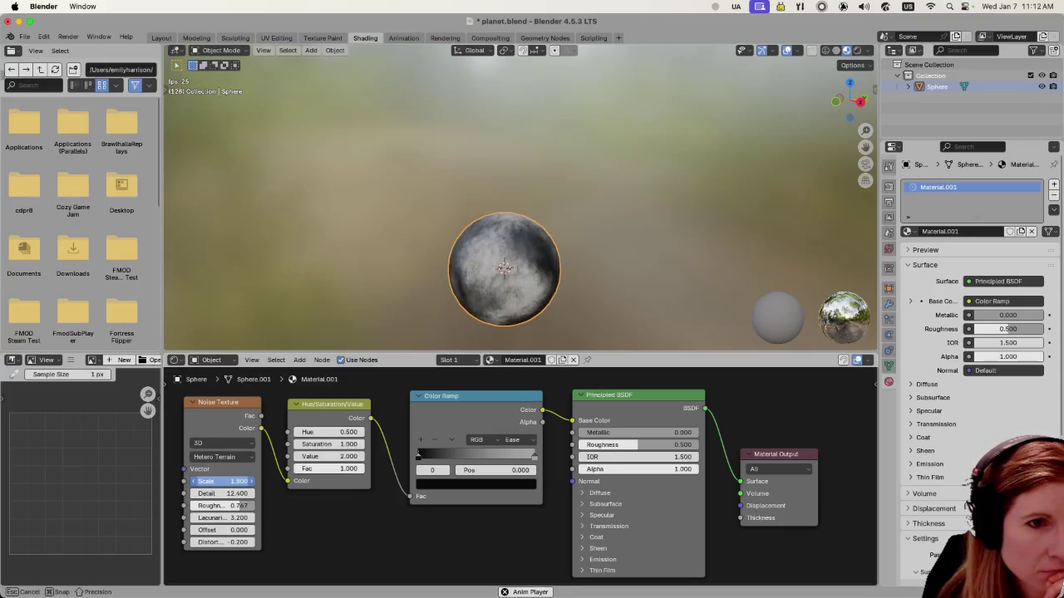
pyautogui.moveTo(166, 481)
pyautogui.mouseDown()
pyautogui.moveTo(216, 481)
pyautogui.moveTo(141, 481)
pyautogui.moveTo(214, 481)
pyautogui.moveTo(187, 481)
pyautogui.moveTo(240, 494)
pyautogui.mouseUp()
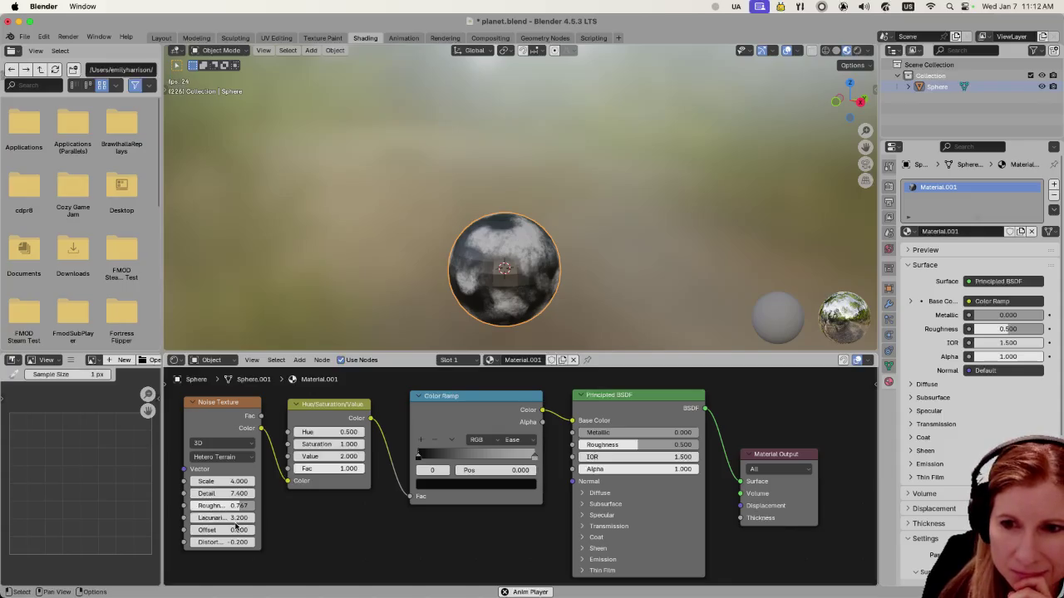
pyautogui.moveTo(236, 517)
pyautogui.mouseDown()
pyautogui.moveTo(215, 518)
pyautogui.moveTo(233, 529)
pyautogui.moveTo(221, 529)
pyautogui.mouseUp()
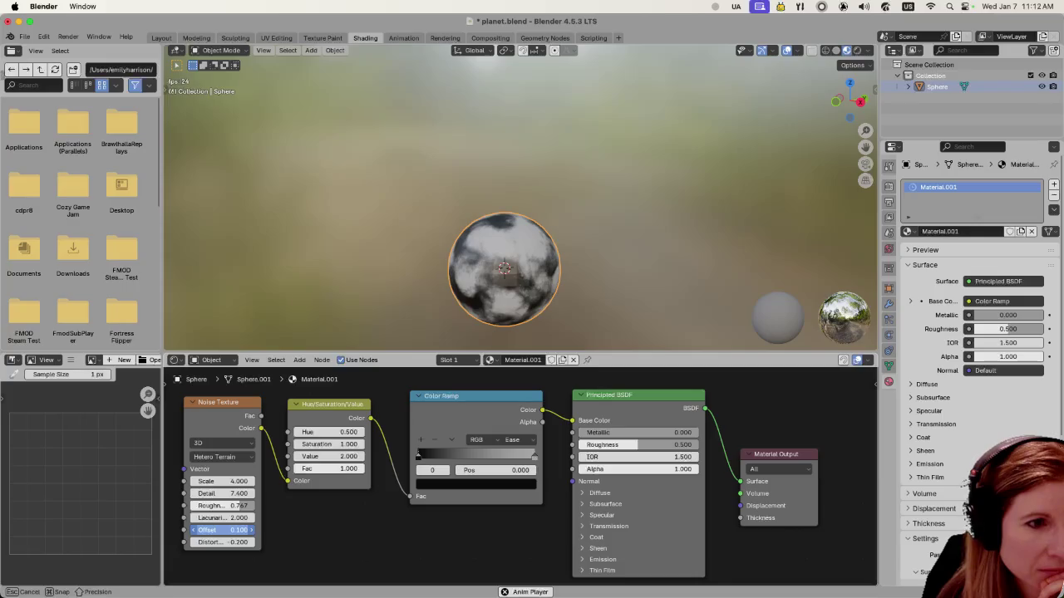
# Step: Settle the noise Offset at 0.100 and set Distortion to 0
pyautogui.moveTo(221, 529); pyautogui.dragTo(216, 529)
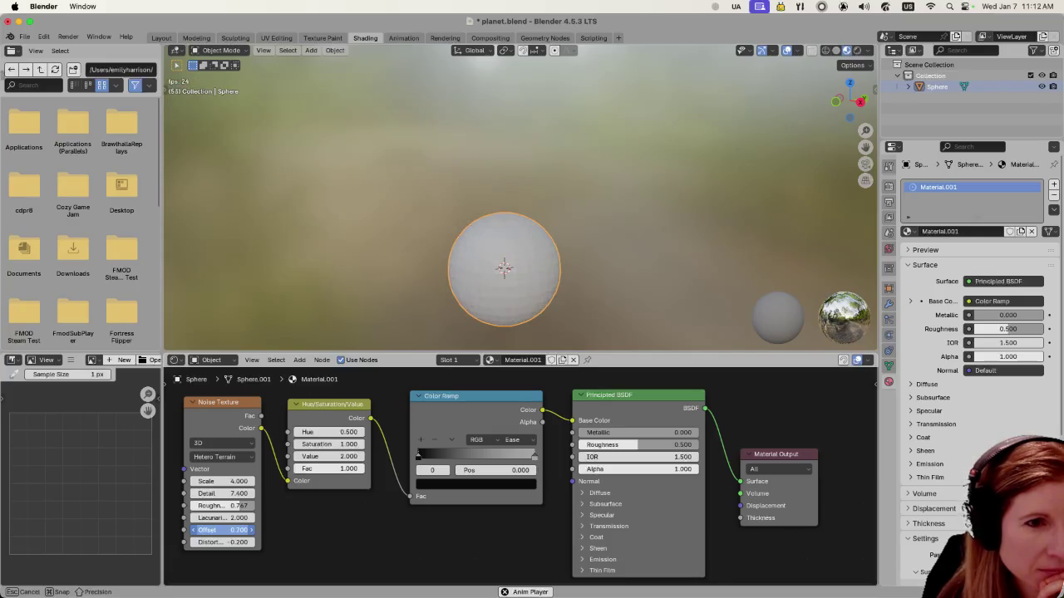
pyautogui.moveTo(216, 529); pyautogui.dragTo(225, 530)
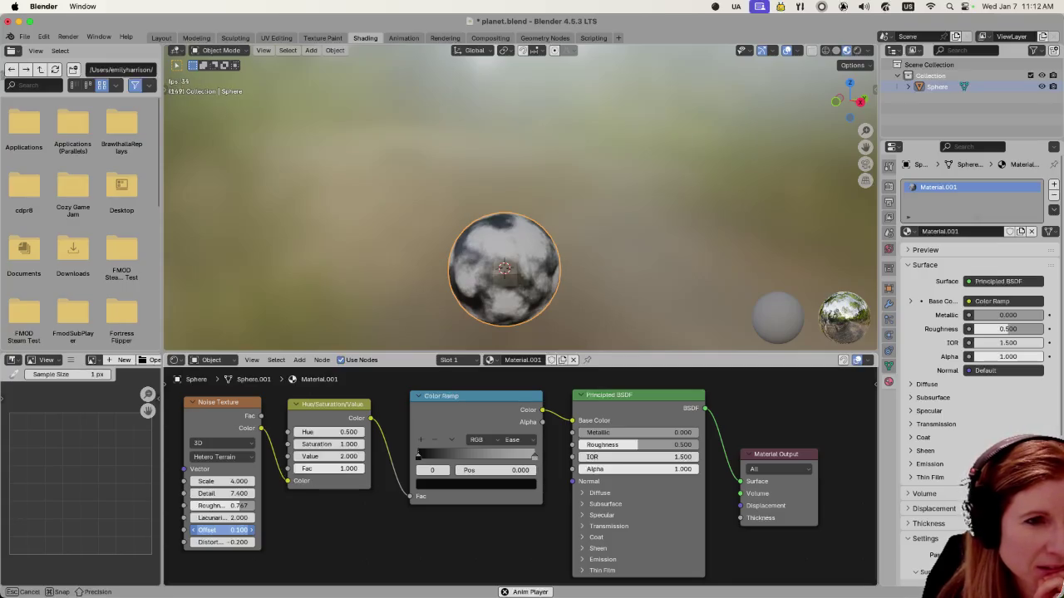
pyautogui.moveTo(225, 529); pyautogui.dragTo(225, 529)
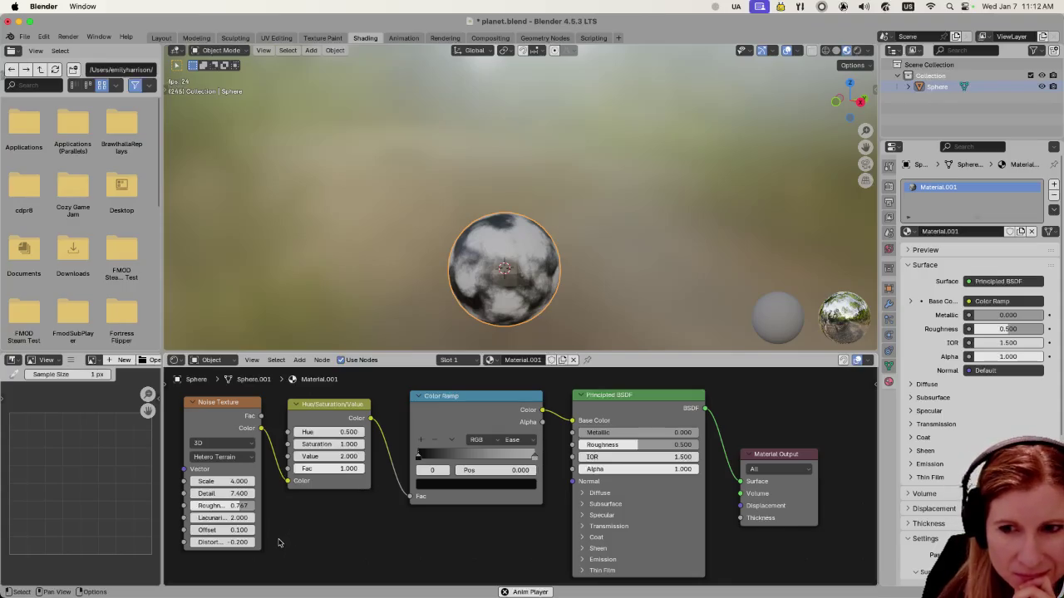
pyautogui.click(240, 543)
pyautogui.write('0')
pyautogui.press('Return')
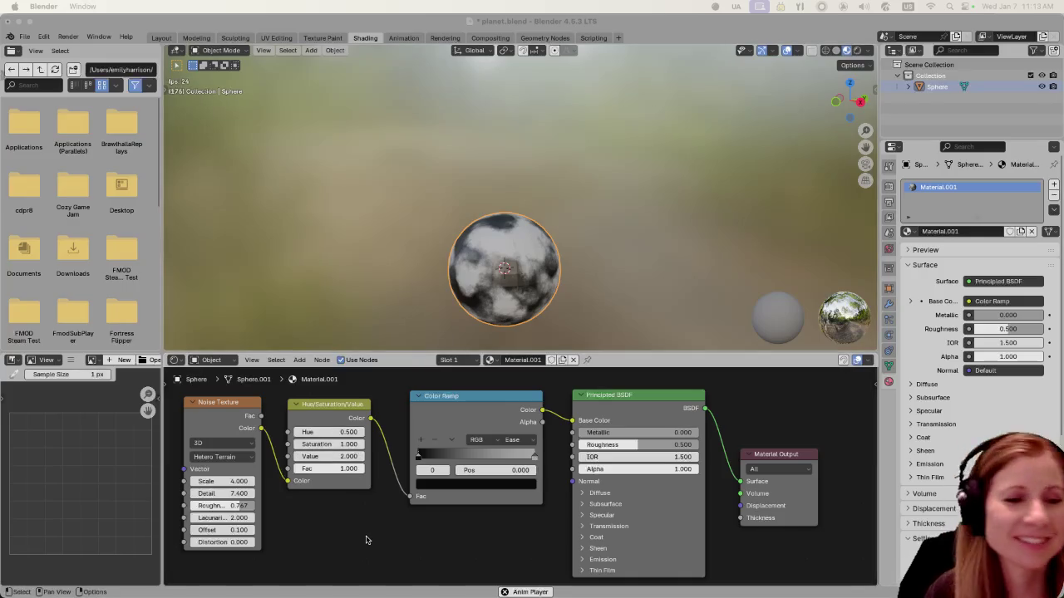
# Step: Pin the Color Ramp's black stop exactly at position 0
pyautogui.moveTo(625, 301)
pyautogui.mouseDown()
pyautogui.moveTo(700, 285)
pyautogui.moveTo(637, 302)
pyautogui.moveTo(693, 290)
pyautogui.moveTo(614, 294)
pyautogui.mouseUp()
pyautogui.click(421, 459)
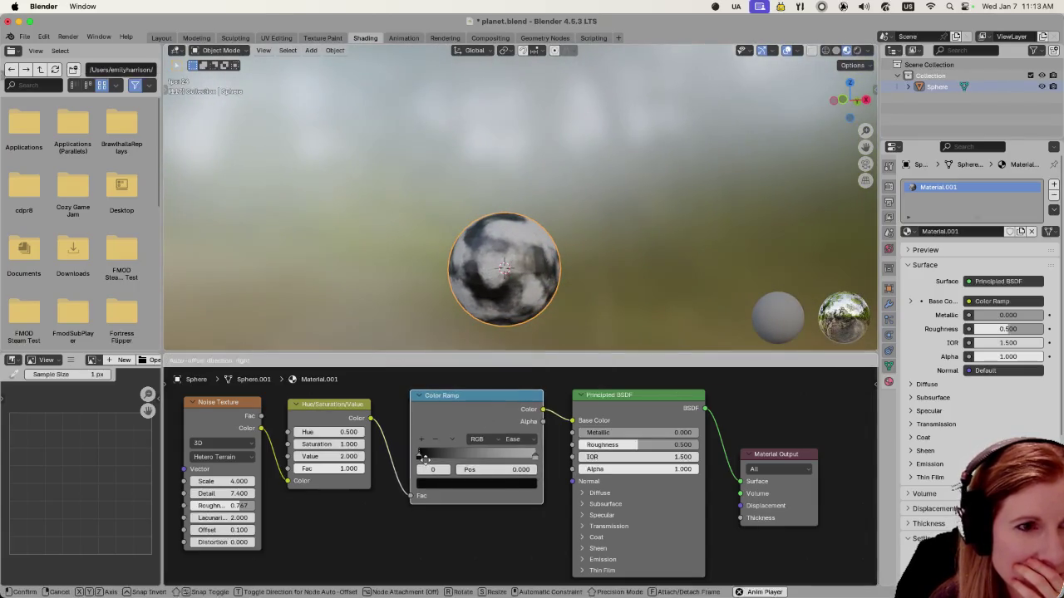
pyautogui.moveTo(422, 458); pyautogui.dragTo(407, 463)
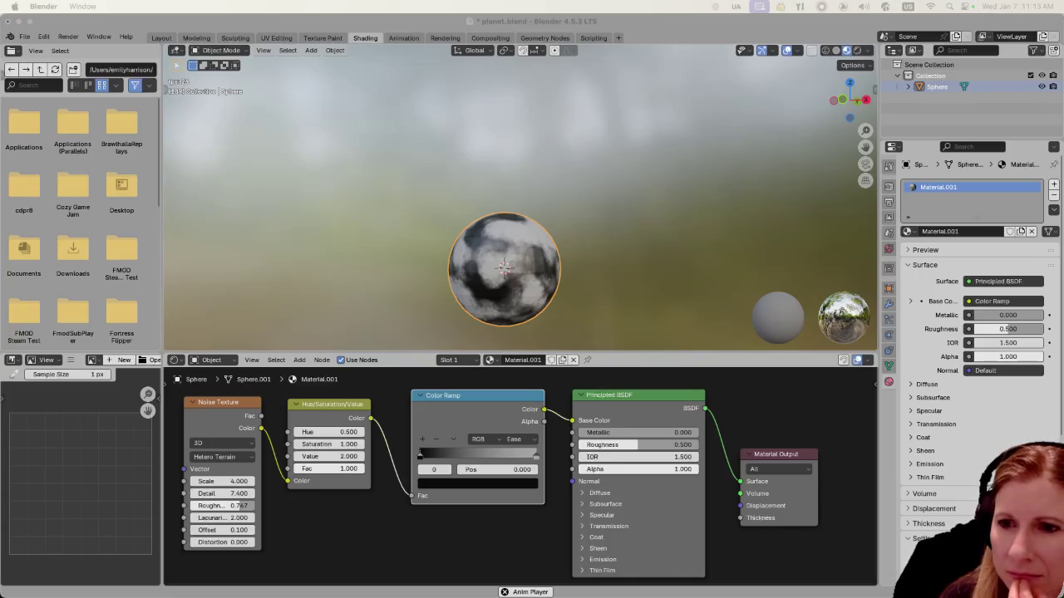
# Step: Lower the Hue/Saturation/Value node's Value to 0.400
pyautogui.click(347, 457)
pyautogui.write('0')
pyautogui.press('Return')
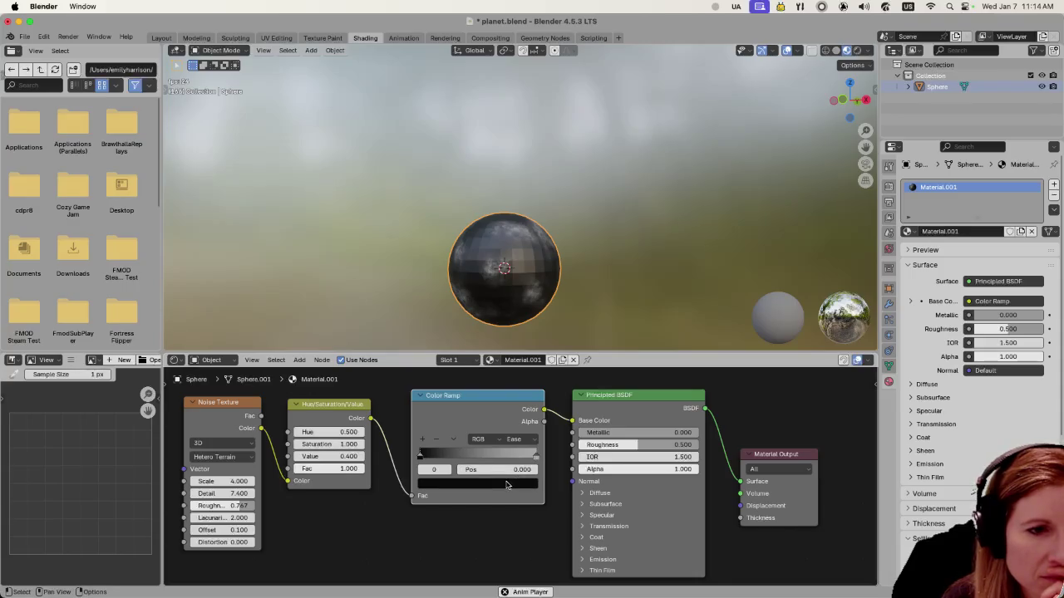
# Step: Turn the Color Ramp's white stop a light grey
pyautogui.click(536, 460)
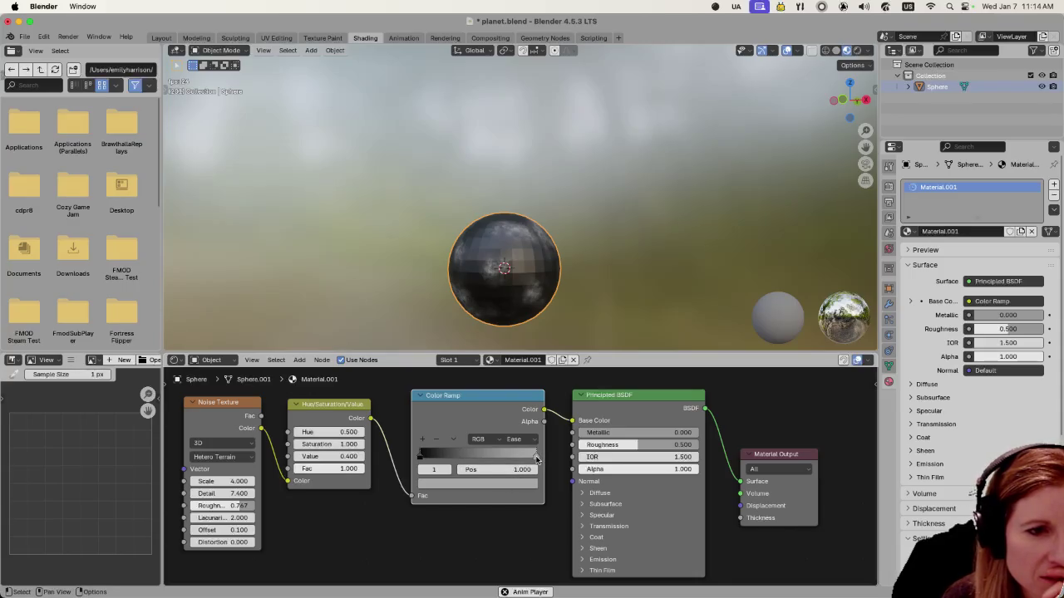
pyautogui.click(501, 490)
pyautogui.moveTo(519, 340); pyautogui.dragTo(519, 310)
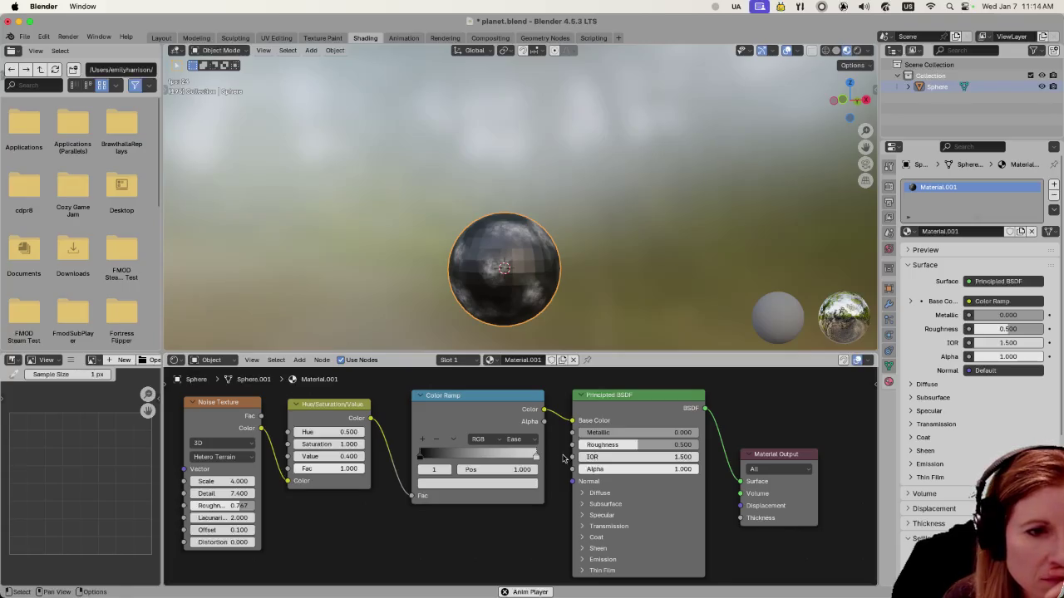
# Step: Nudge the ramp stops inward and raise the noise Offset to 0.300
pyautogui.moveTo(533, 470); pyautogui.dragTo(571, 471)
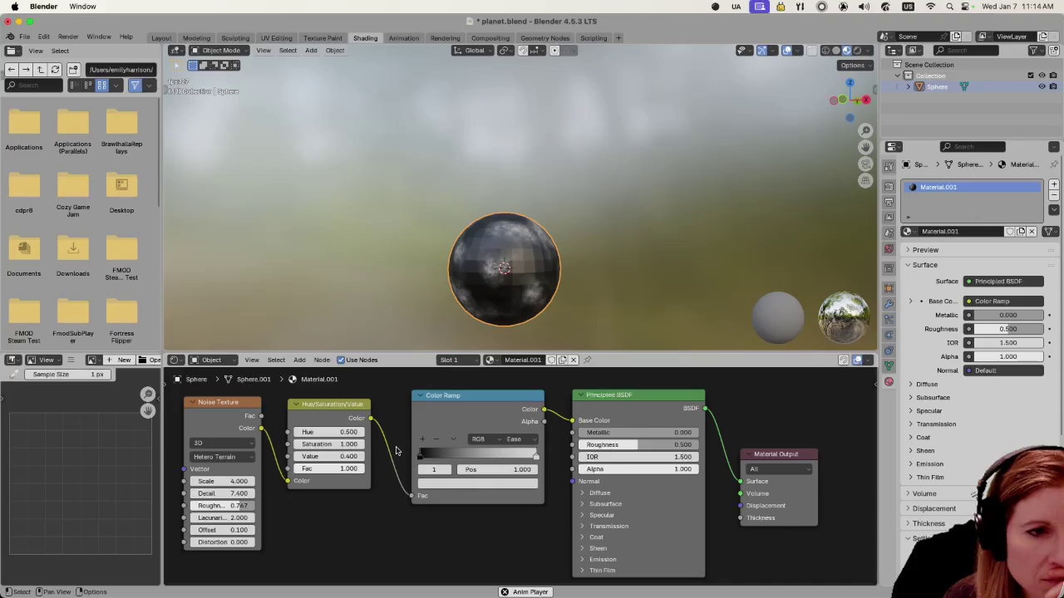
pyautogui.moveTo(420, 456)
pyautogui.mouseDown()
pyautogui.moveTo(451, 459)
pyautogui.moveTo(420, 459)
pyautogui.mouseUp()
pyautogui.moveTo(535, 457)
pyautogui.mouseDown()
pyautogui.moveTo(504, 460)
pyautogui.moveTo(544, 462)
pyautogui.mouseUp()
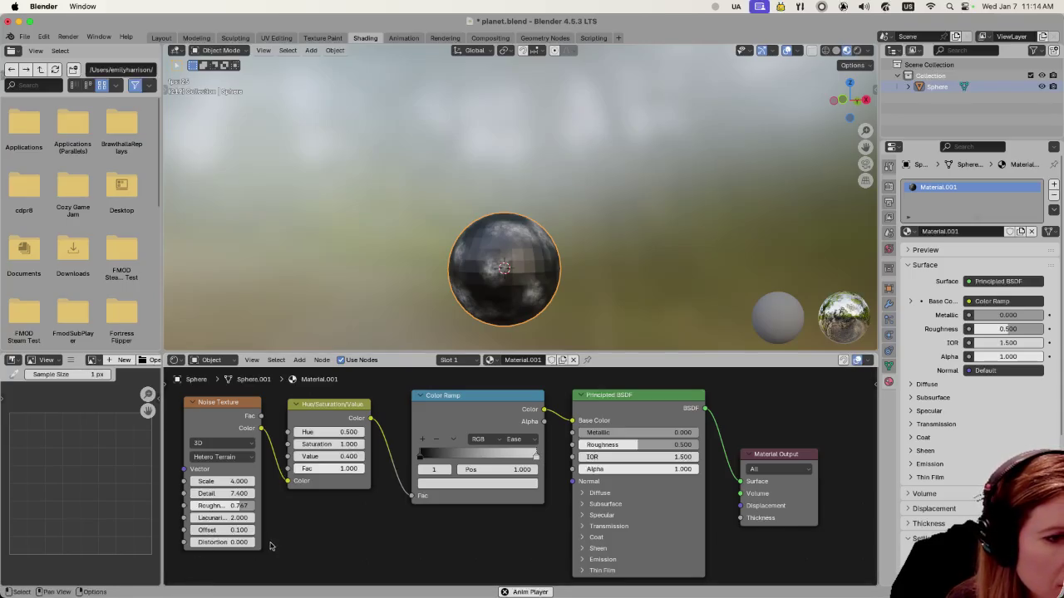
pyautogui.moveTo(249, 533)
pyautogui.mouseDown()
pyautogui.moveTo(238, 530)
pyautogui.moveTo(274, 529)
pyautogui.mouseUp()
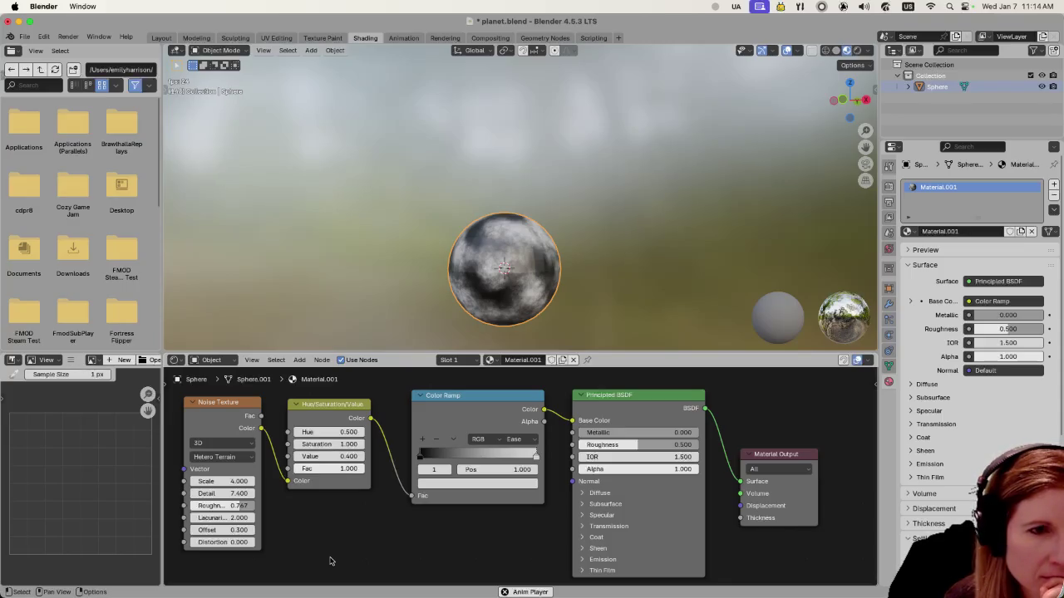
pyautogui.moveTo(549, 249)
pyautogui.mouseDown()
pyautogui.moveTo(652, 259)
pyautogui.moveTo(619, 306)
pyautogui.moveTo(588, 297)
pyautogui.moveTo(585, 254)
pyautogui.moveTo(639, 271)
pyautogui.mouseUp()
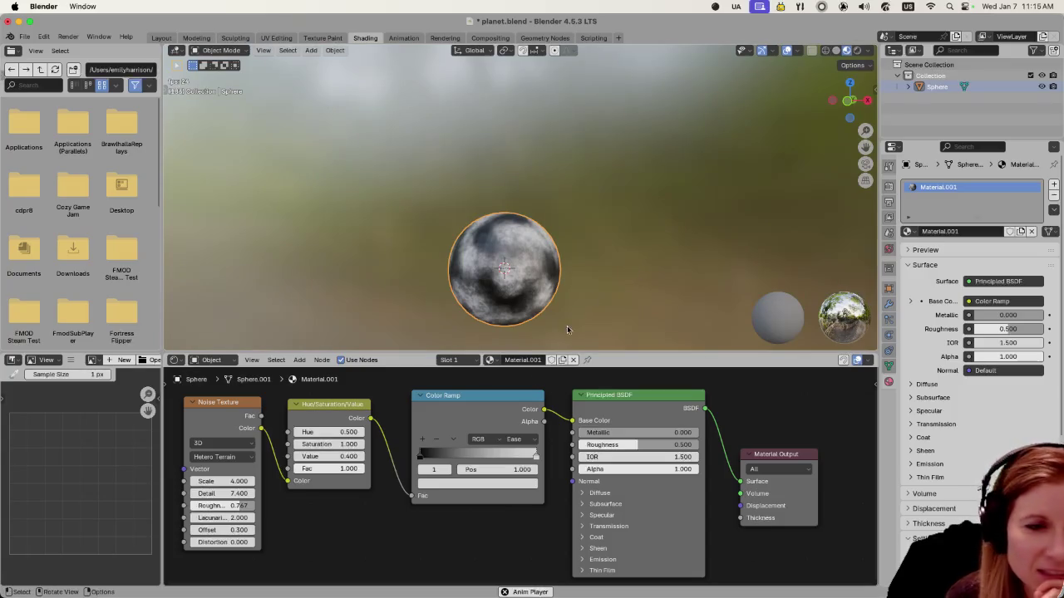
# Step: Lift the Color Ramp's black stop to a very dark grey (#383838)
pyautogui.click(421, 458)
pyautogui.click(433, 486)
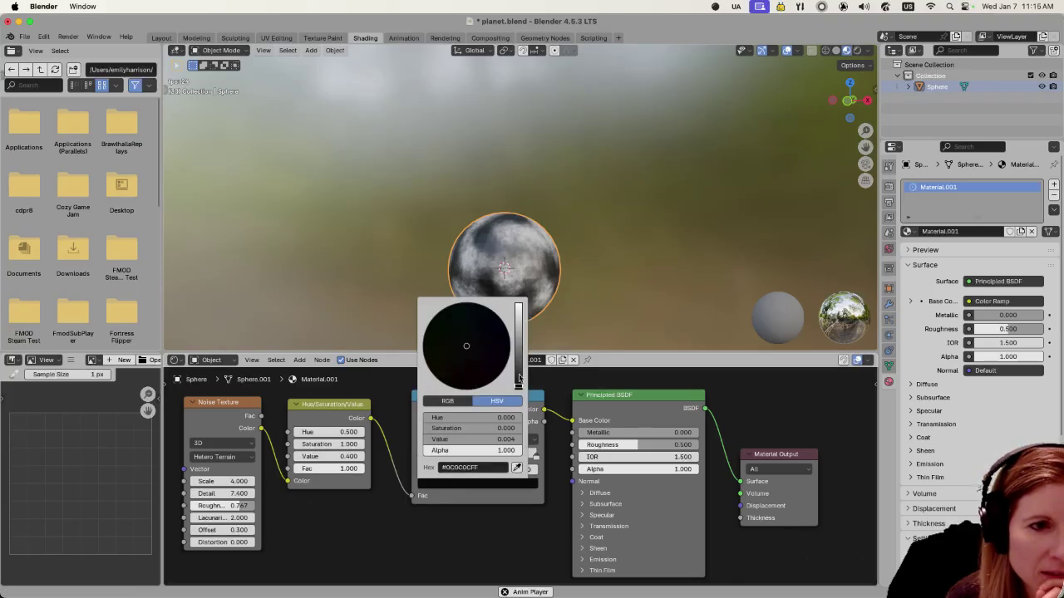
pyautogui.moveTo(519, 378); pyautogui.dragTo(518, 341)
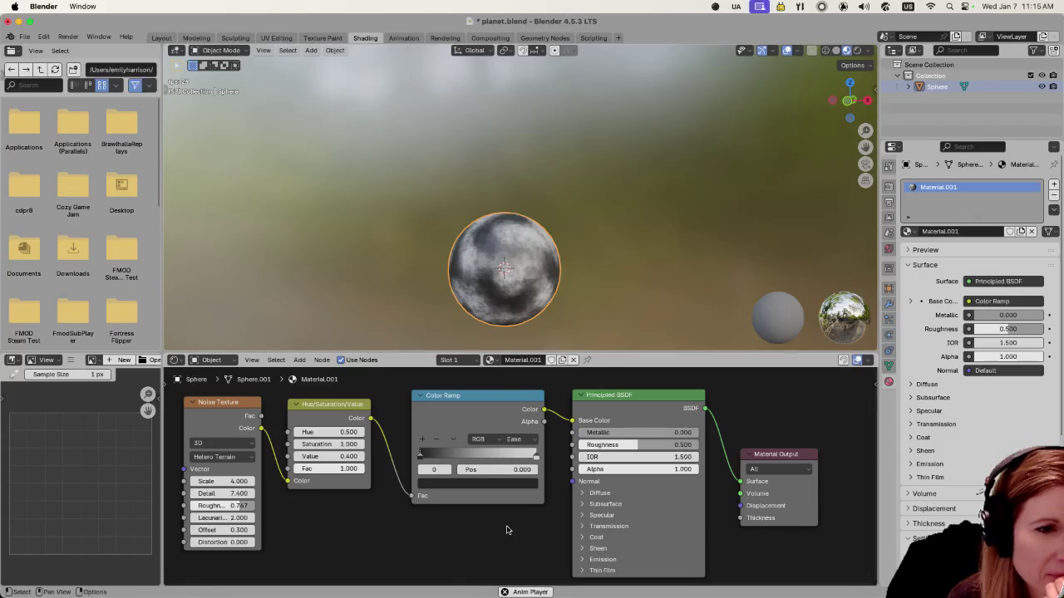
pyautogui.click(441, 487)
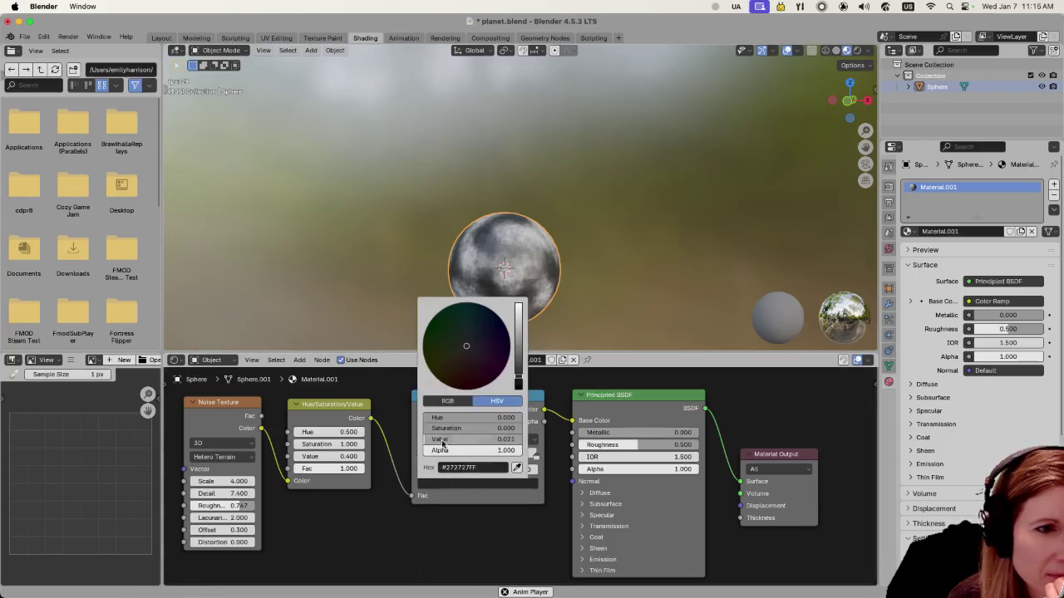
pyautogui.moveTo(519, 379)
pyautogui.mouseDown()
pyautogui.moveTo(518, 370)
pyautogui.moveTo(517, 388)
pyautogui.moveTo(518, 372)
pyautogui.mouseUp()
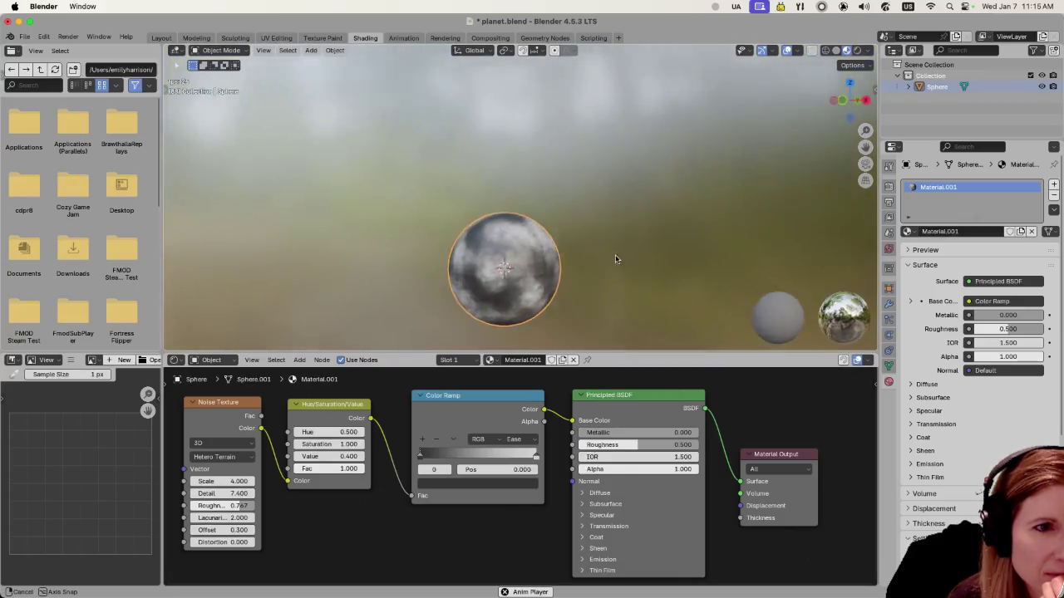
# Step: Change the Noise Texture Scale to 4.200
pyautogui.hscroll(-5, 574, 275)
pyautogui.scroll(3, 637, 261)
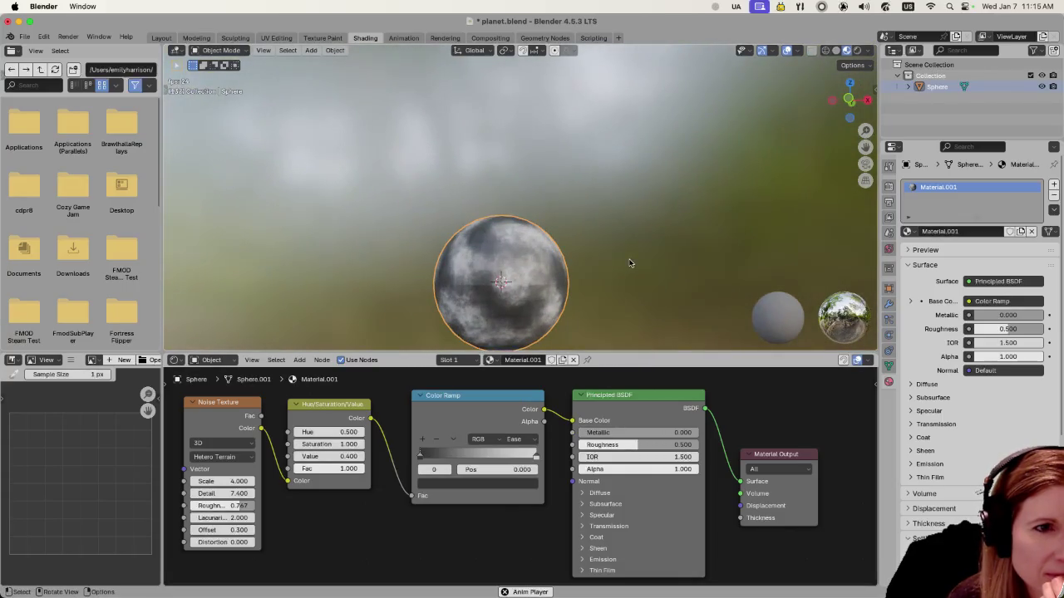
pyautogui.hscroll(-2, 623, 268)
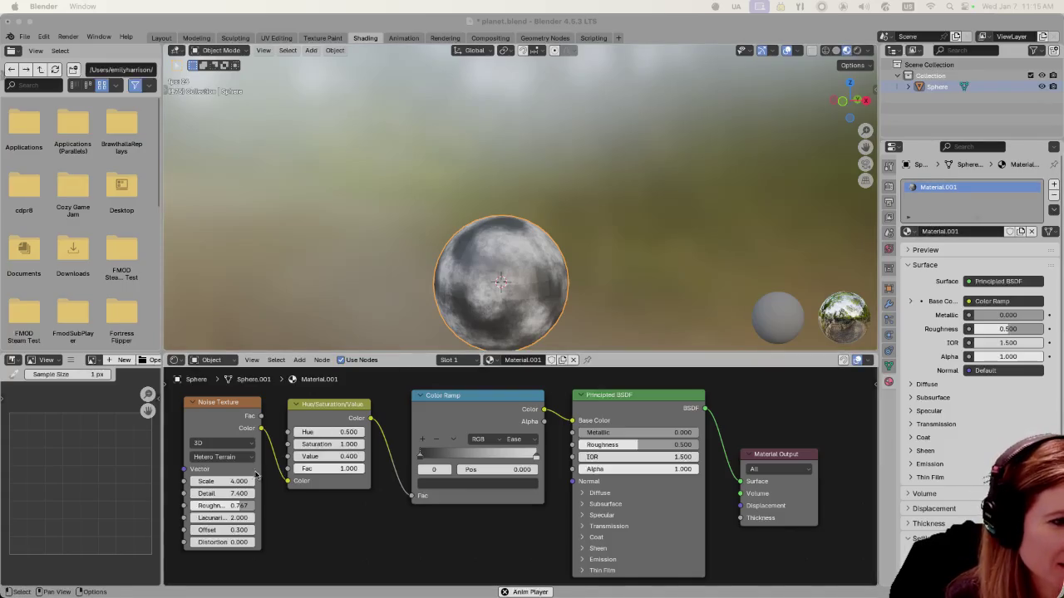
pyautogui.click(231, 481)
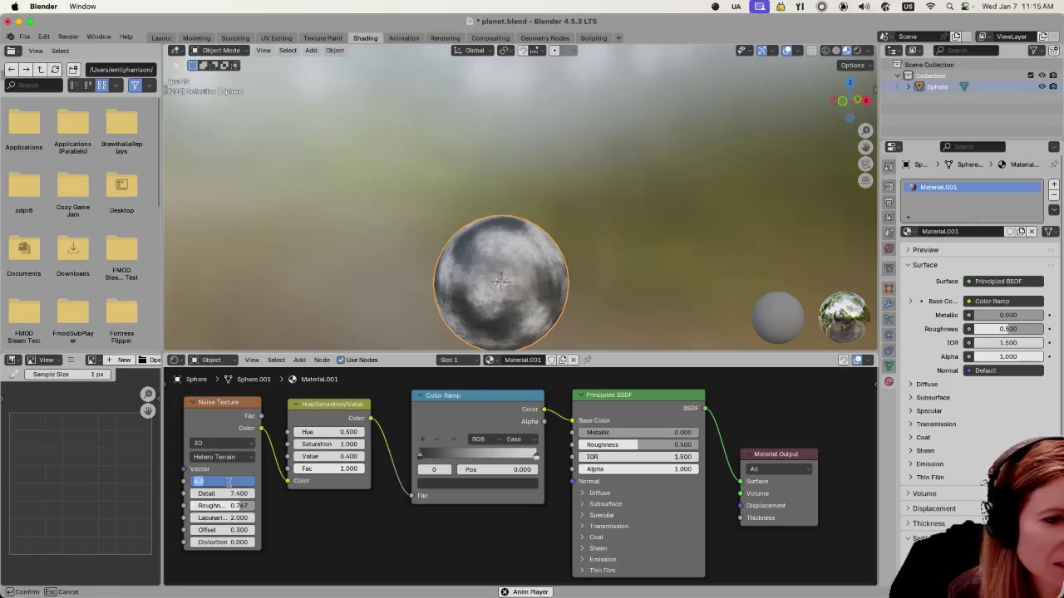
pyautogui.write('4.2')
pyautogui.press('Return')
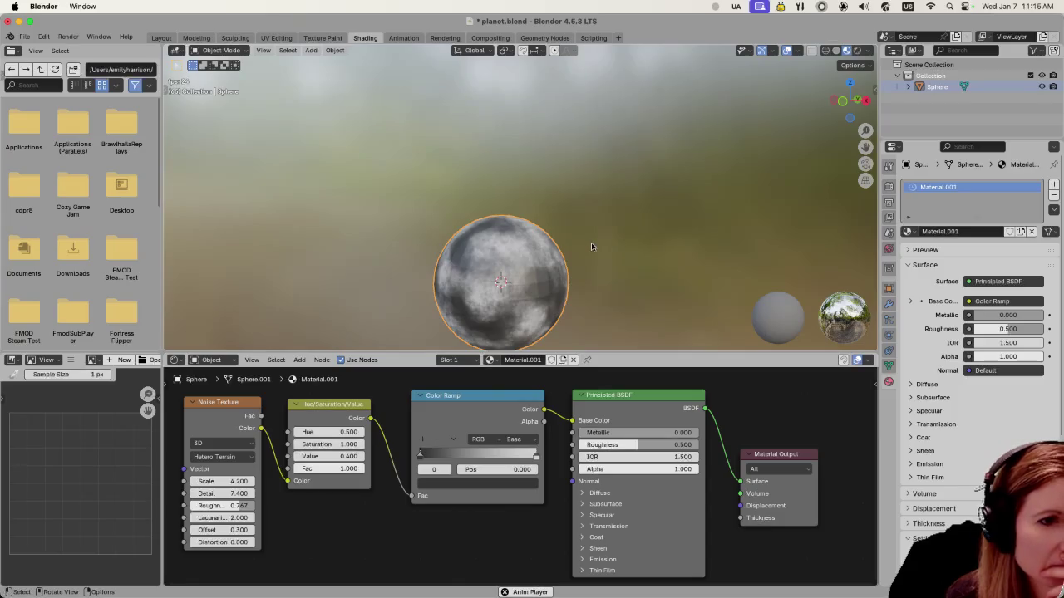
# Step: Raise the Noise Texture Detail from 7.400 to 7.600
pyautogui.scroll(-1, 589, 243)
pyautogui.scroll(-1, 589, 245)
pyautogui.scroll(1, 590, 246)
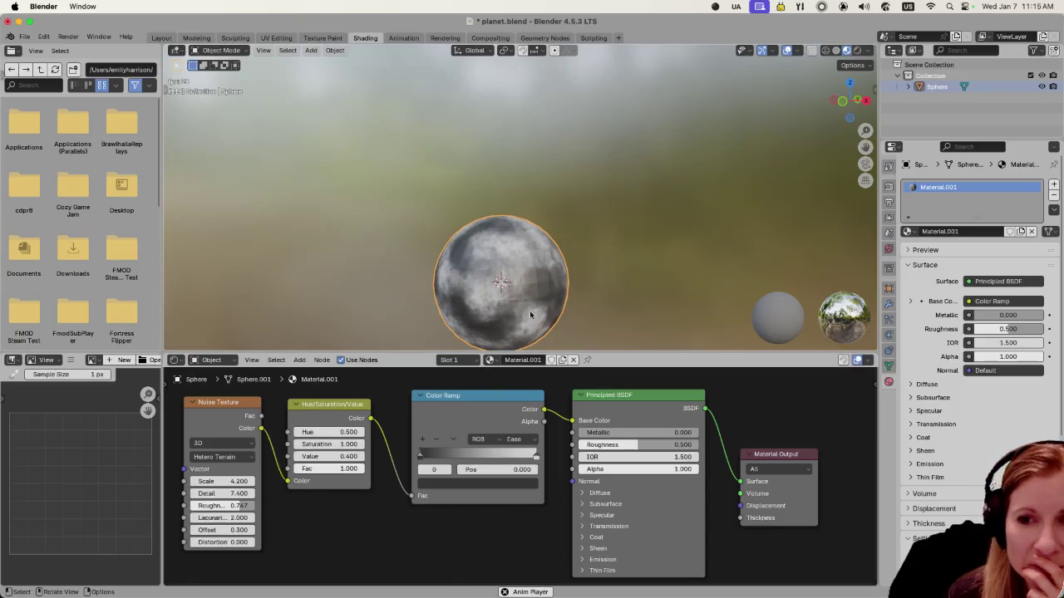
pyautogui.click(210, 494)
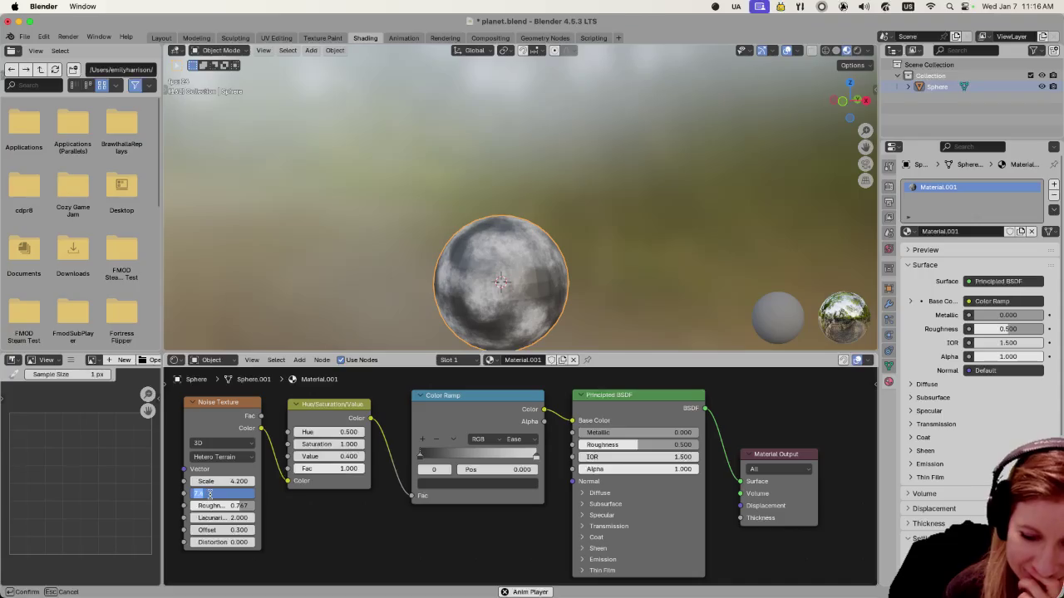
pyautogui.write('7.6')
pyautogui.press('Return')
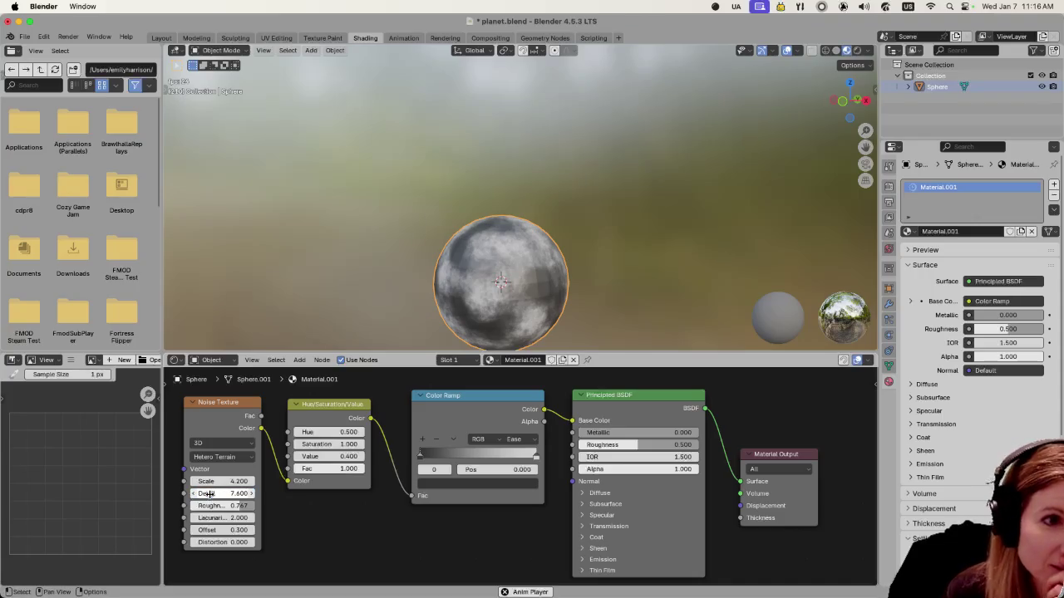
pyautogui.scroll(-2, 655, 271)
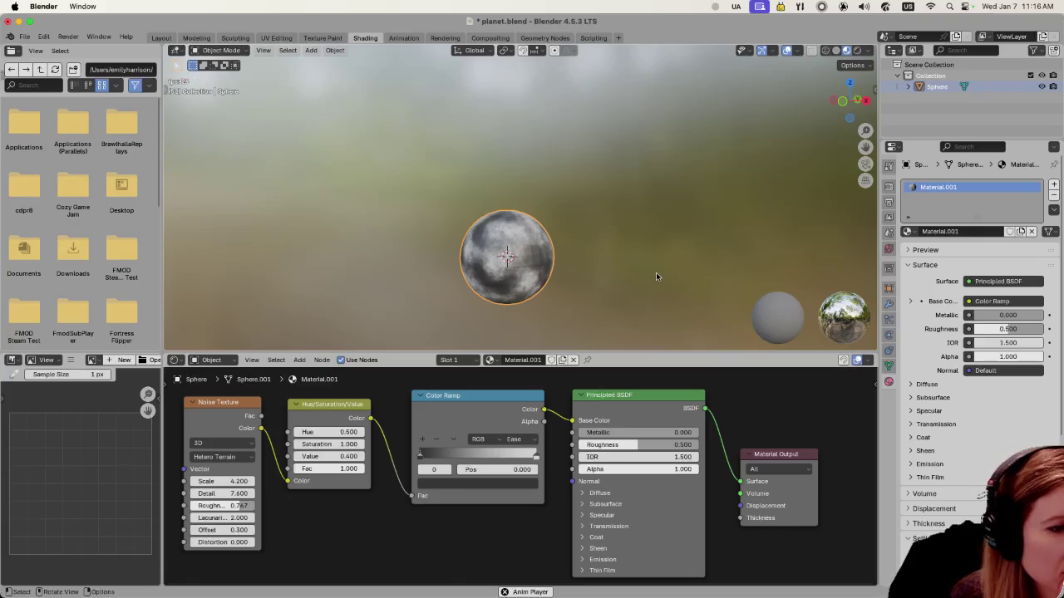
# Step: Replace the noise Roughness 0.747 with 0.780
pyautogui.click(225, 505)
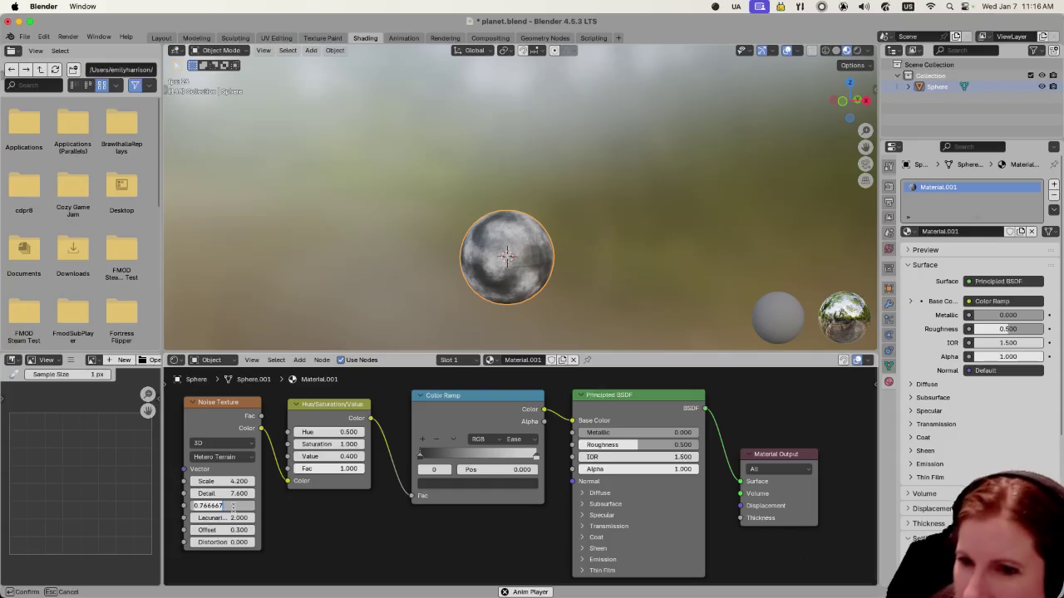
pyautogui.hotkey('ctrl', 'a')
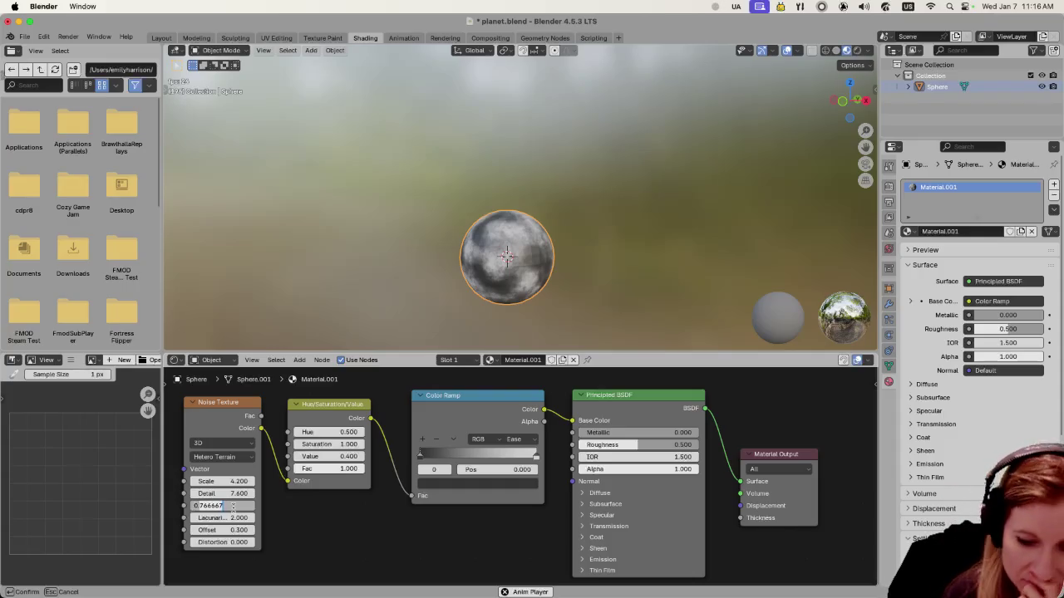
pyautogui.write('0.78')
pyautogui.press('BackSpace')
pyautogui.press('BackSpace')
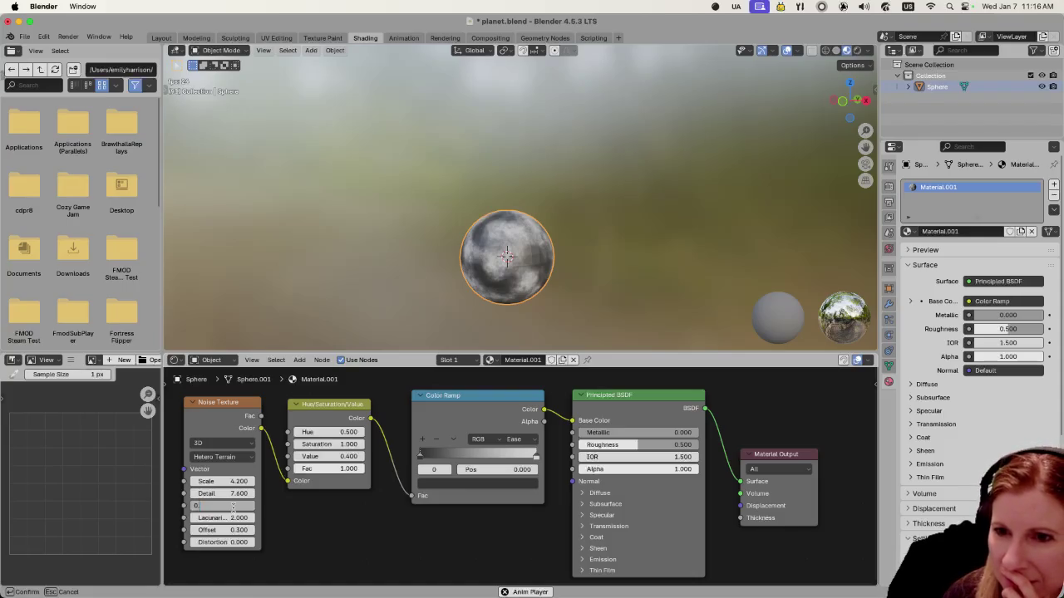
pyautogui.press('Return')
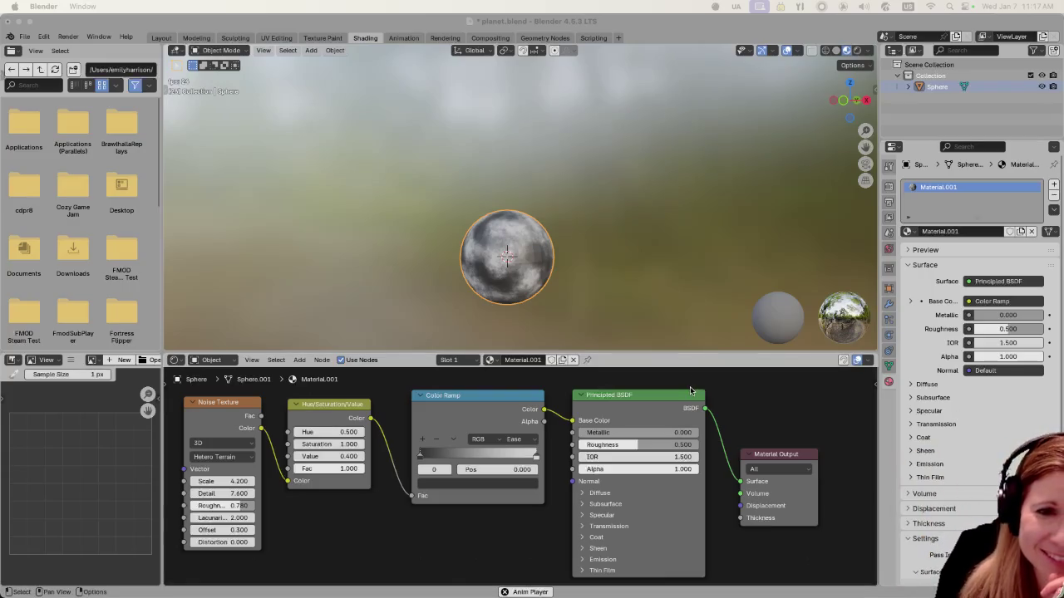
pyautogui.moveTo(625, 354); pyautogui.dragTo(631, 376)
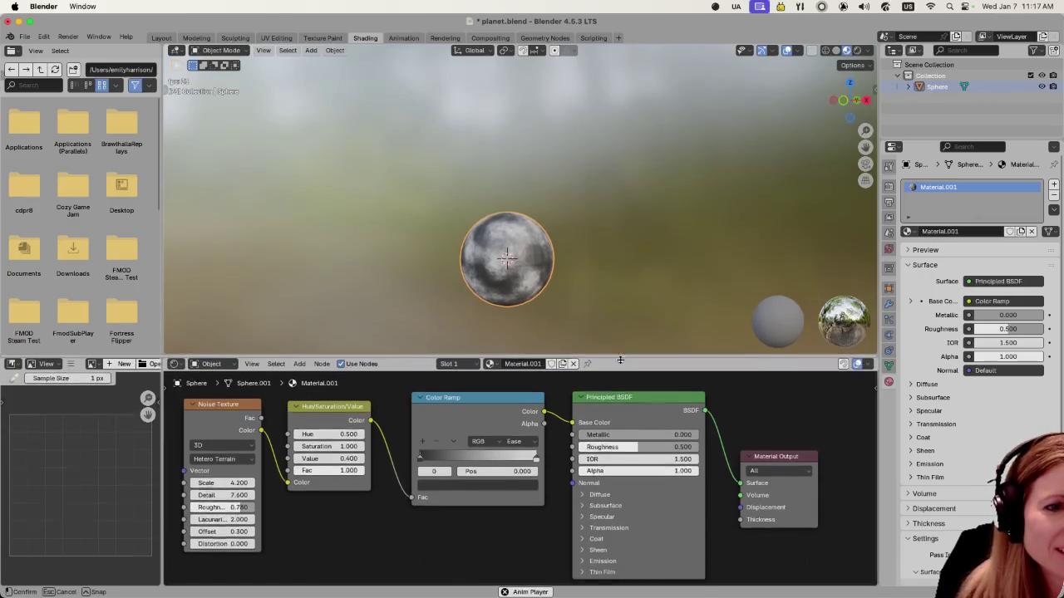
# Step: Deselect the moon sphere and orbit around it to preview it from another angle
pyautogui.click(635, 313)
pyautogui.moveTo(660, 304); pyautogui.dragTo(565, 309)
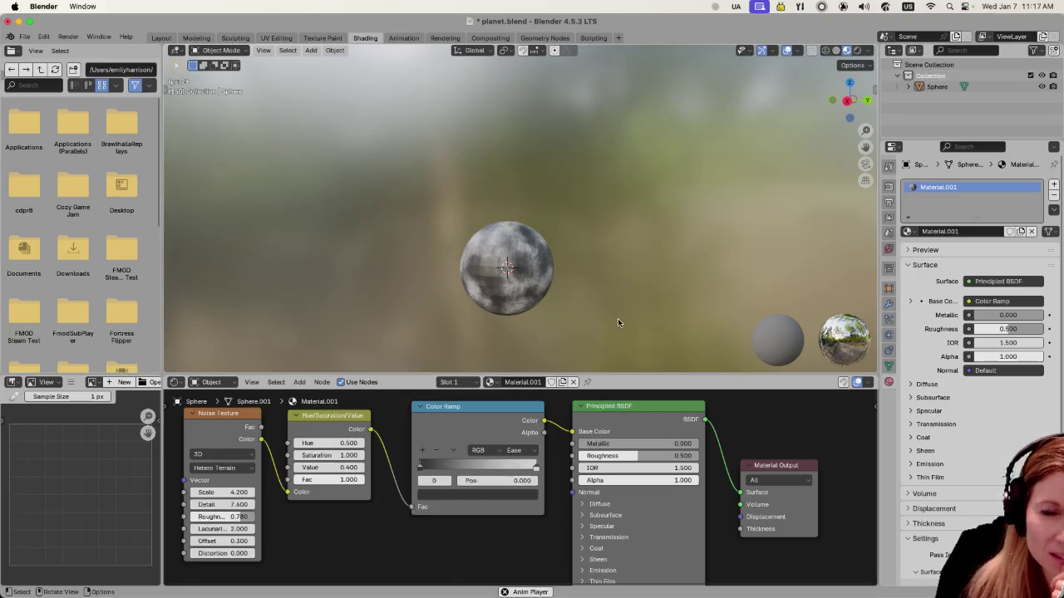
pyautogui.scroll(3, 618, 320)
pyautogui.scroll(-4, 615, 321)
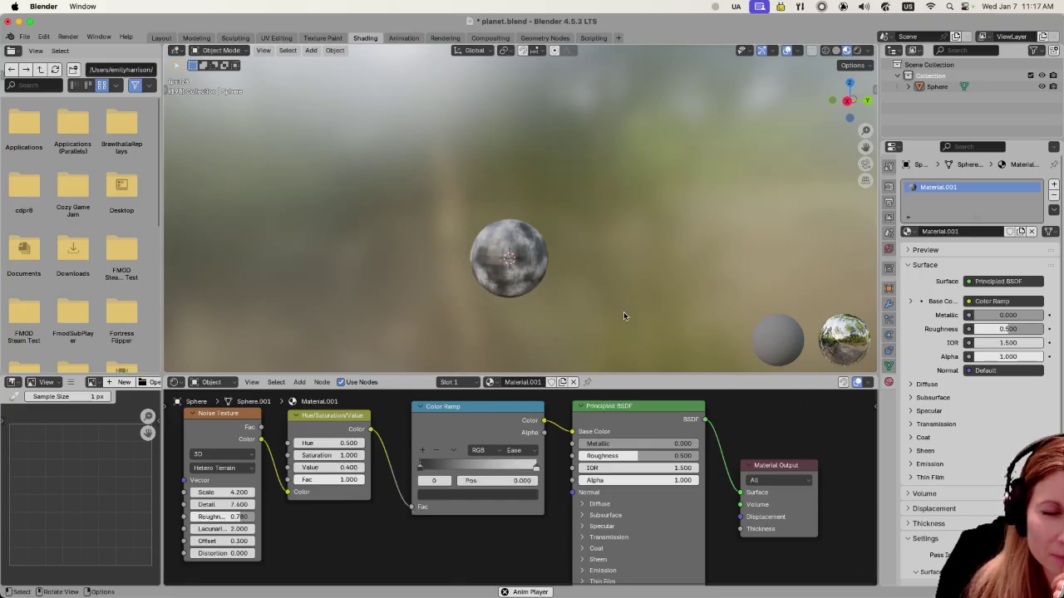
pyautogui.scroll(3, 622, 311)
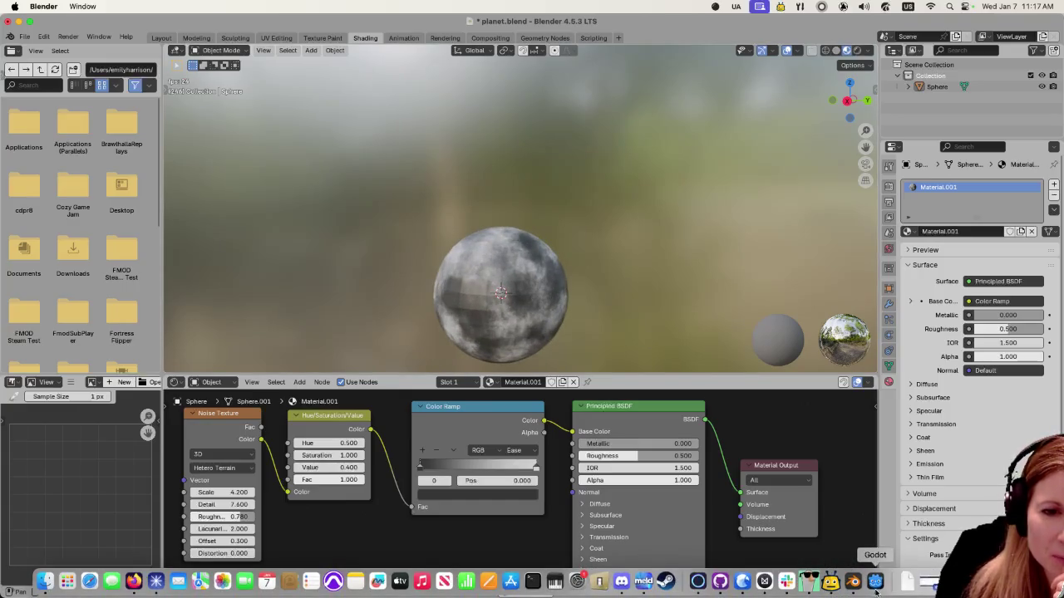
# Step: Switch to Godot and zoom in on the deselected, moon-textured planet sphere
pyautogui.click(875, 584)
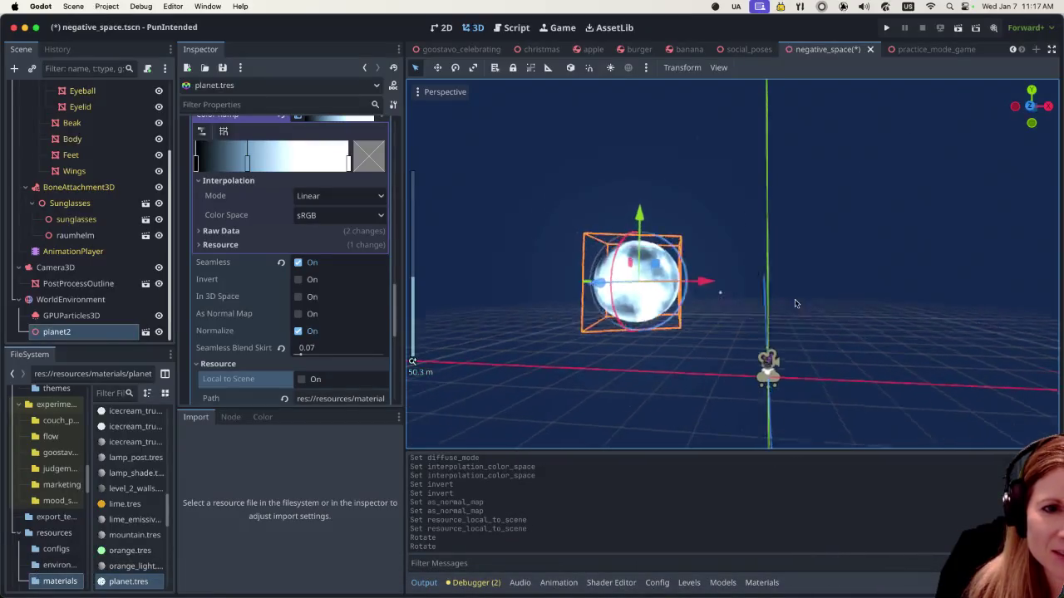
pyautogui.scroll(-3, 800, 300)
pyautogui.hscroll(3, 734, 309)
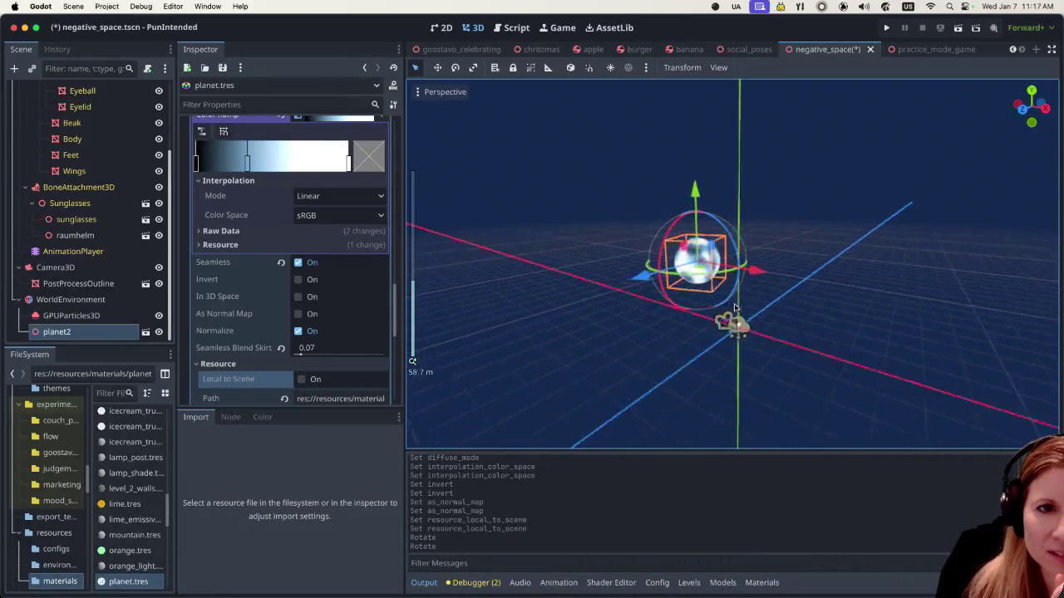
pyautogui.scroll(5, 735, 308)
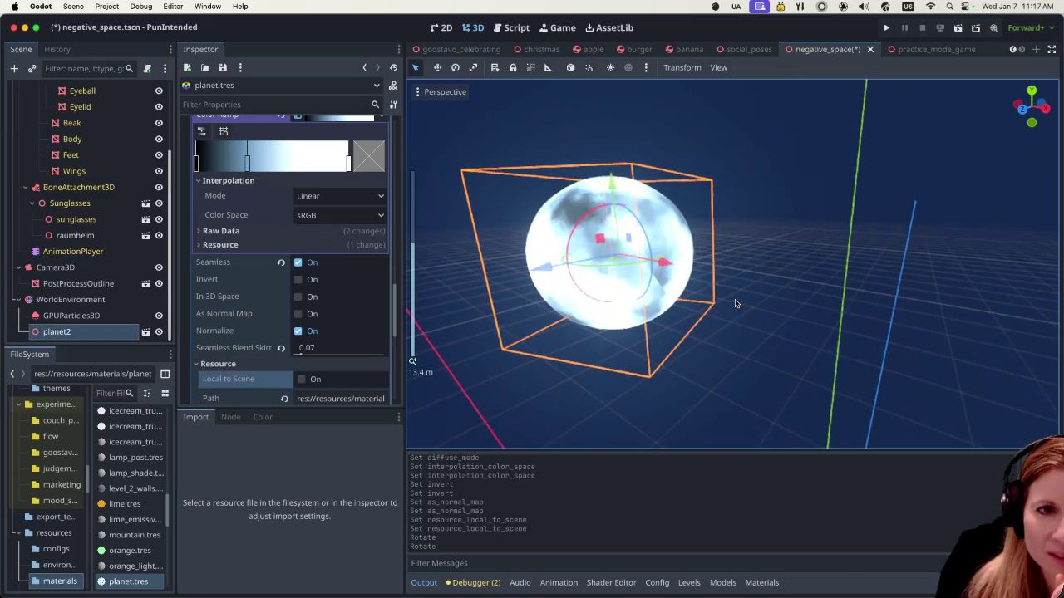
pyautogui.click(693, 311)
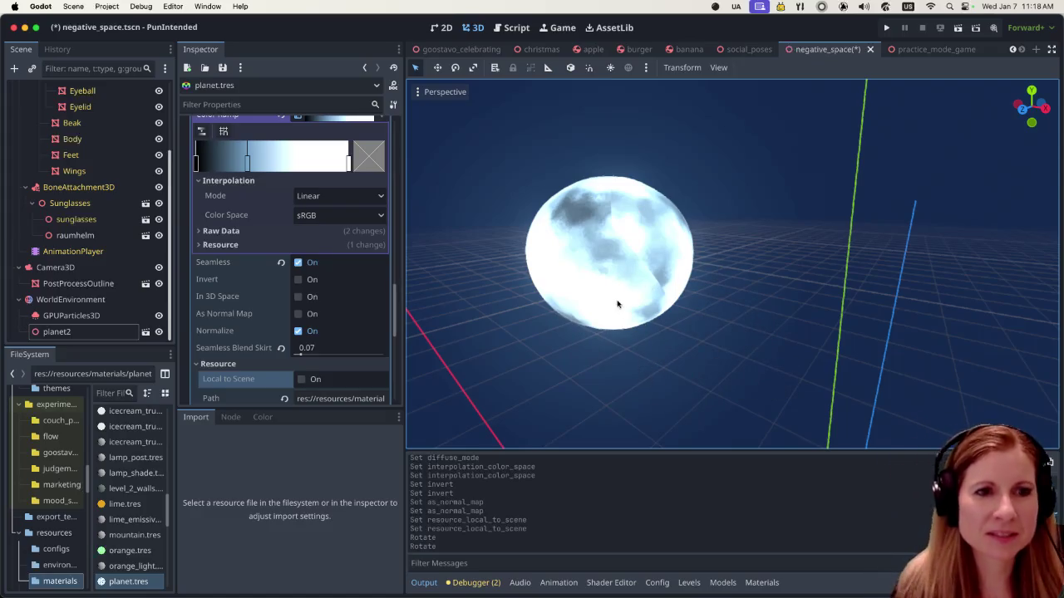
pyautogui.scroll(3, 631, 295)
pyautogui.click(957, 30)
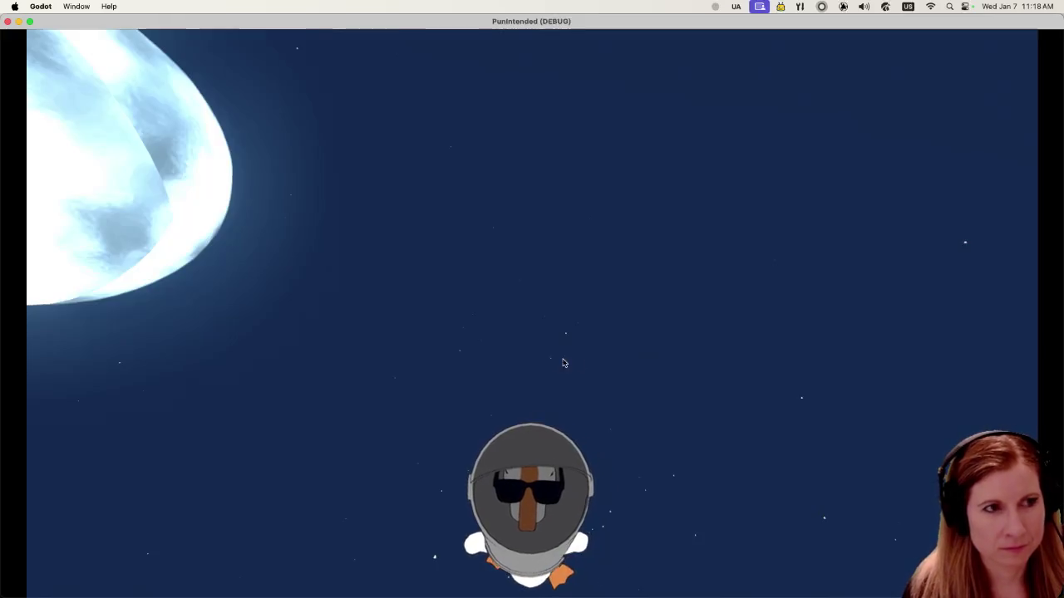
# Step: Look around the running game to check the moon, then close the debug window
pyautogui.click(549, 364)
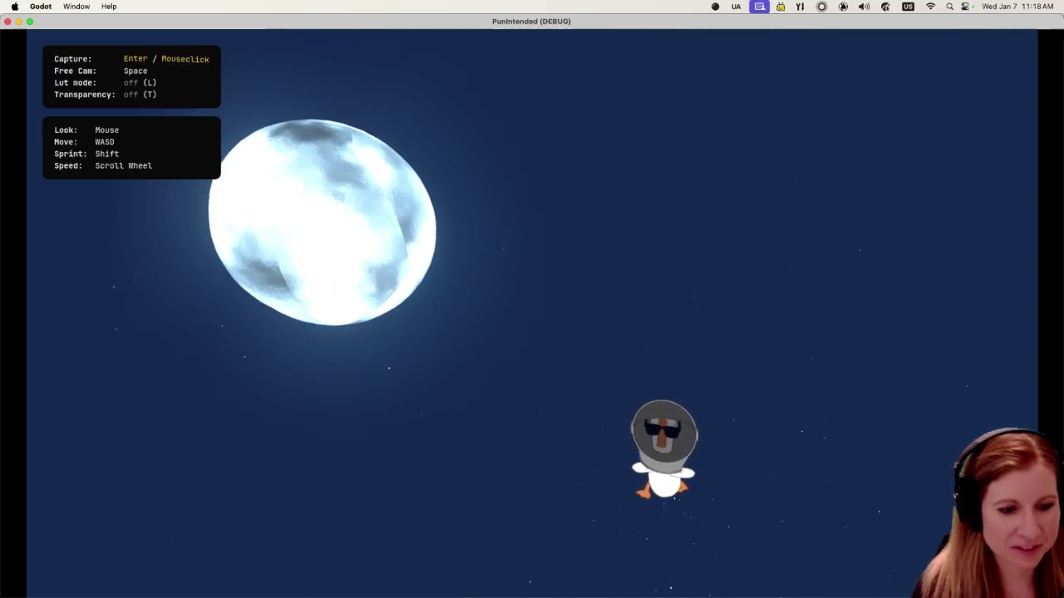
pyautogui.press('space')
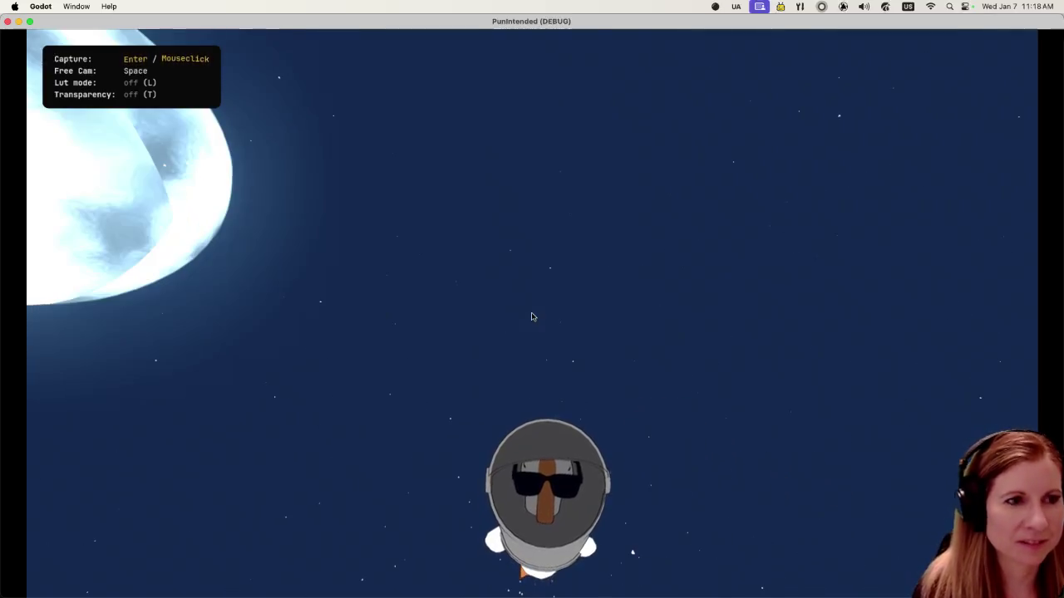
pyautogui.click(532, 313)
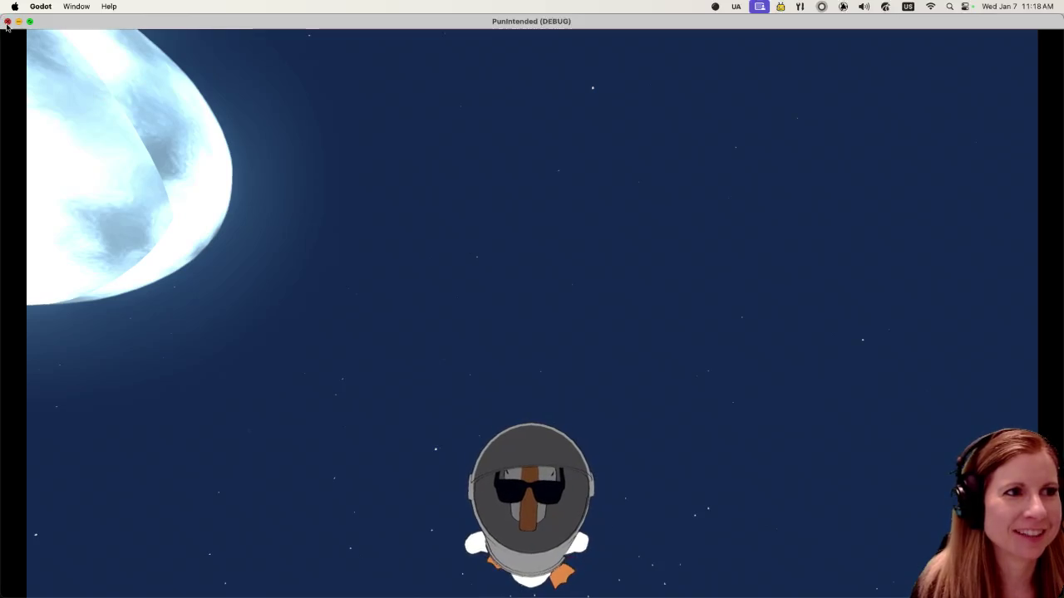
pyautogui.press('super+q')
# Step: Return to Blender and zoom and orbit around the cloudy grey moon sphere to inspect its surface
pyautogui.moveTo(874, 580)
pyautogui.click(854, 582)
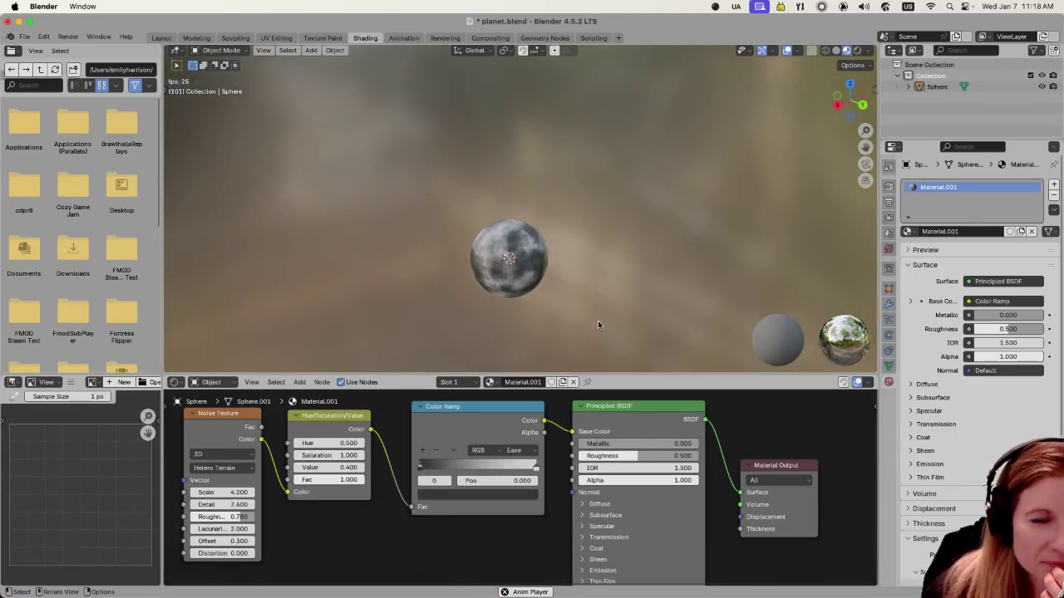
pyautogui.scroll(3, 586, 325)
pyautogui.scroll(2, 625, 347)
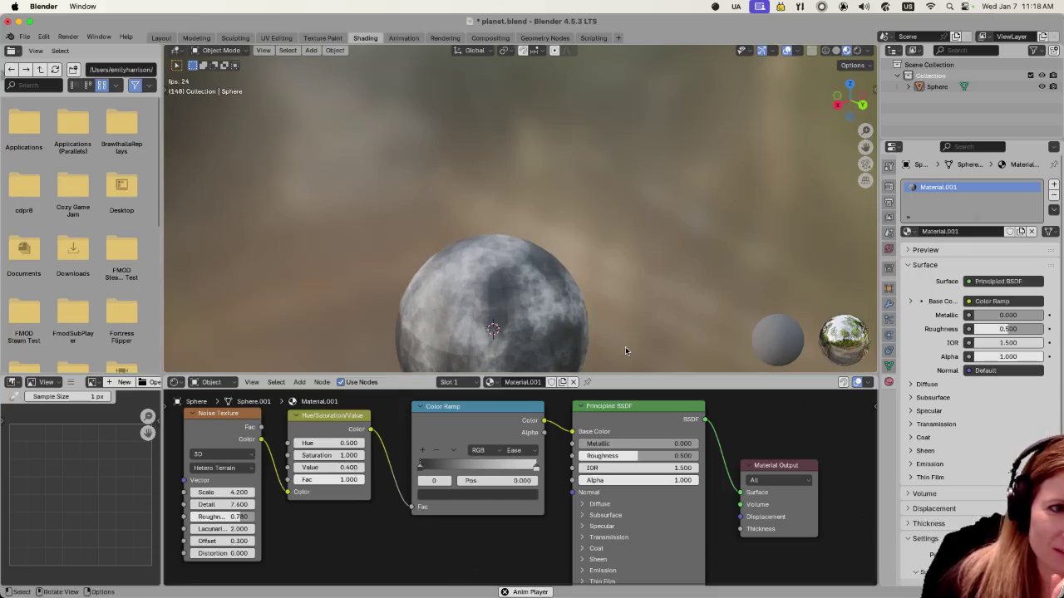
pyautogui.scroll(-3, 620, 348)
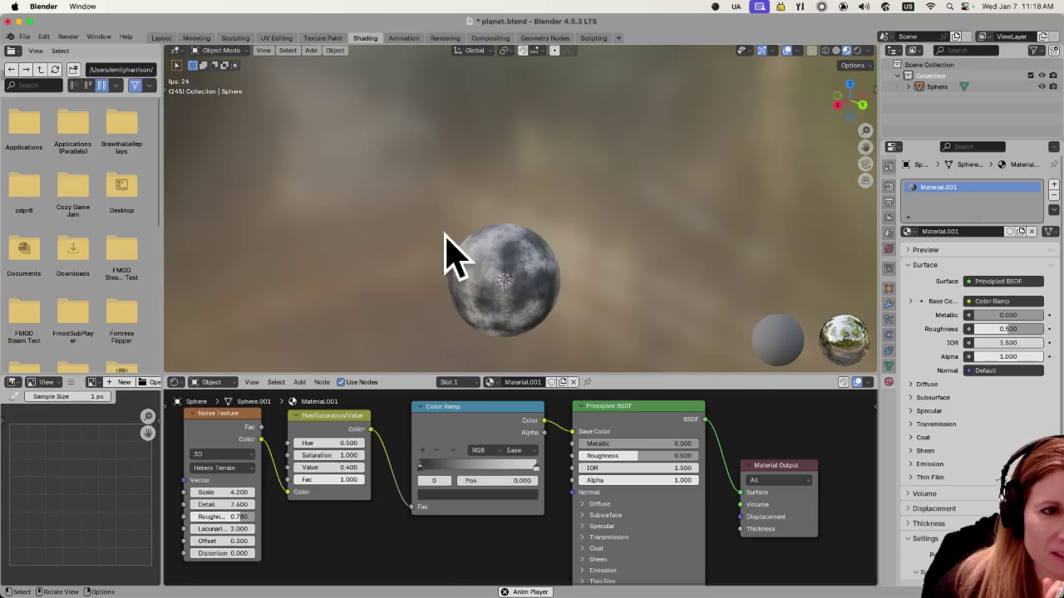
pyautogui.scroll(3, 524, 291)
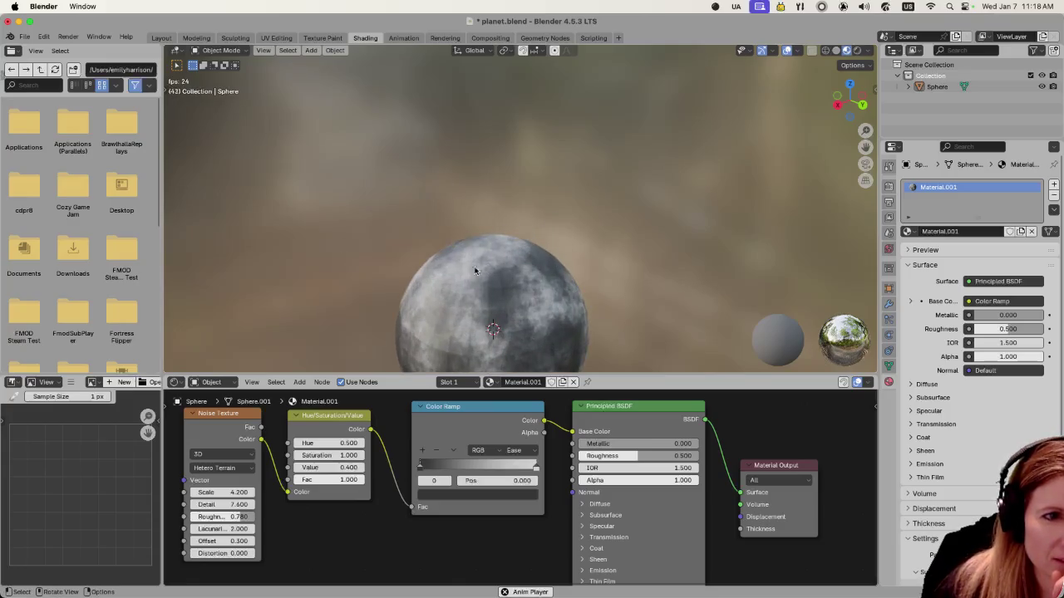
pyautogui.scroll(-3, 523, 280)
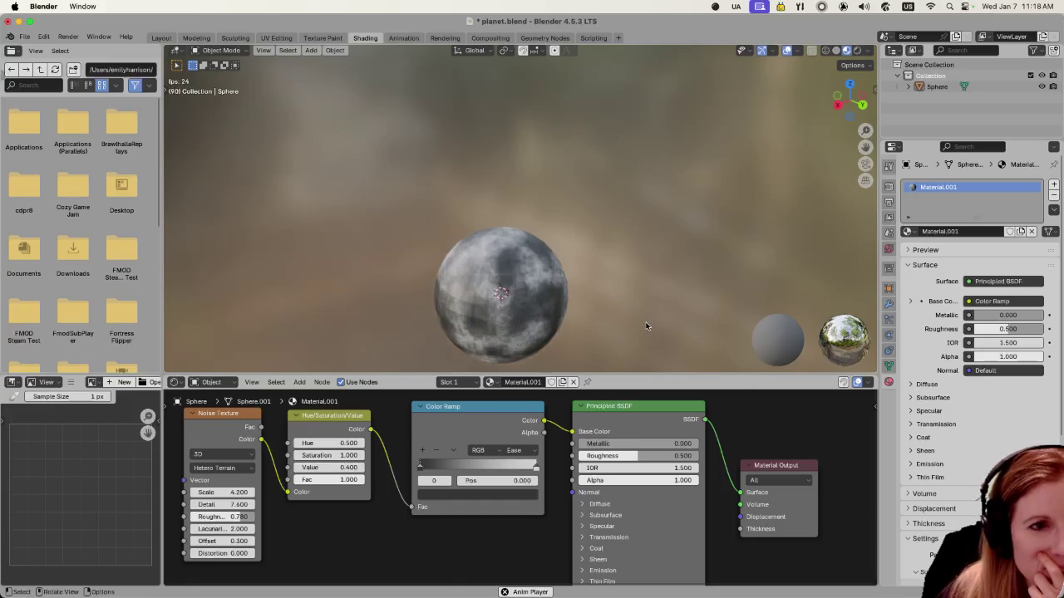
pyautogui.scroll(-2, 644, 320)
pyautogui.moveTo(583, 316)
pyautogui.mouseDown()
pyautogui.moveTo(654, 288)
pyautogui.moveTo(545, 319)
pyautogui.moveTo(628, 324)
pyautogui.mouseUp()
pyautogui.scroll(2, 628, 324)
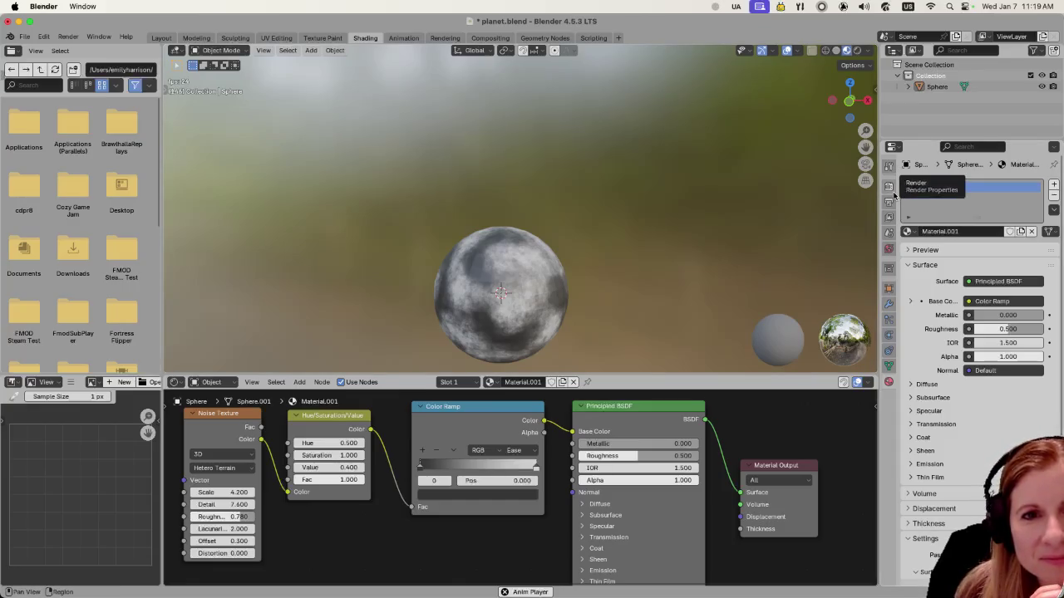
pyautogui.click(888, 186)
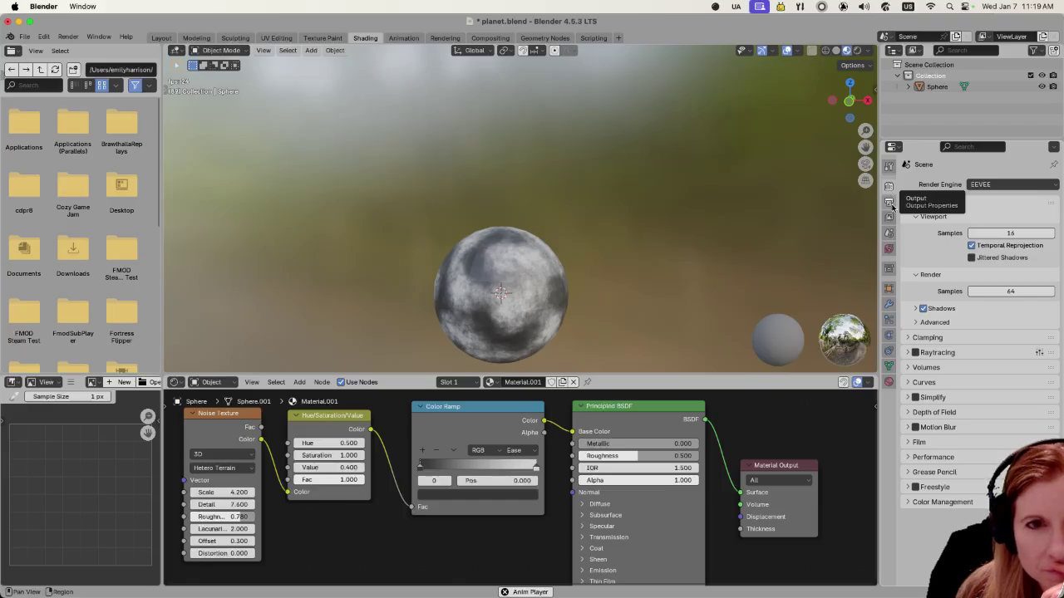
pyautogui.click(889, 233)
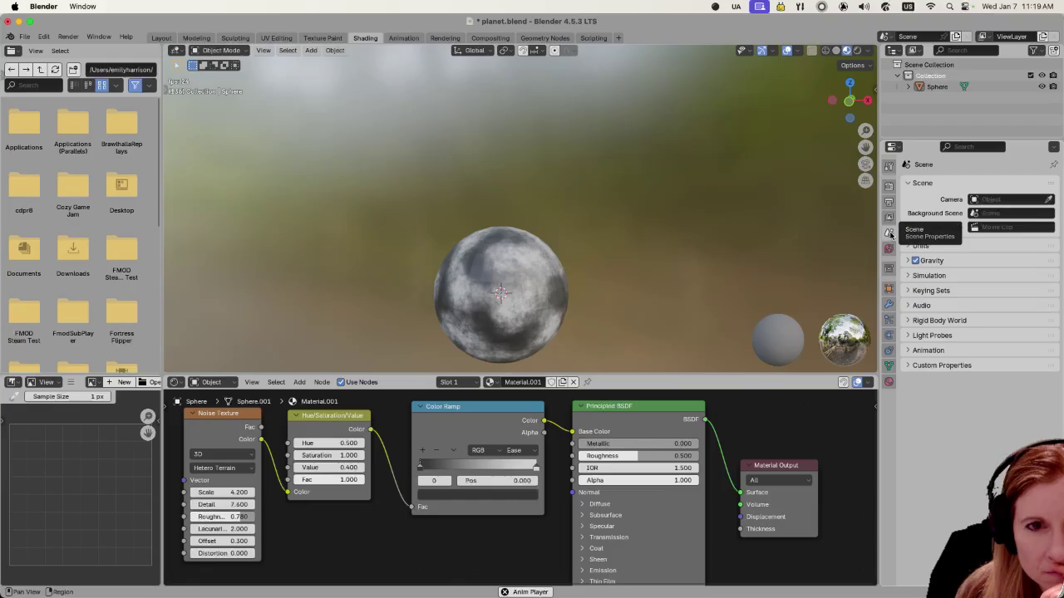
pyautogui.click(889, 248)
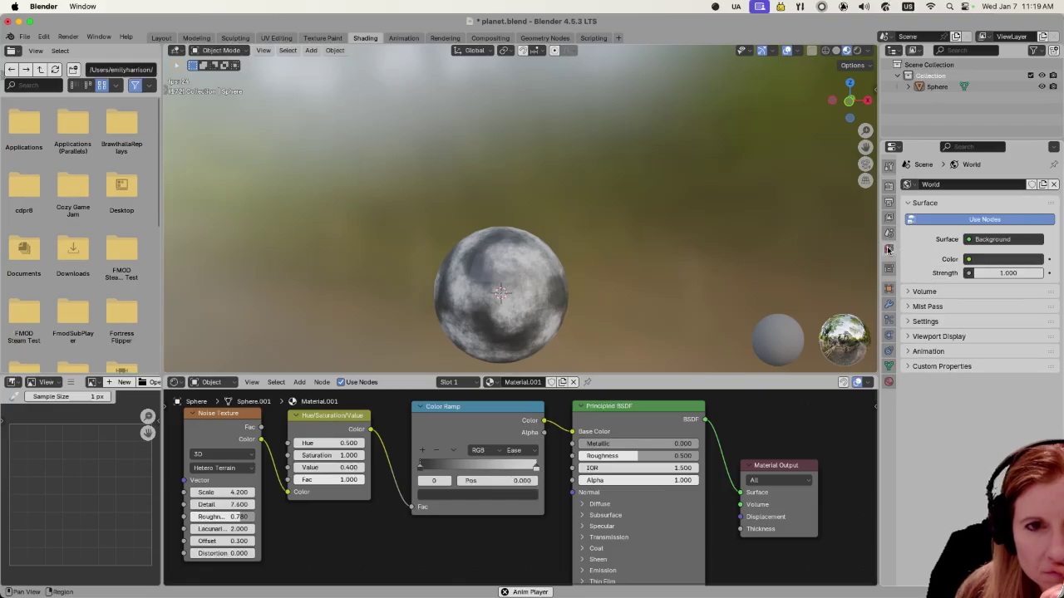
pyautogui.click(888, 290)
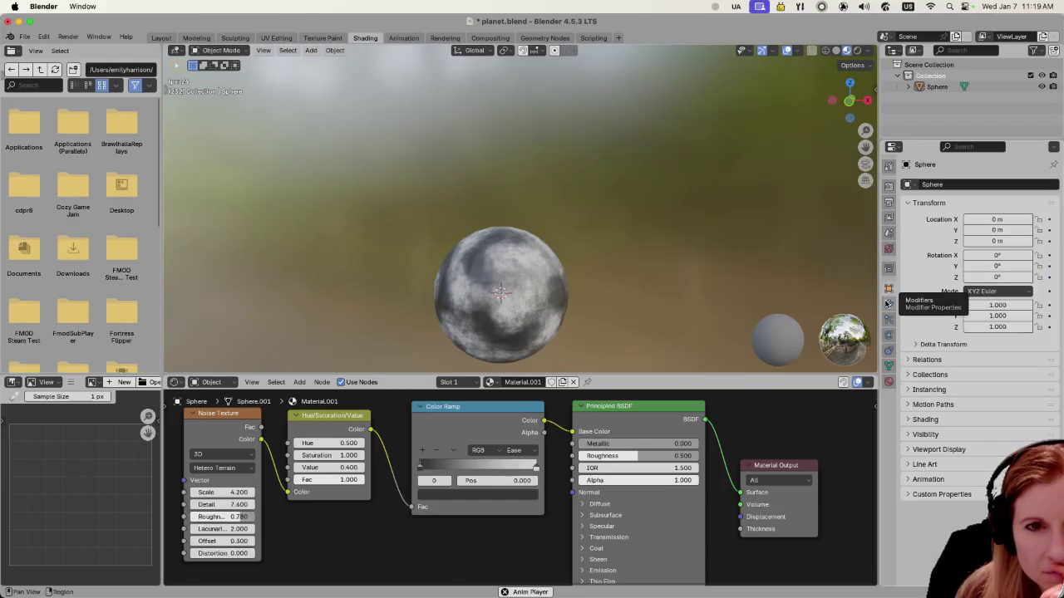
pyautogui.click(887, 304)
pyautogui.click(888, 320)
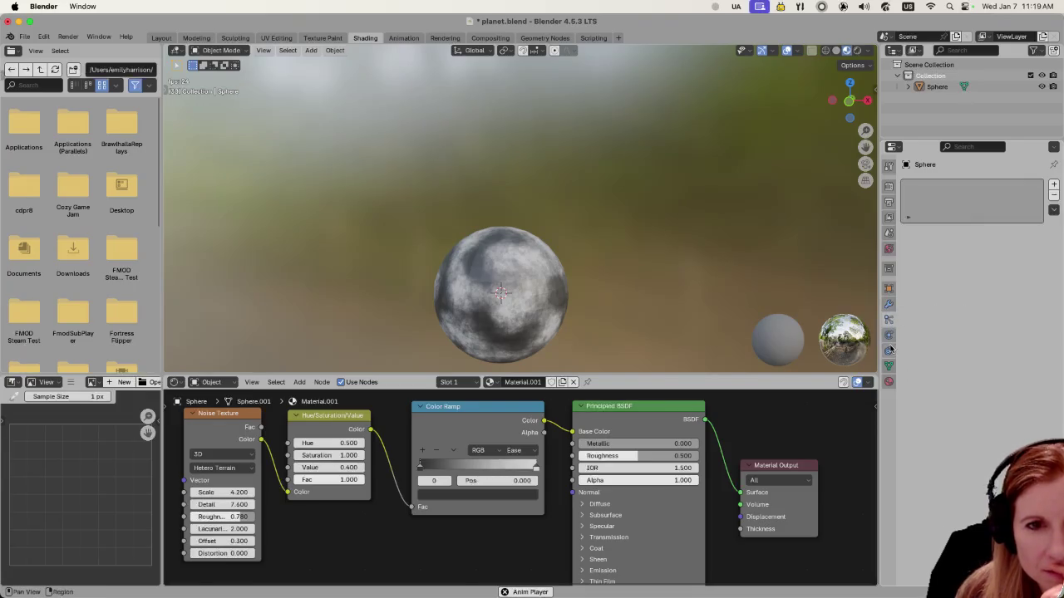
pyautogui.click(889, 335)
pyautogui.click(889, 350)
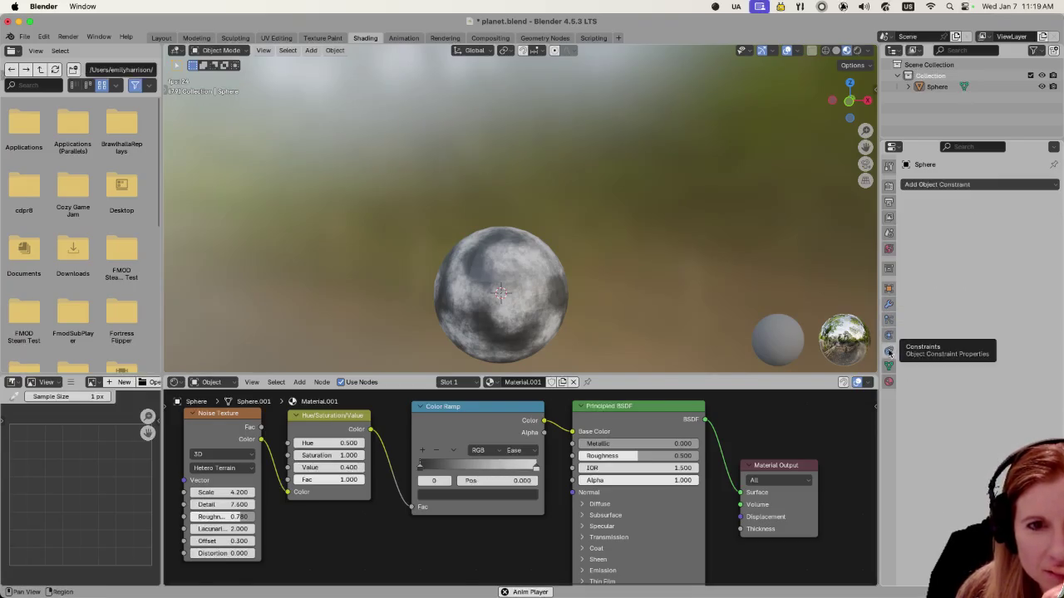
pyautogui.click(888, 366)
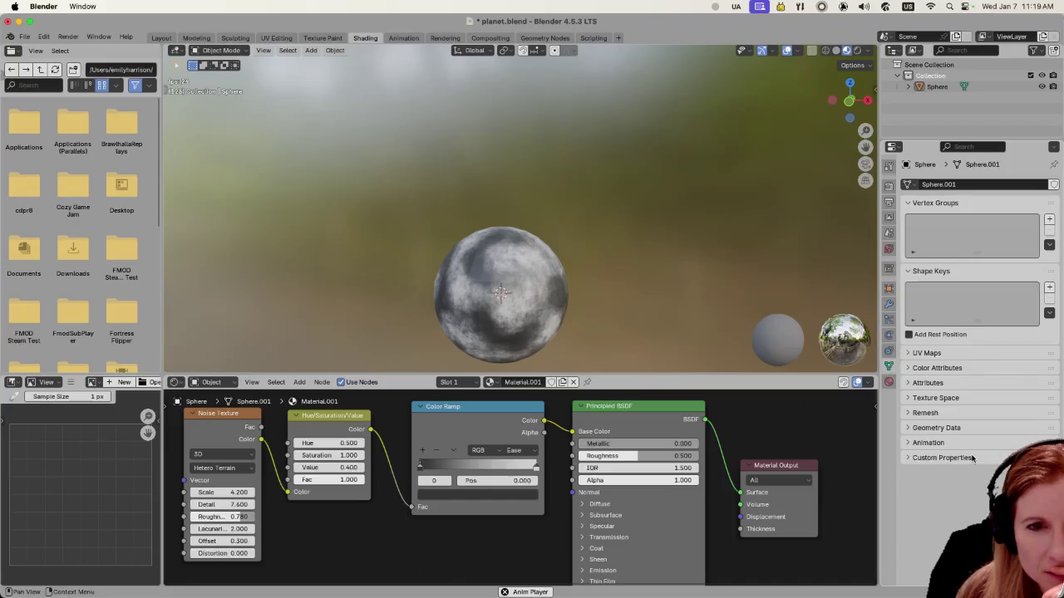
pyautogui.click(888, 382)
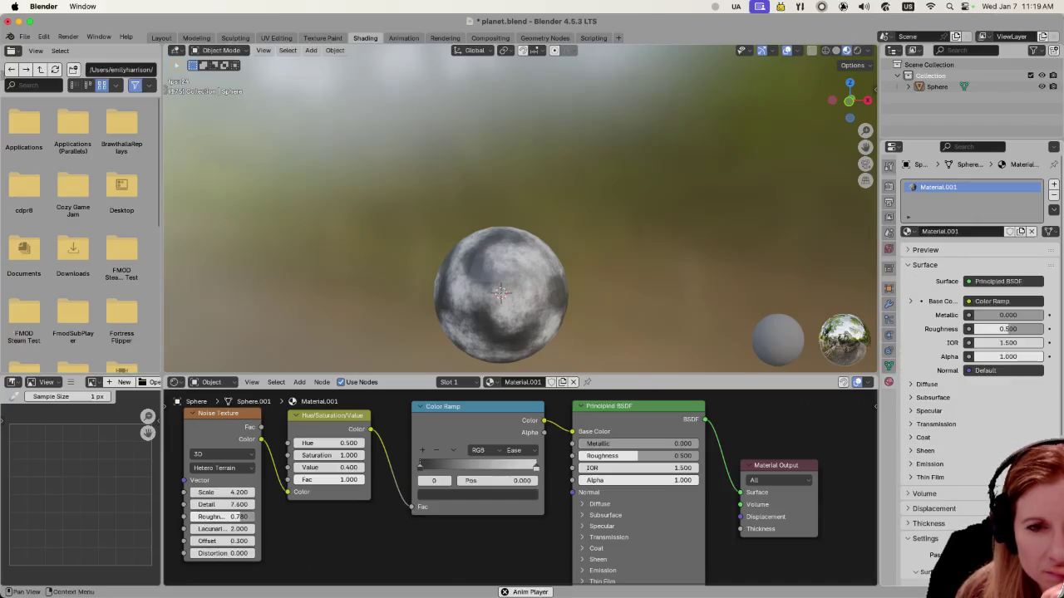
pyautogui.scroll(-3, 1022, 446)
pyautogui.scroll(-3, 1022, 446)
pyautogui.scroll(-3, 1014, 446)
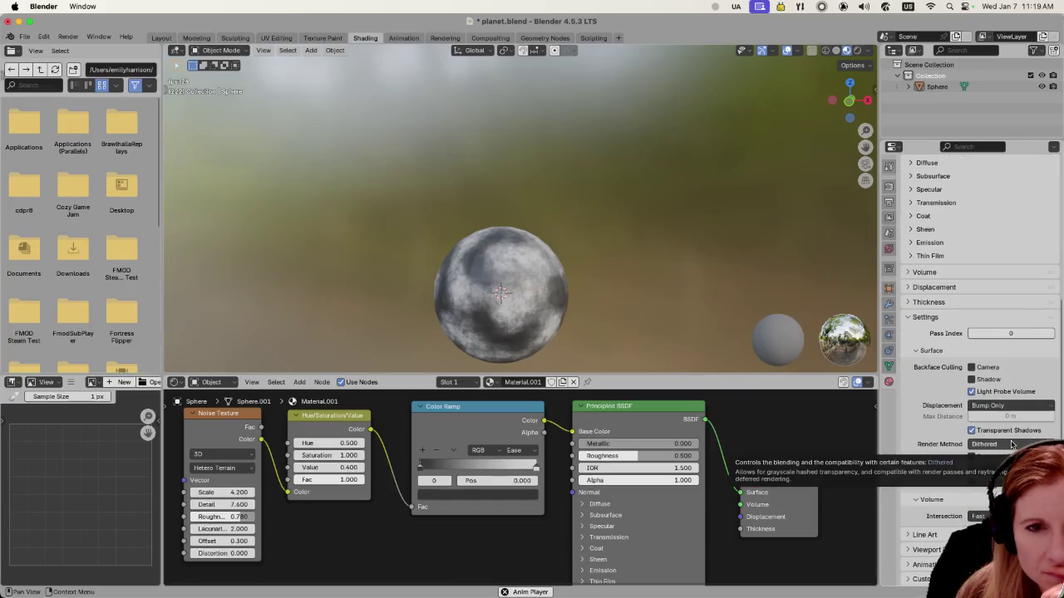
pyautogui.scroll(5, 989, 349)
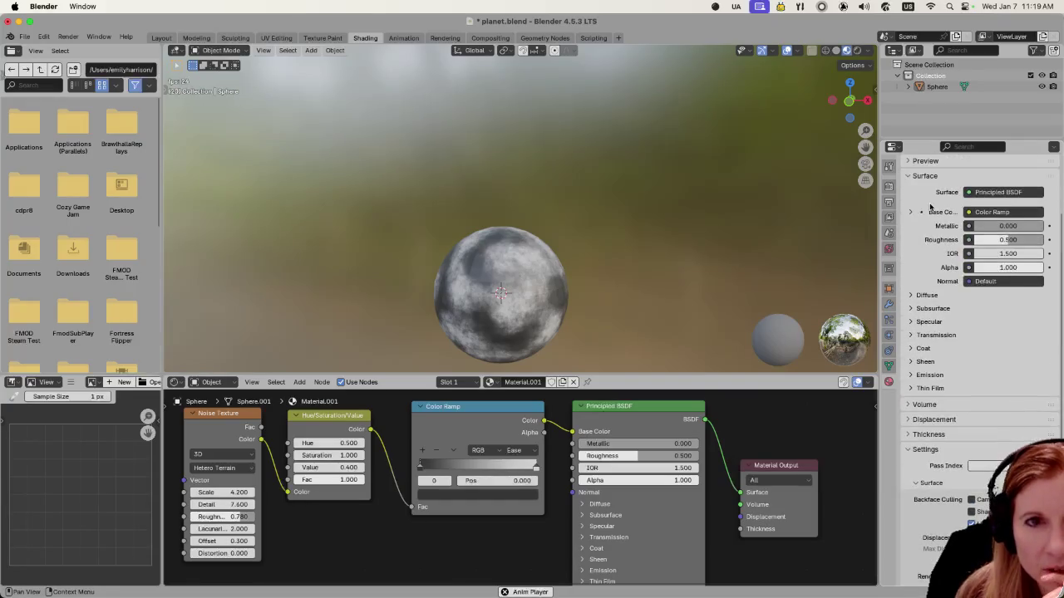
pyautogui.click(888, 185)
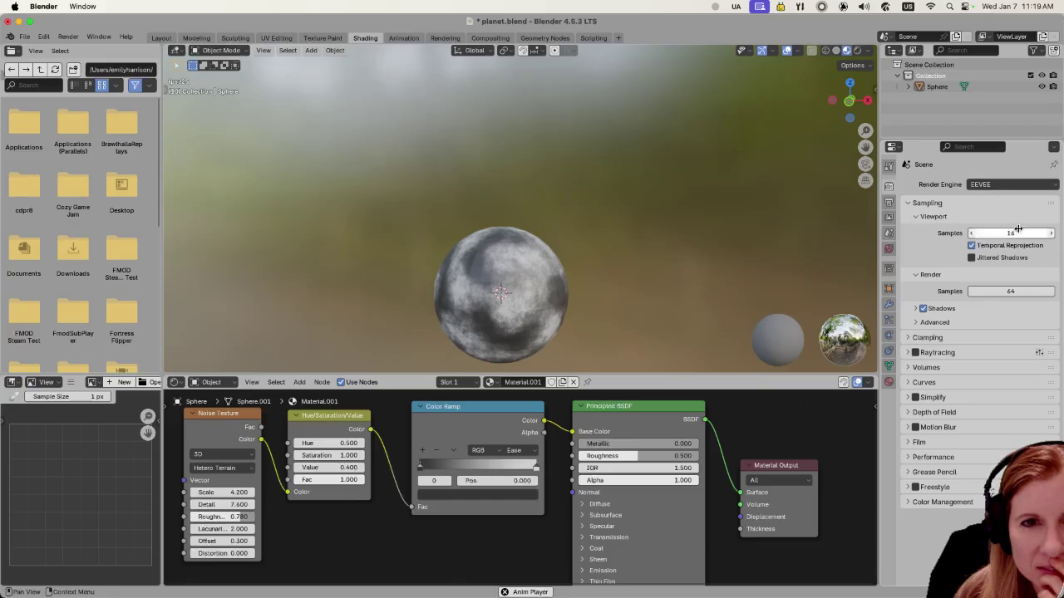
pyautogui.click(1009, 184)
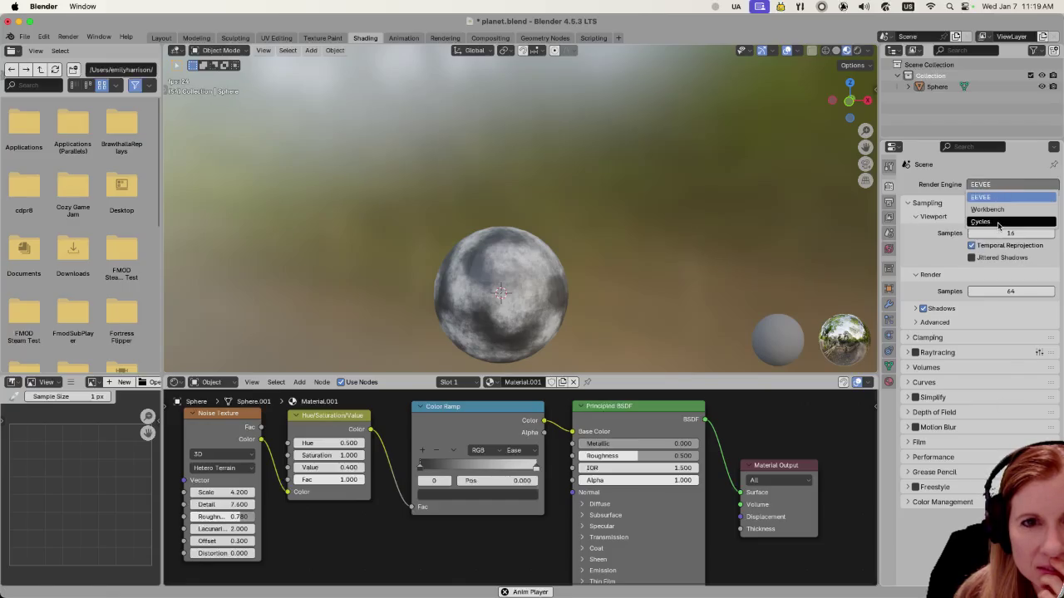
# Step: Switch the render engine to Cycles and expand the Bake panel
pyautogui.click(998, 222)
pyautogui.scroll(-1, 956, 333)
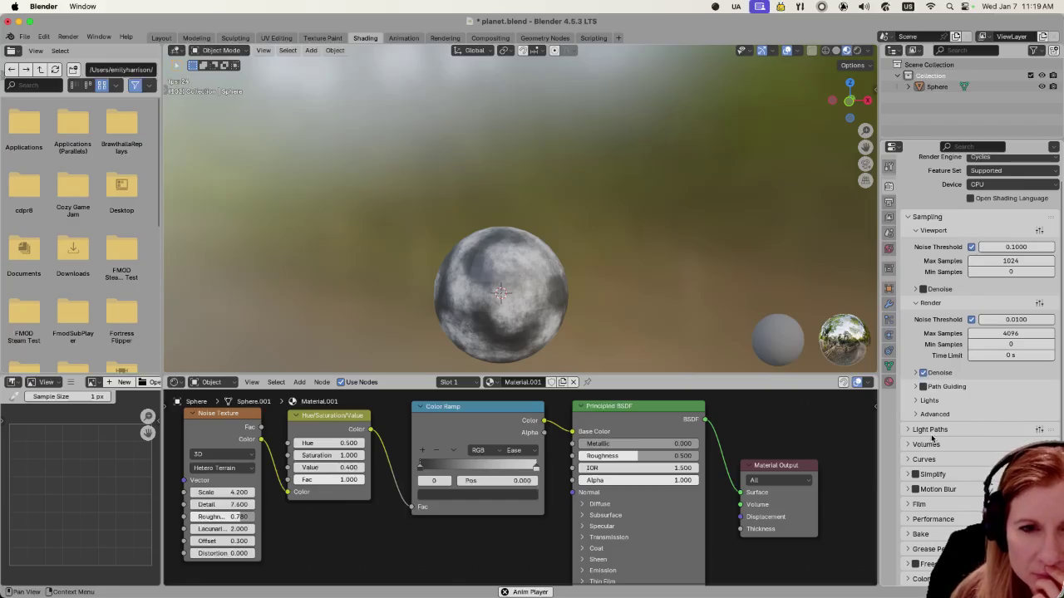
pyautogui.click(920, 535)
pyautogui.scroll(-3, 931, 498)
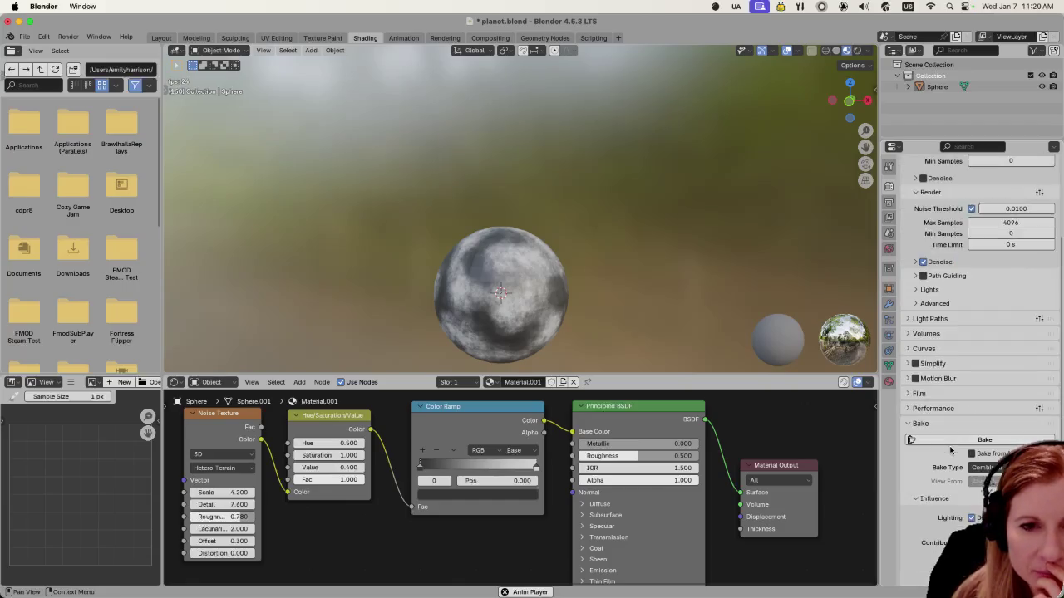
pyautogui.scroll(-5, 953, 432)
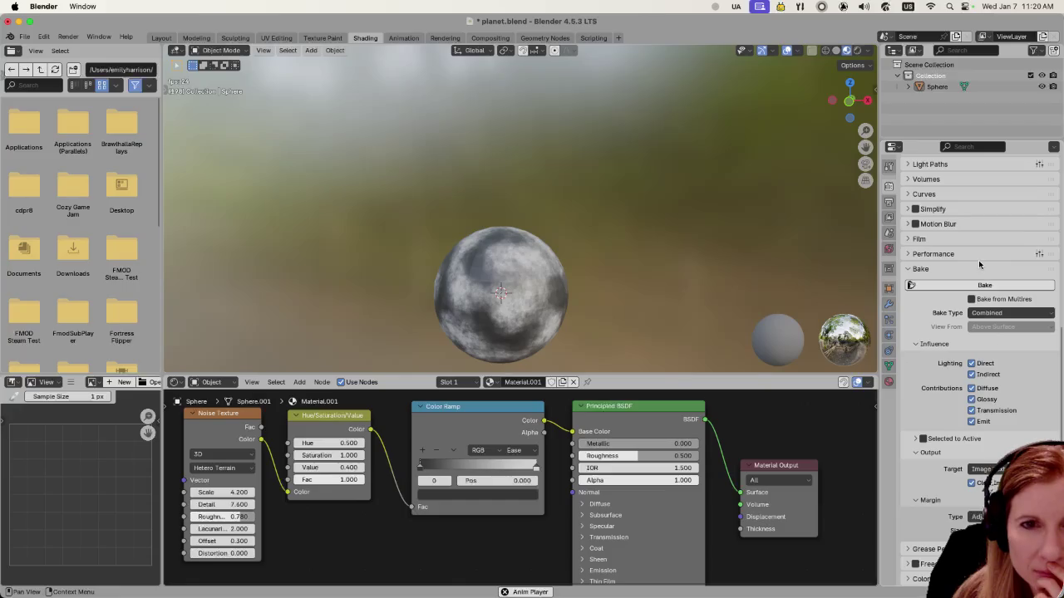
# Step: Check bake type Combined and target Image Textures, select the moon sphere, and move Blender aside
pyautogui.click(994, 313)
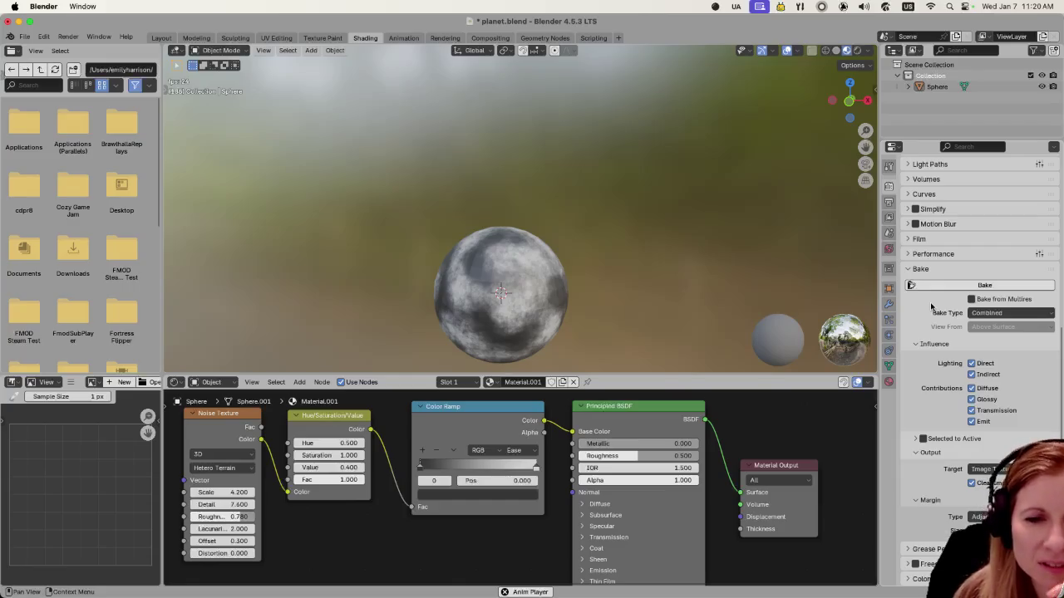
pyautogui.click(1002, 469)
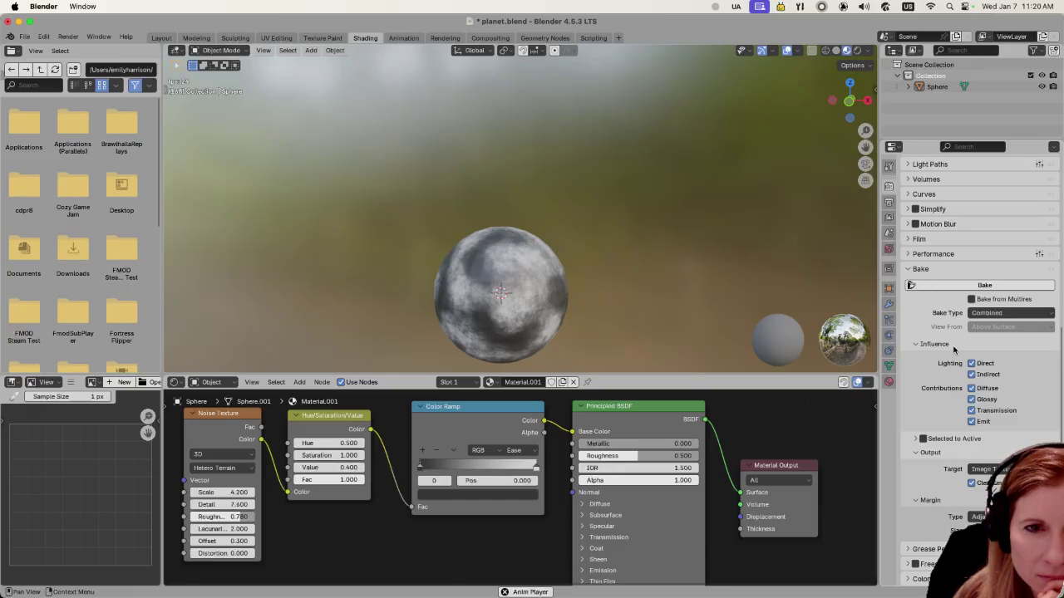
pyautogui.click(535, 280)
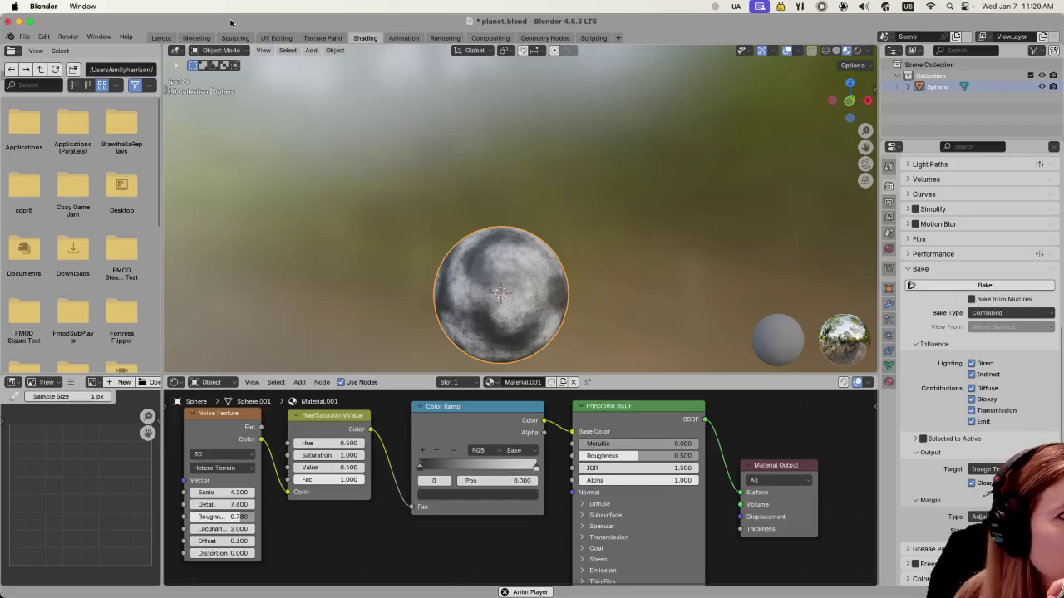
pyautogui.moveTo(231, 23); pyautogui.dragTo(294, 169)
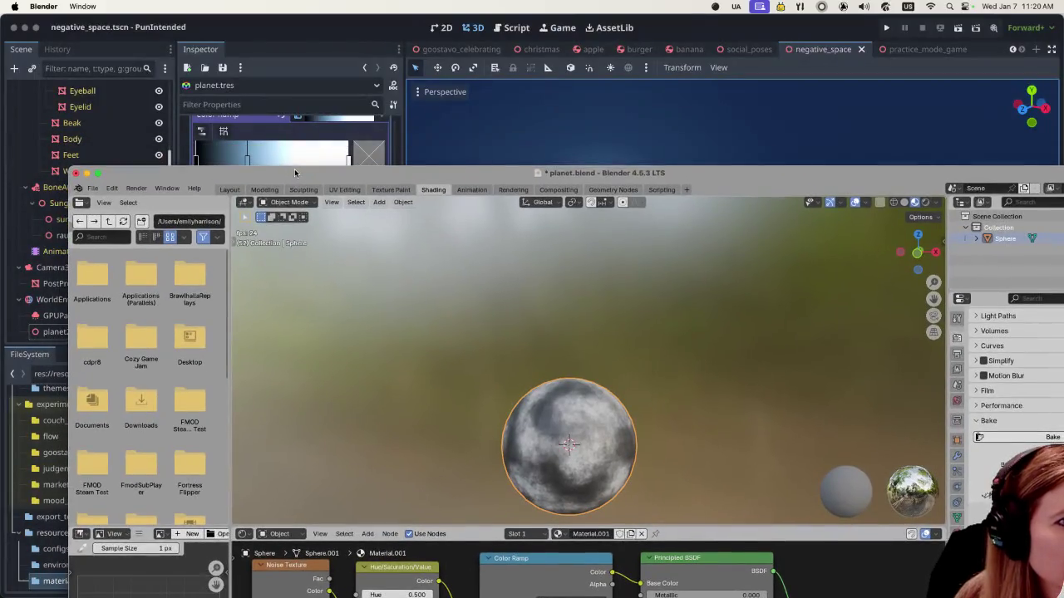
pyautogui.moveTo(294, 172); pyautogui.dragTo(208, 27)
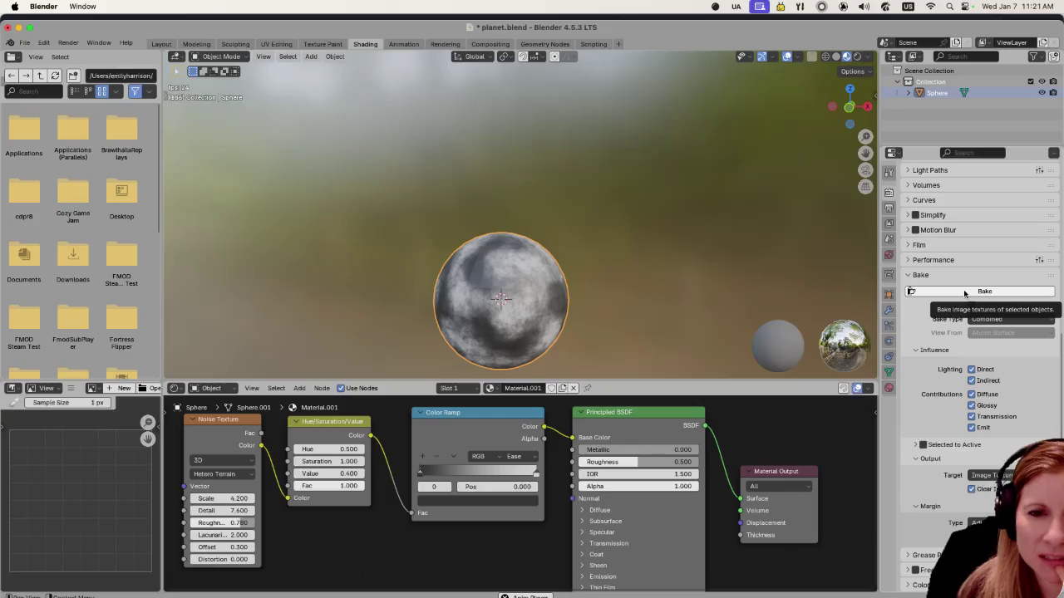
pyautogui.click(971, 319)
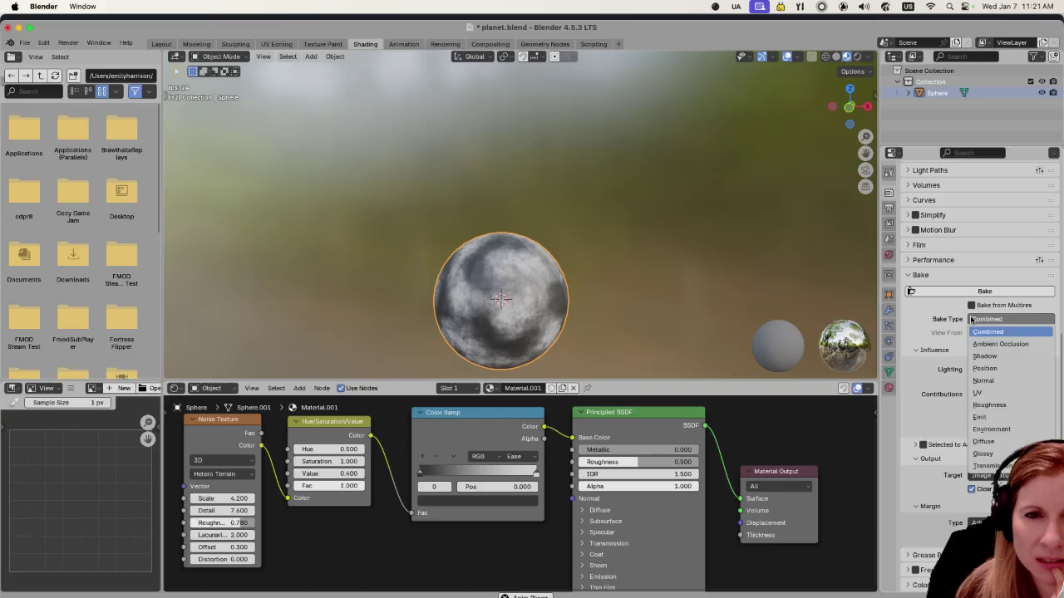
pyautogui.click(972, 321)
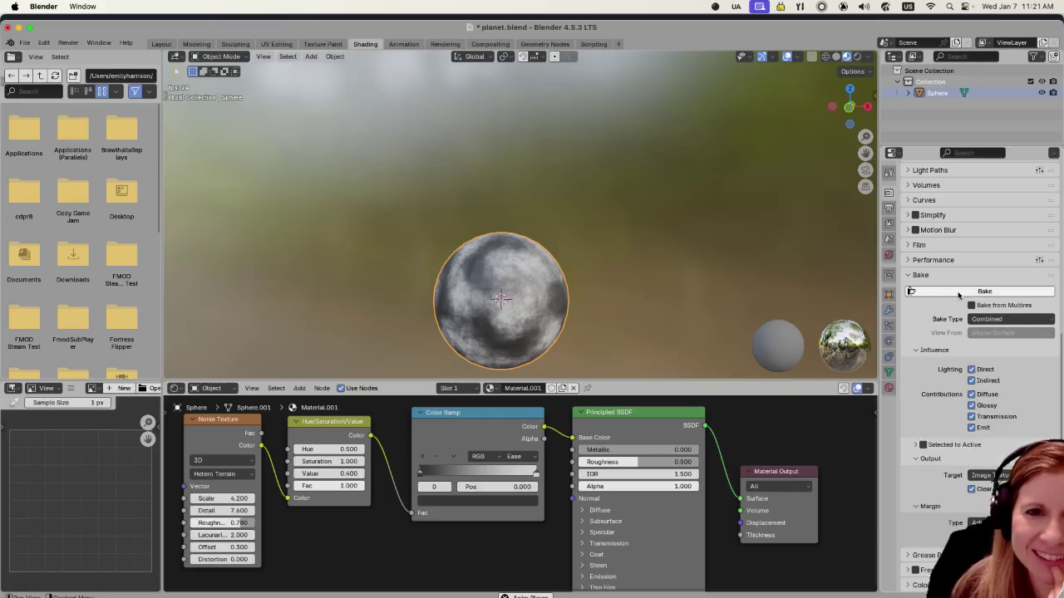
pyautogui.click(958, 293)
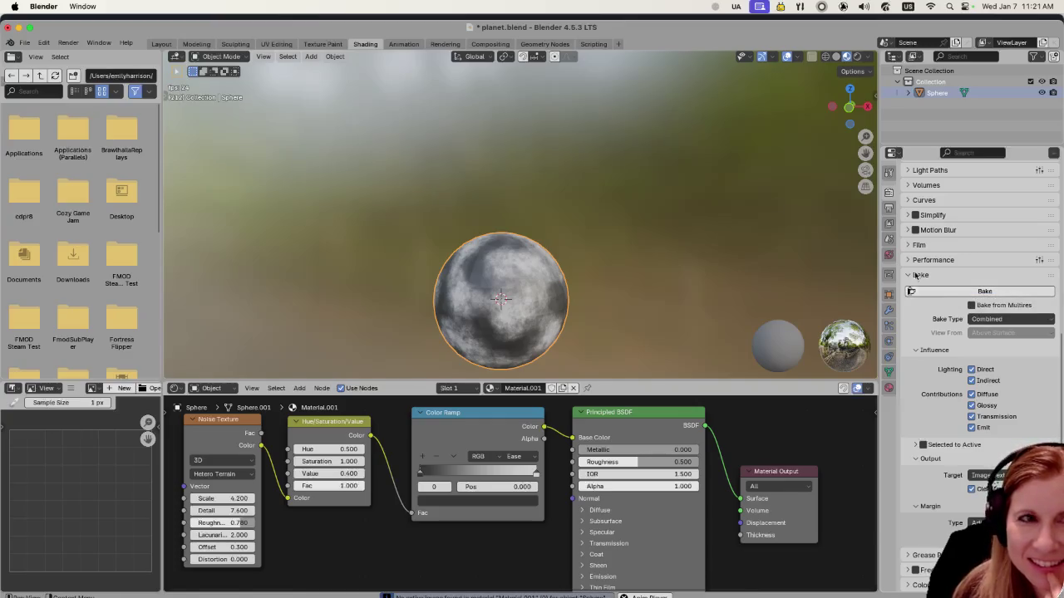
pyautogui.doubleClick(640, 24)
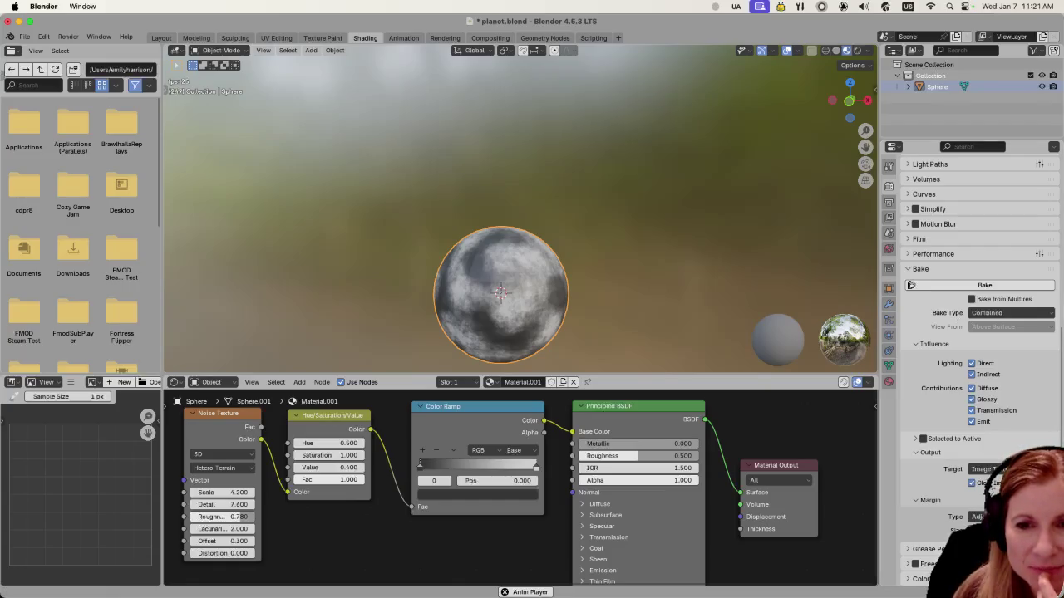
pyautogui.press('super+Tab')
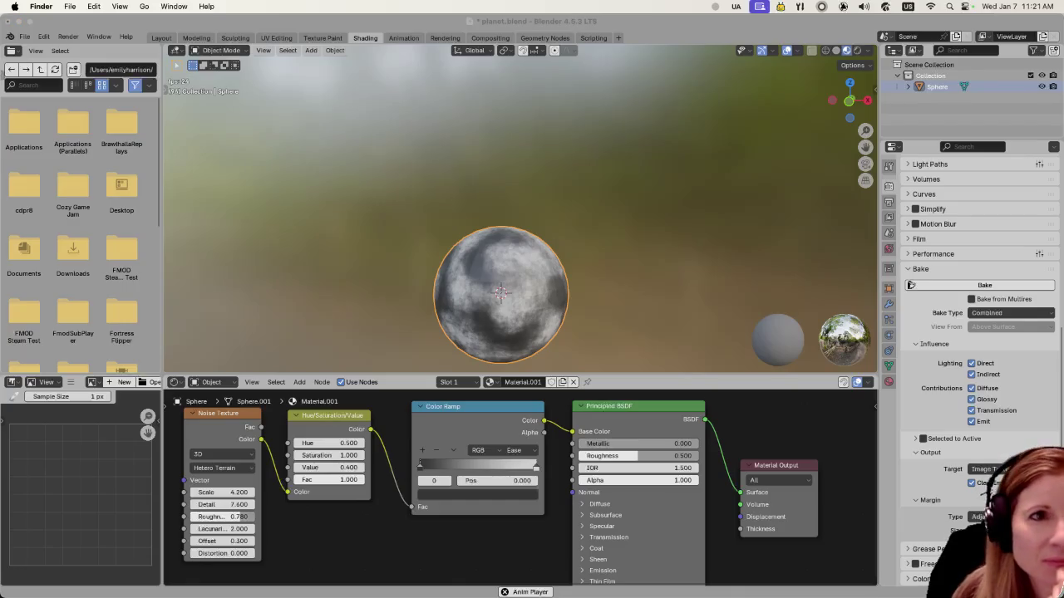
pyautogui.press('super+n')
pyautogui.moveTo(498, 45); pyautogui.dragTo(241, 54)
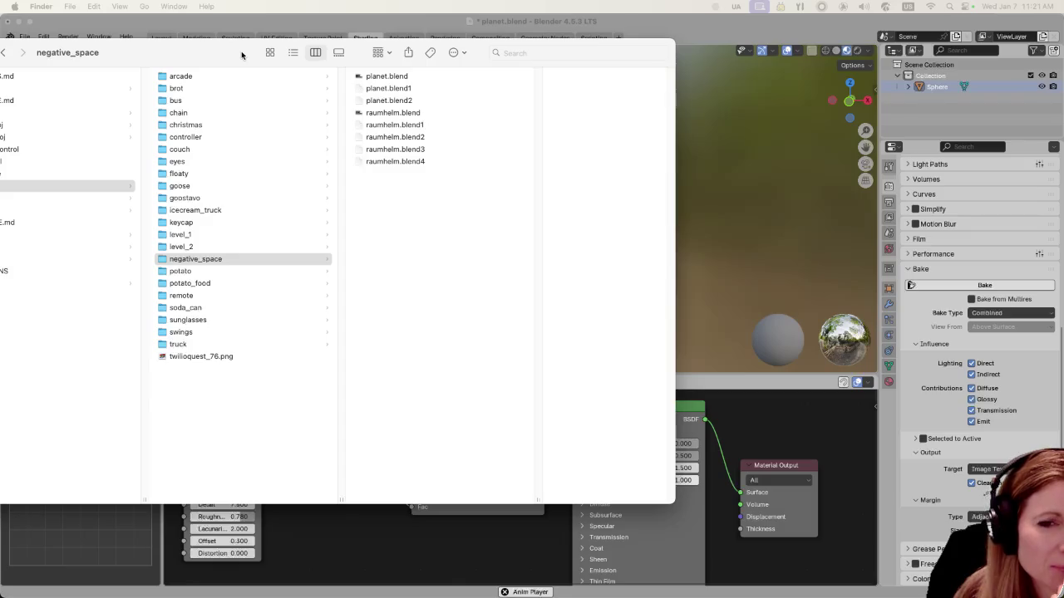
pyautogui.press('super+w')
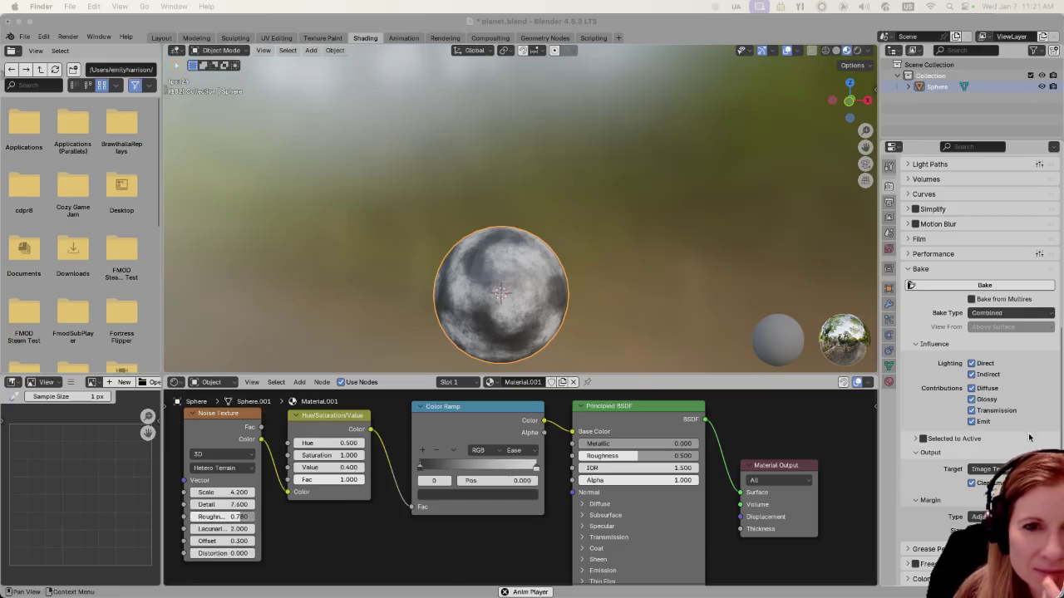
pyautogui.click(943, 286)
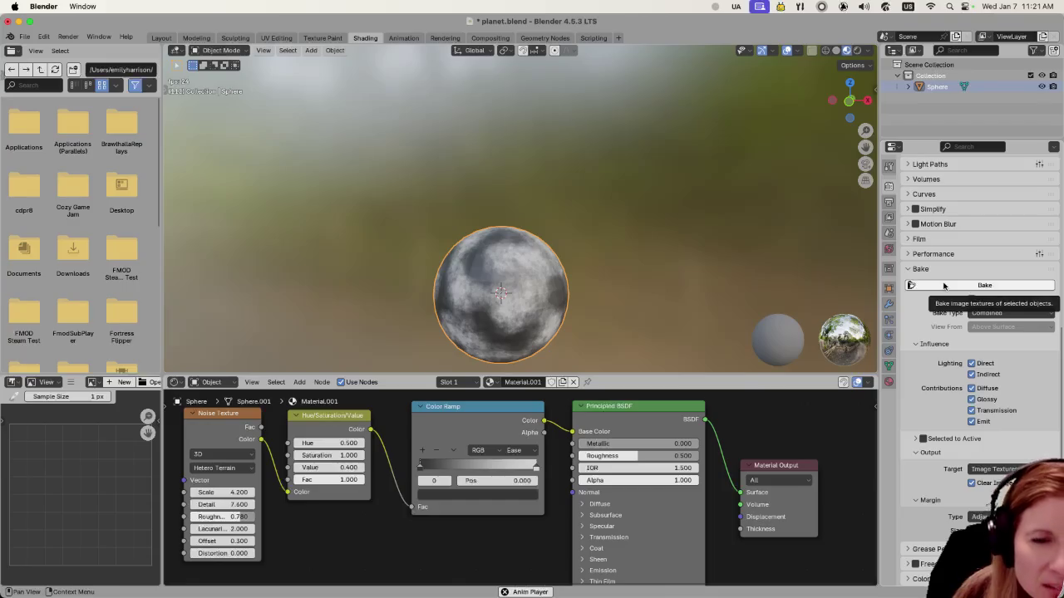
pyautogui.click(997, 315)
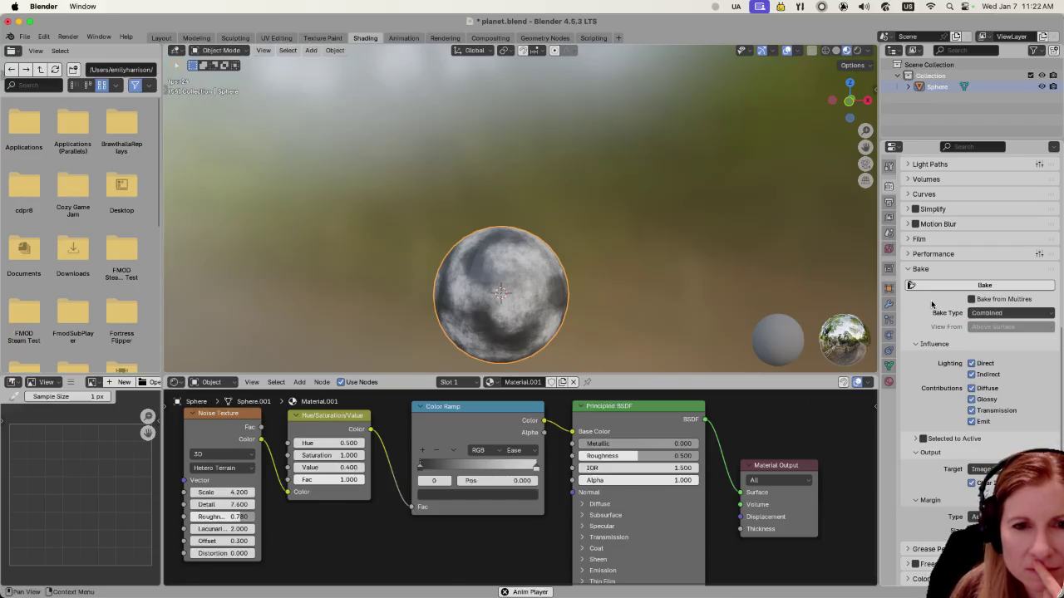
pyautogui.click(985, 469)
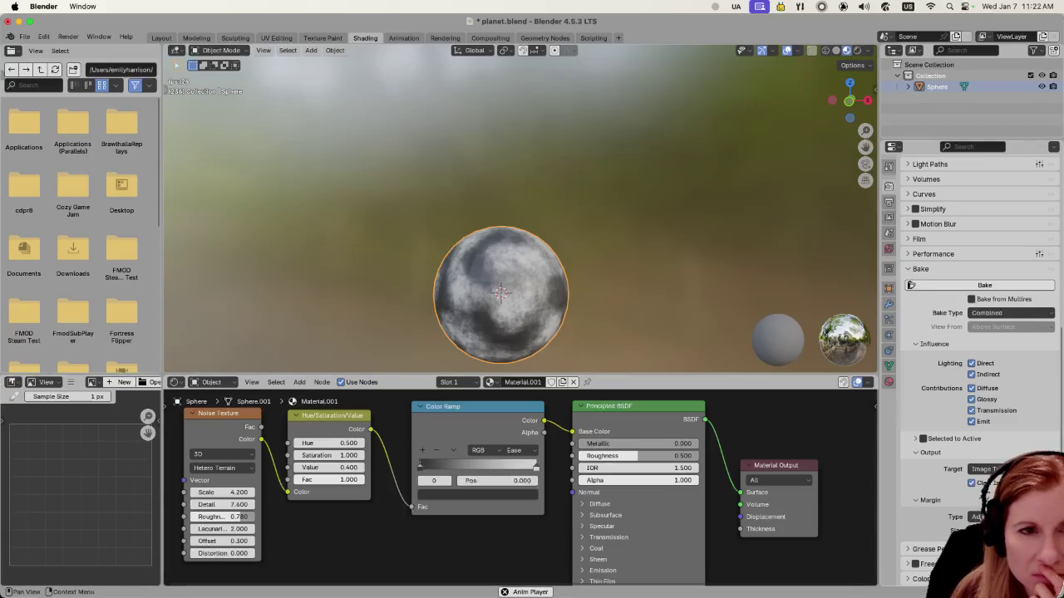
pyautogui.click(773, 467)
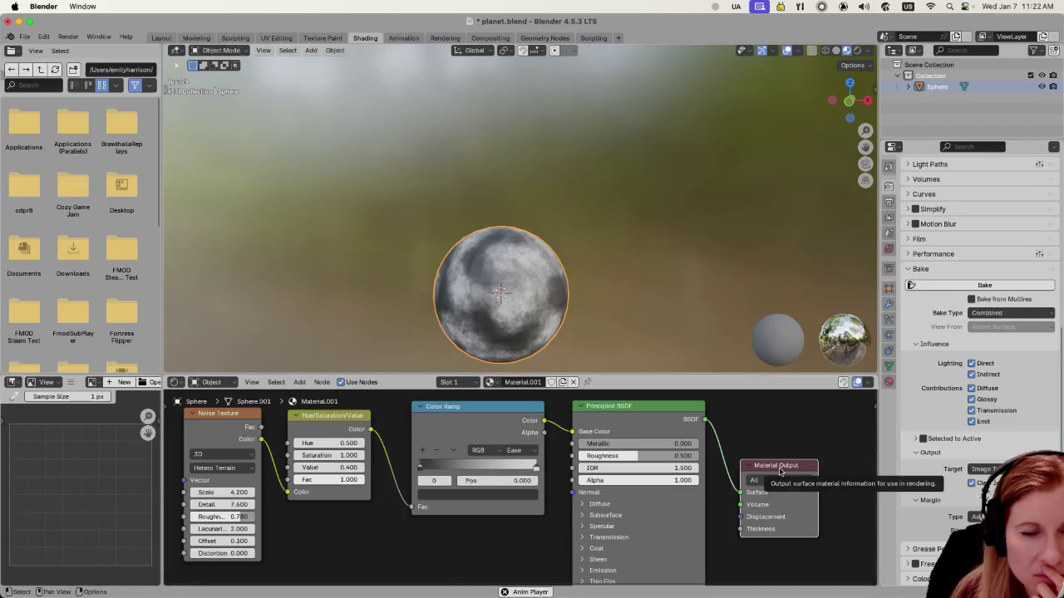
pyautogui.click(780, 481)
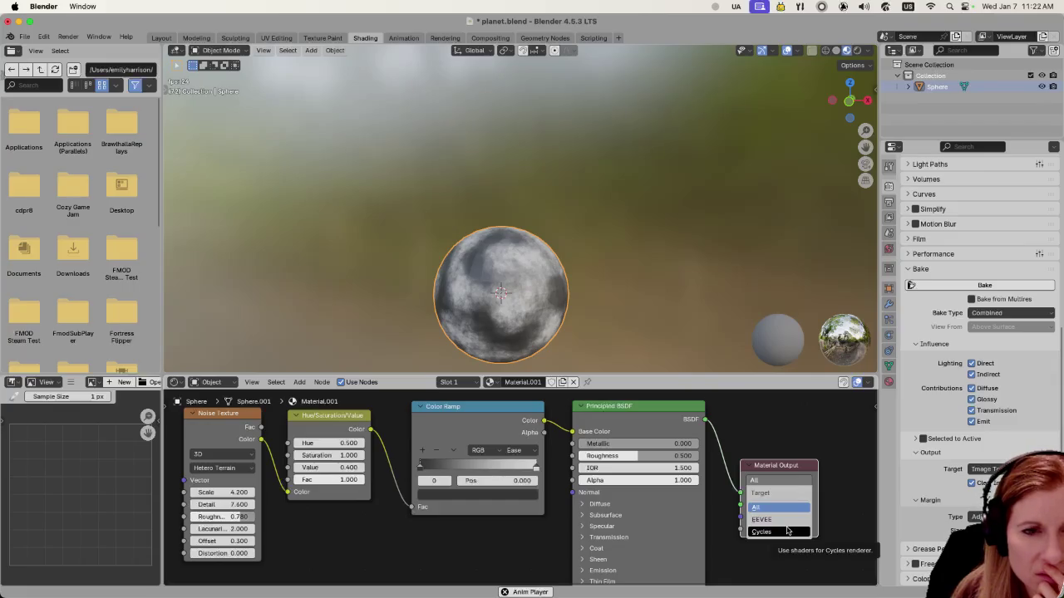
pyautogui.click(787, 531)
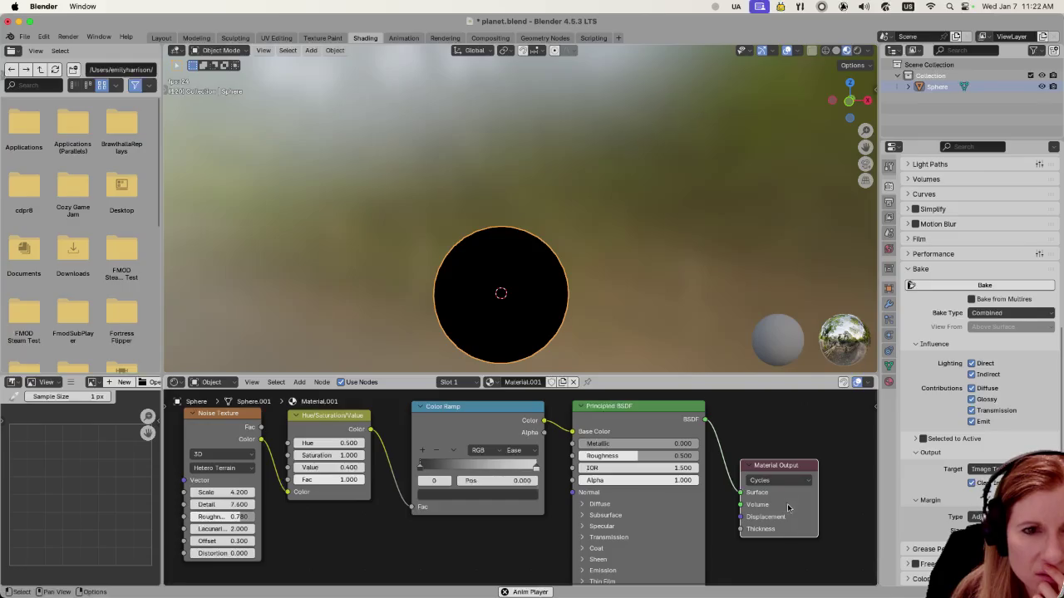
pyautogui.click(789, 482)
pyautogui.click(790, 503)
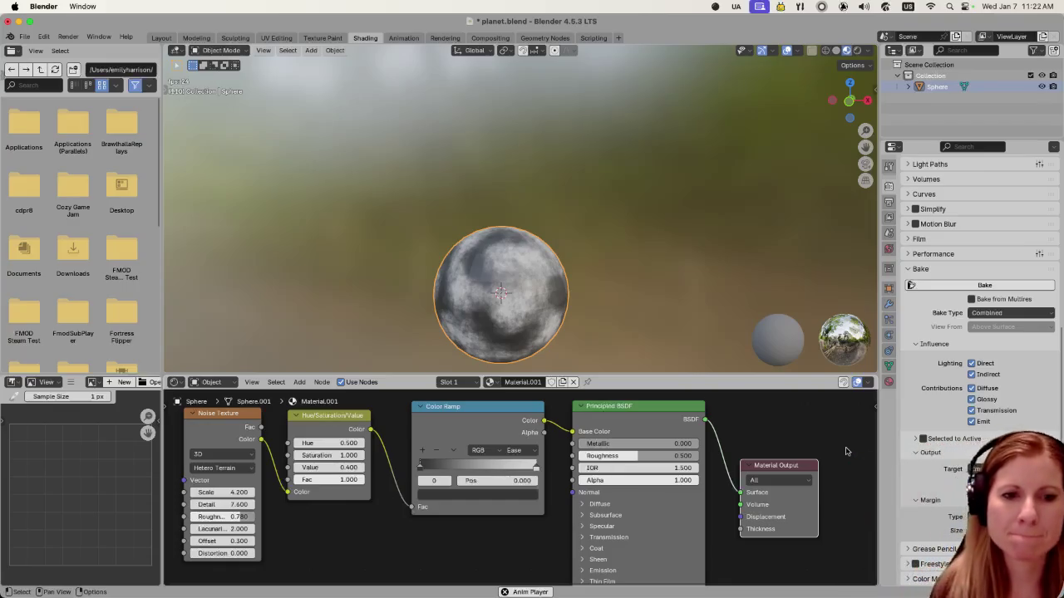
pyautogui.click(778, 481)
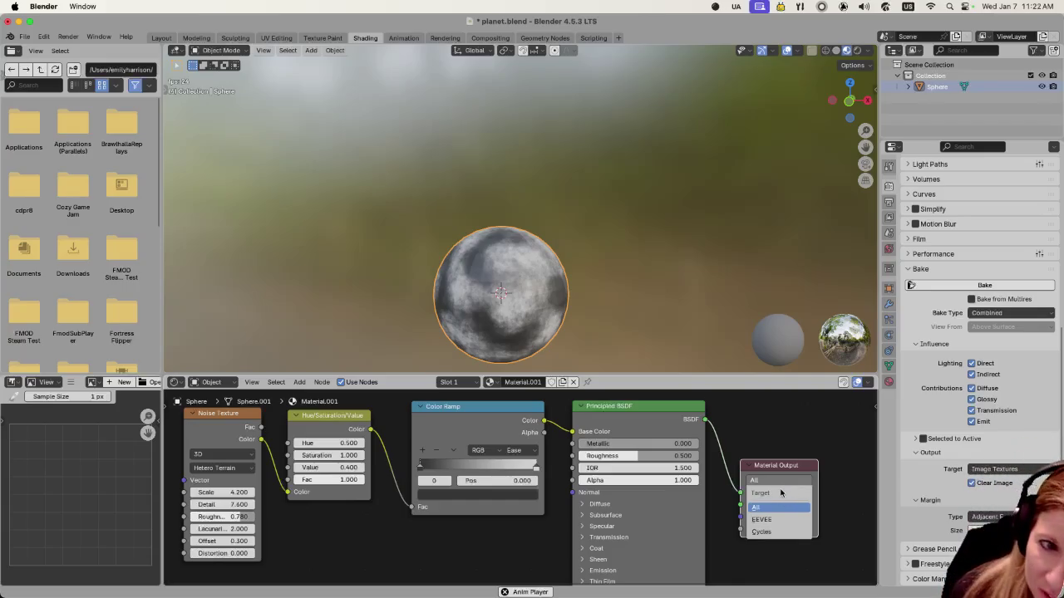
pyautogui.click(804, 437)
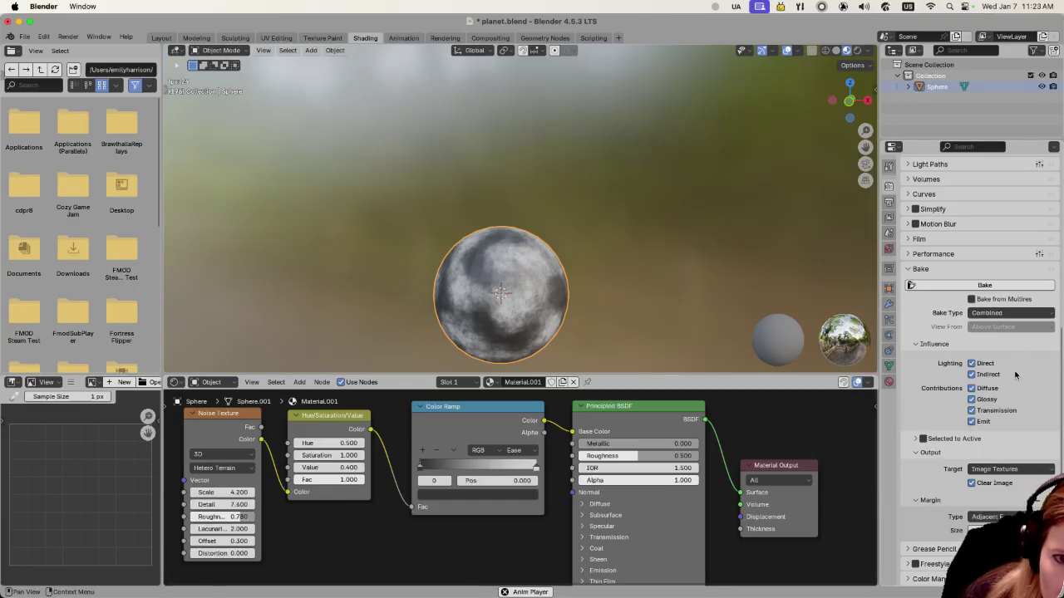
pyautogui.click(1010, 469)
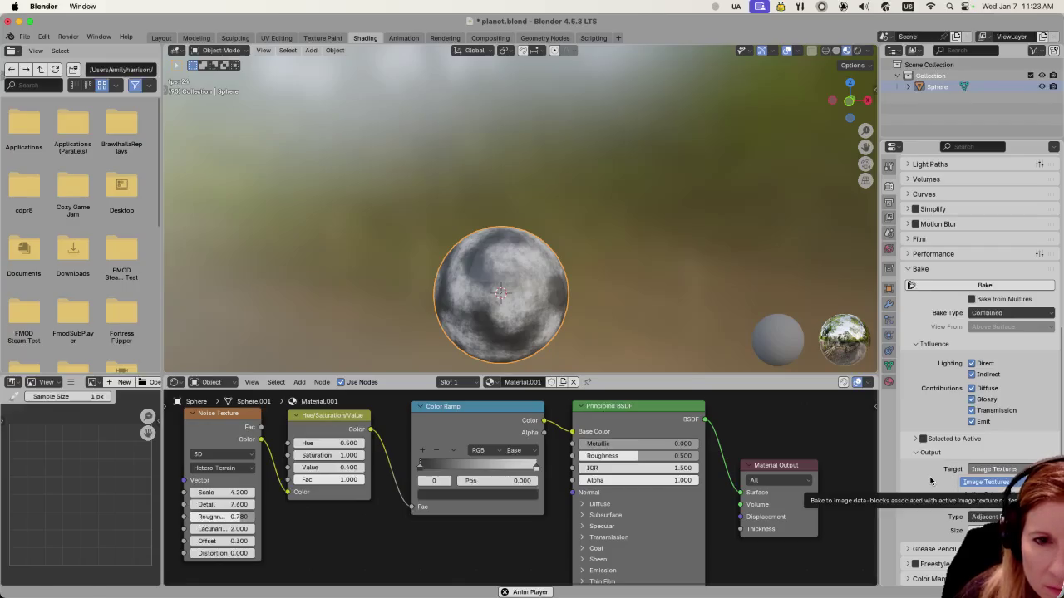
pyautogui.click(986, 482)
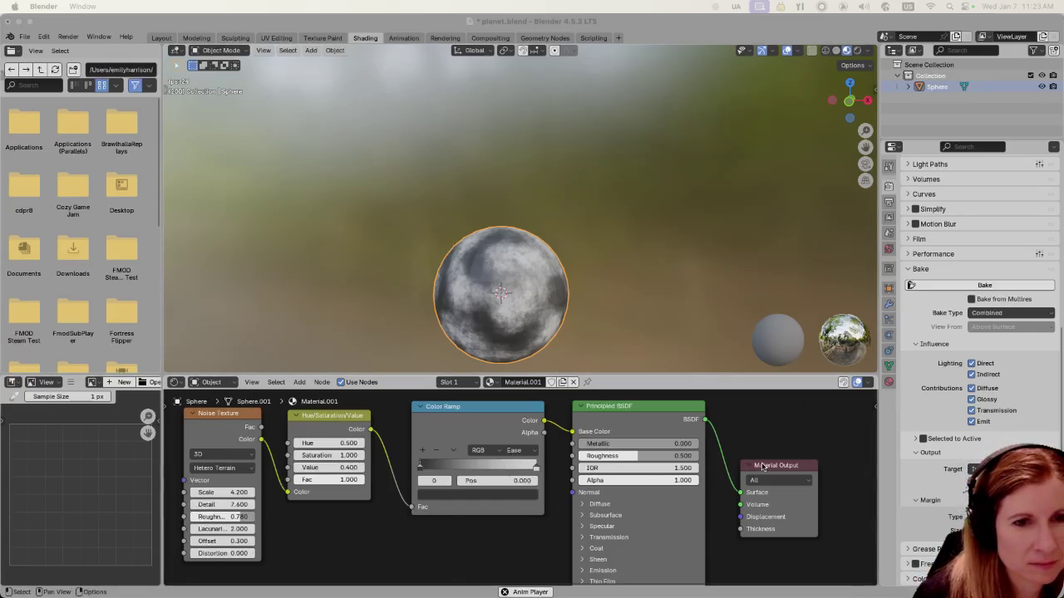
pyautogui.moveTo(766, 467); pyautogui.dragTo(791, 452)
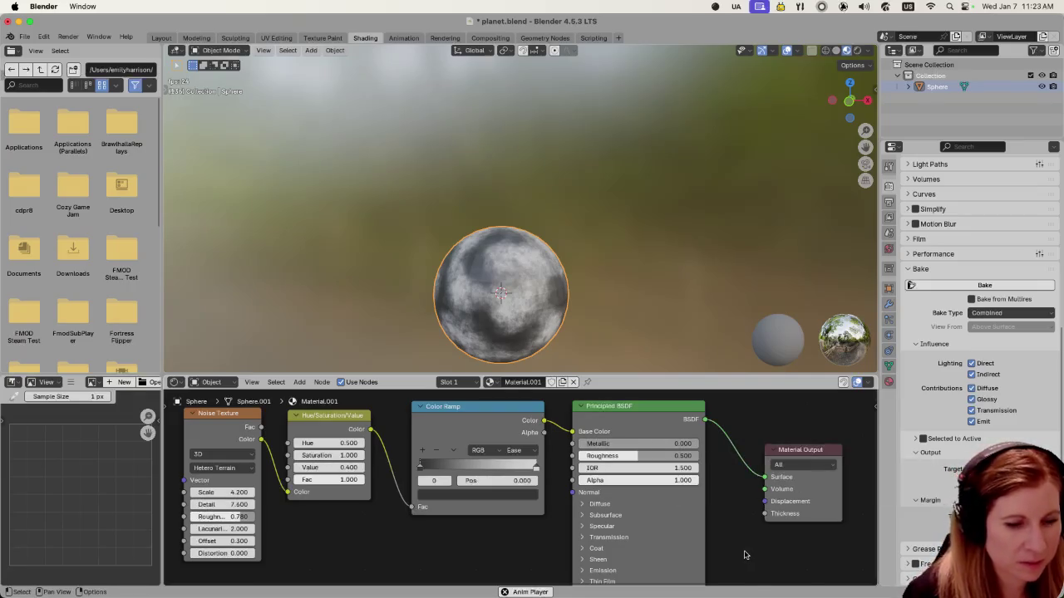
# Step: Add an Image Texture node via search and place it at the far left of the node tree
pyautogui.hotkey('shift', 'a')
pyautogui.click(718, 462)
pyautogui.write('imag')
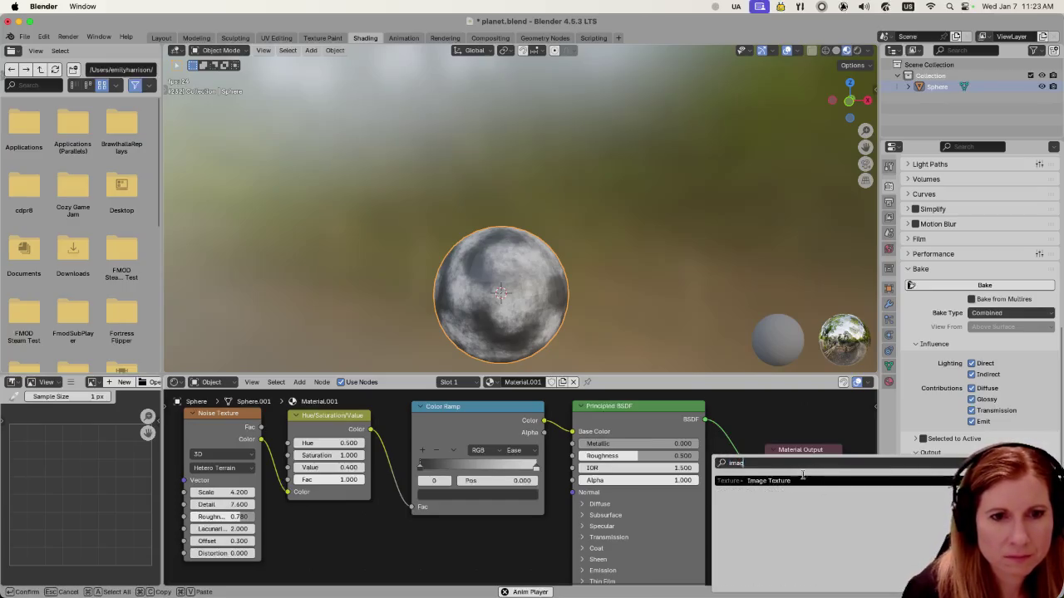
pyautogui.click(798, 480)
pyautogui.click(725, 538)
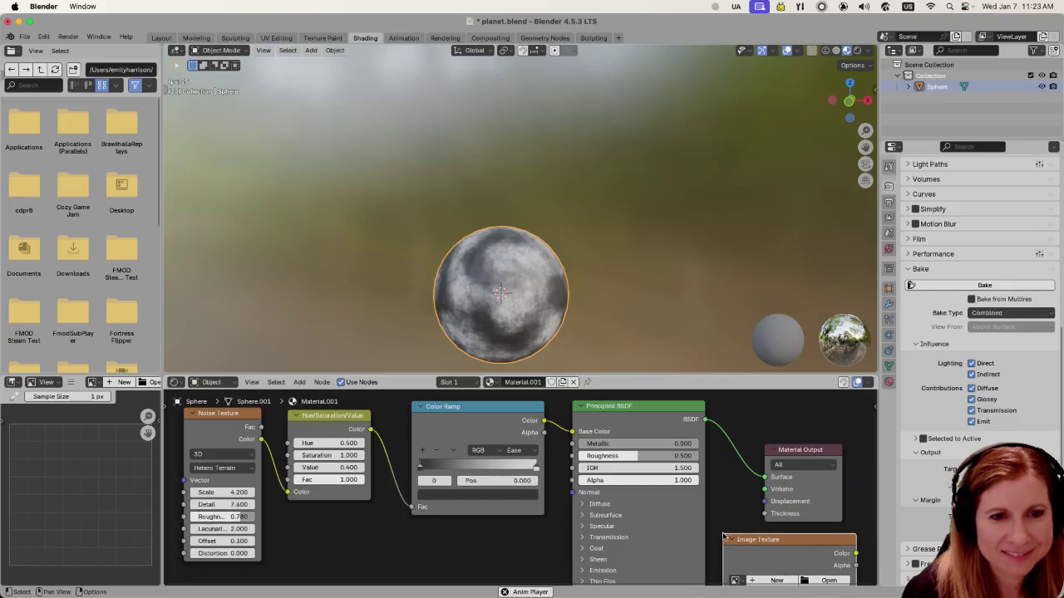
pyautogui.scroll(-2, 736, 524)
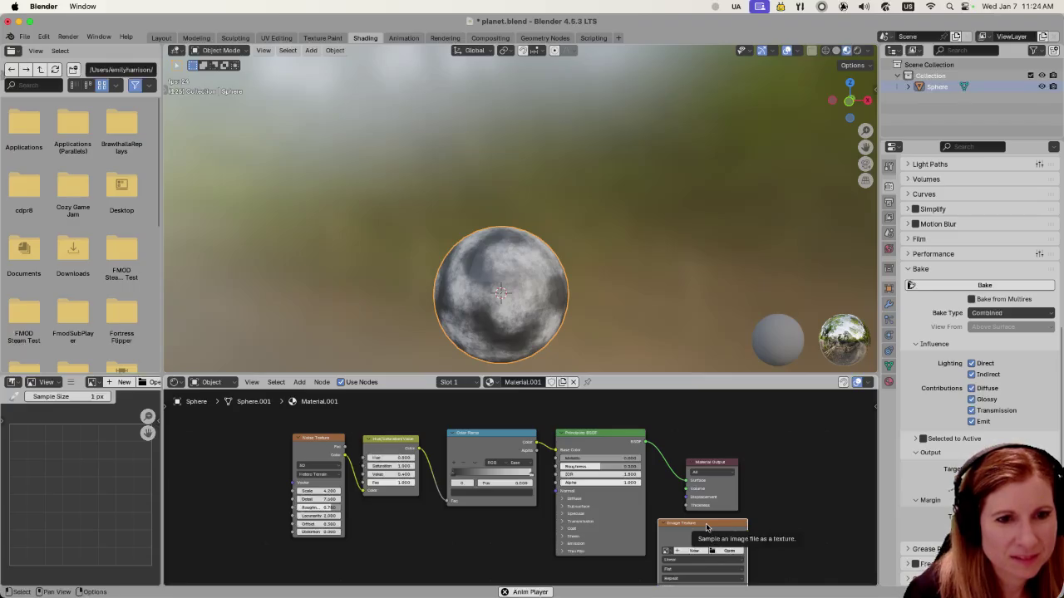
pyautogui.moveTo(707, 528); pyautogui.dragTo(272, 496)
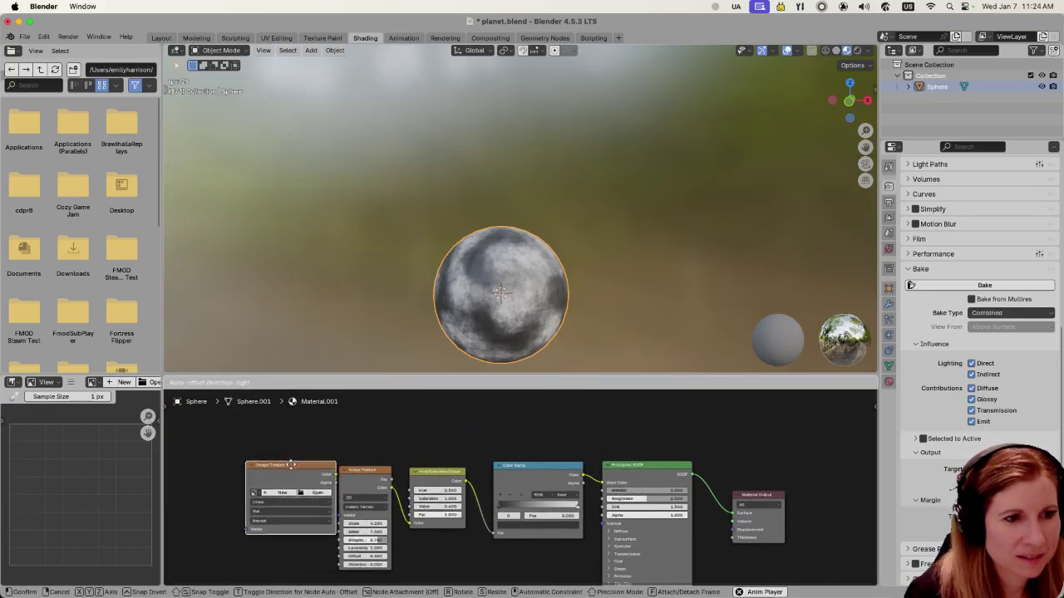
pyautogui.scroll(1, 273, 496)
pyautogui.scroll(1, 216, 497)
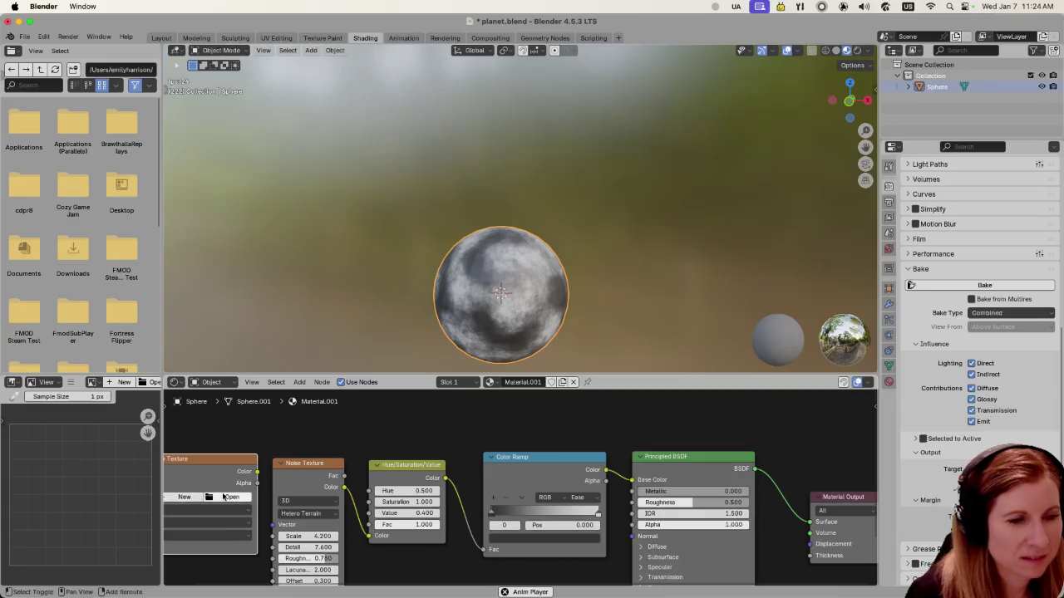
# Step: Create a new 1024 px image named moon_texture for the Image Texture node
pyautogui.click(184, 497)
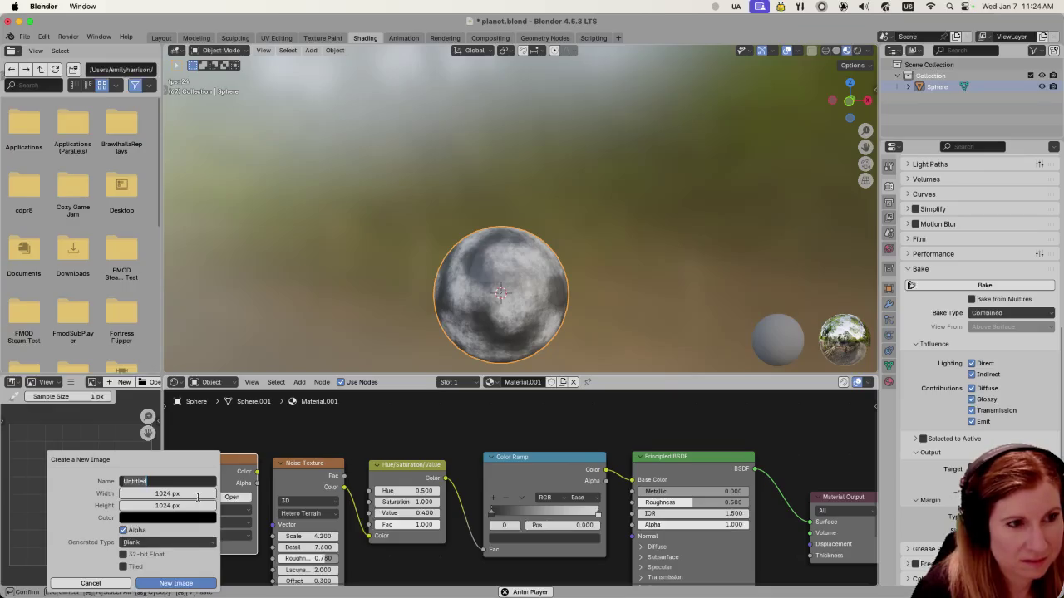
pyautogui.write('planm')
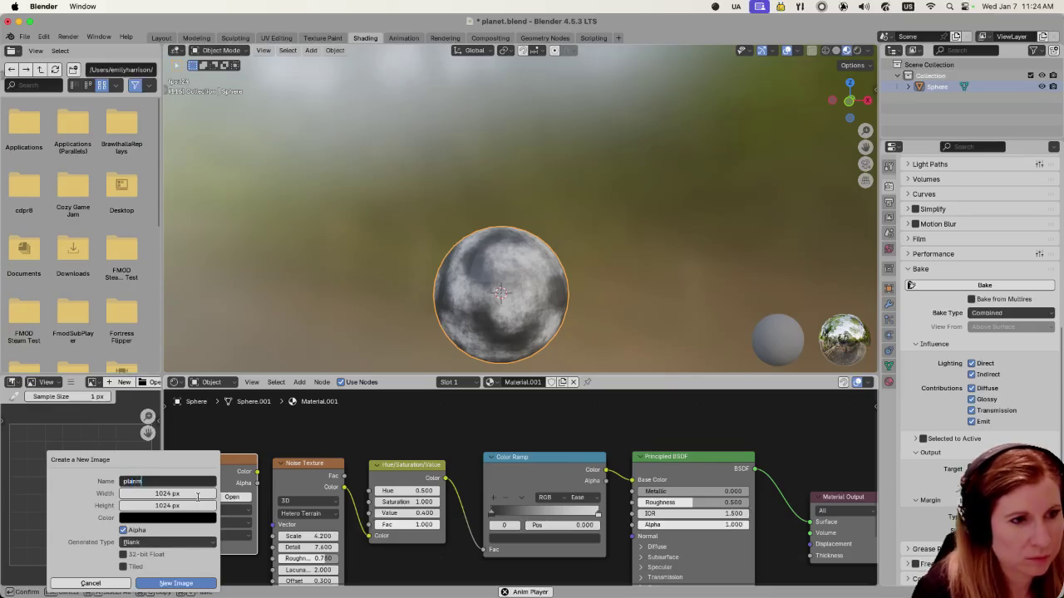
pyautogui.press('BackSpace')
pyautogui.press('BackSpace')
pyautogui.write('moon_texture')
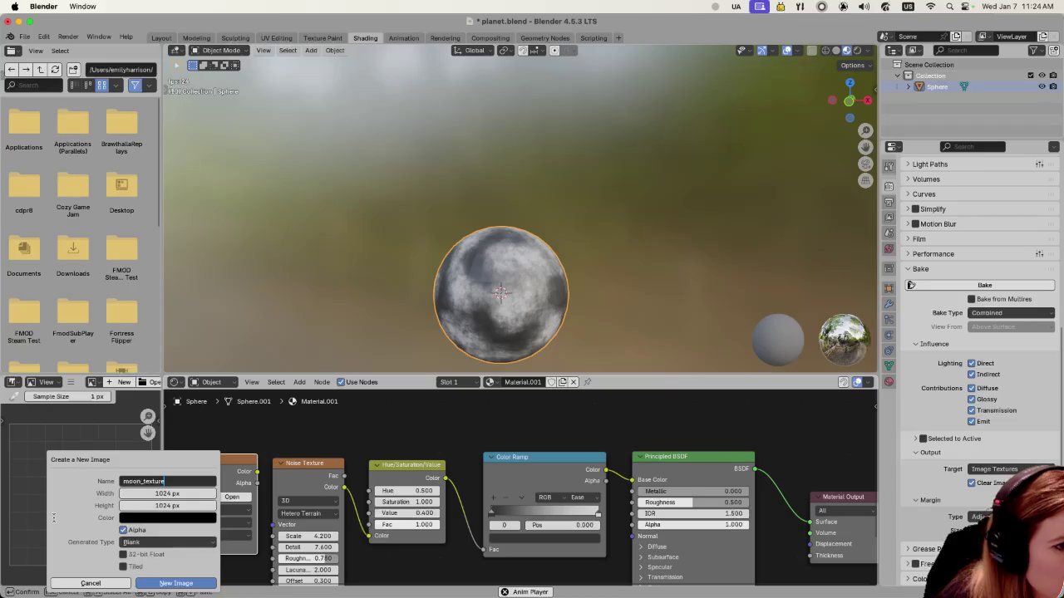
pyautogui.press('Return')
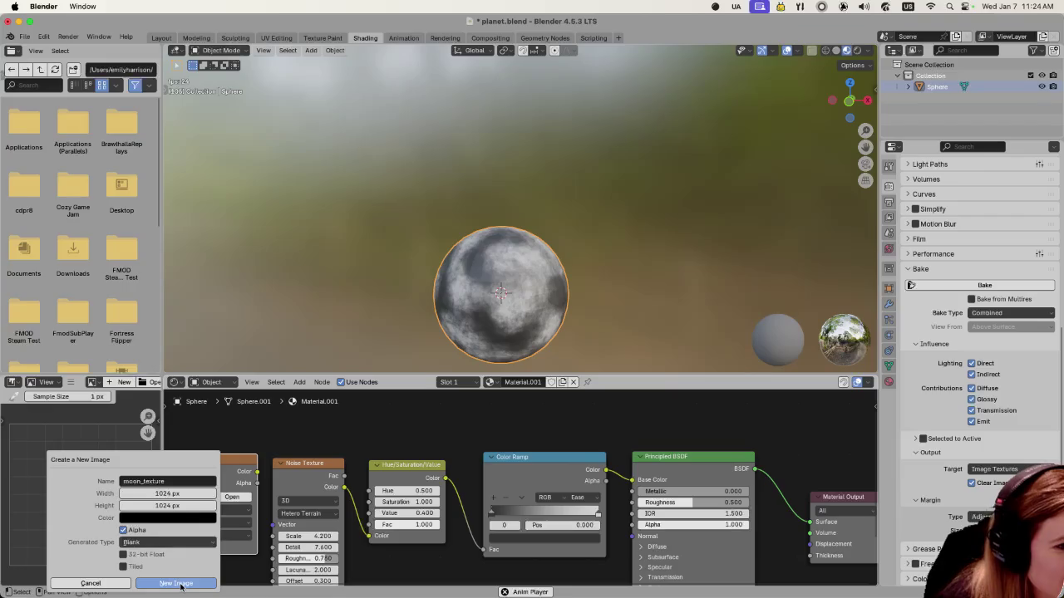
pyautogui.click(177, 583)
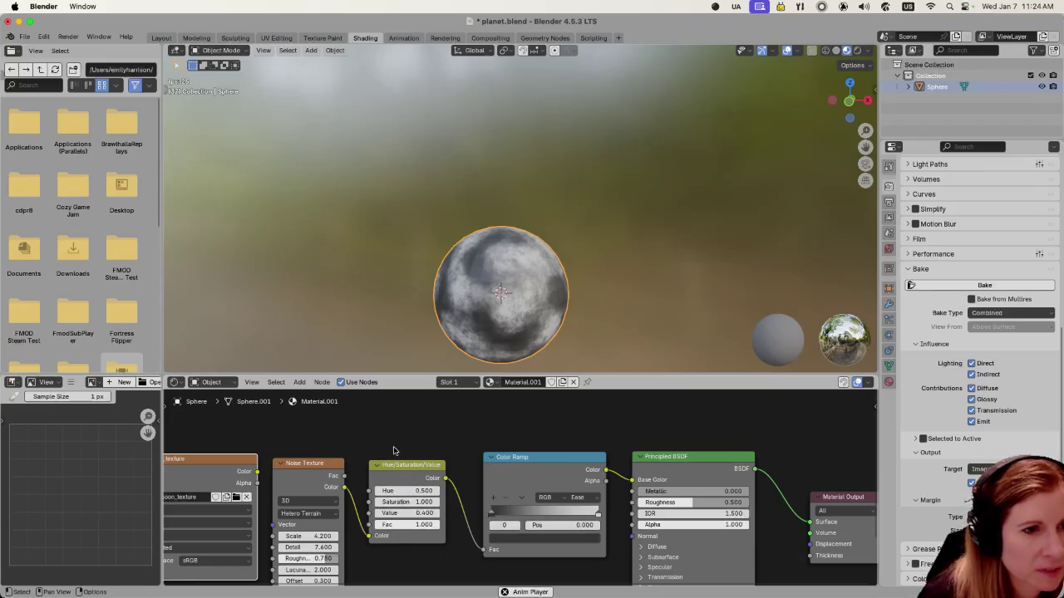
# Step: Pan the node editor to show the moon_texture node fully and open its image browse list
pyautogui.moveTo(373, 441)
pyautogui.mouseDown()
pyautogui.moveTo(477, 430)
pyautogui.moveTo(429, 410)
pyautogui.mouseUp()
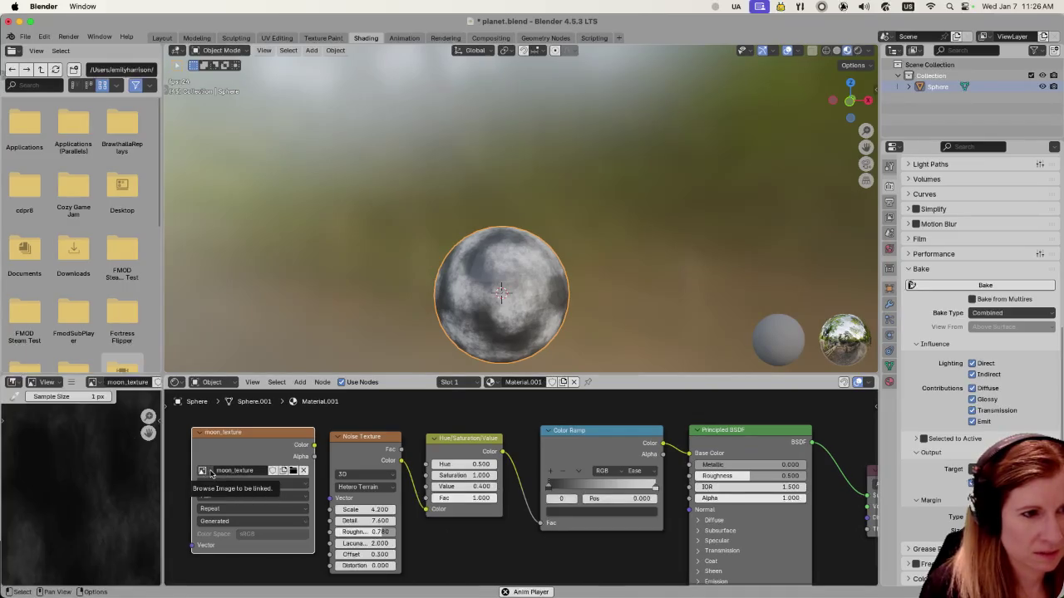
pyautogui.click(211, 472)
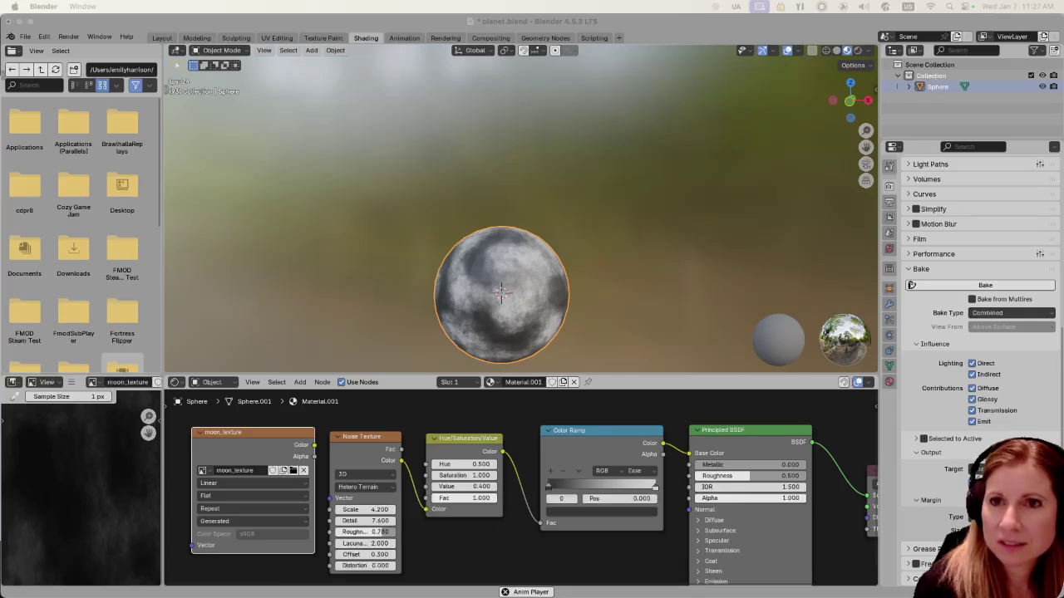
# Step: Switch to Firefox showing the YouTube short 'How to Bake Textures in Blender'
pyautogui.press('super+Tab')
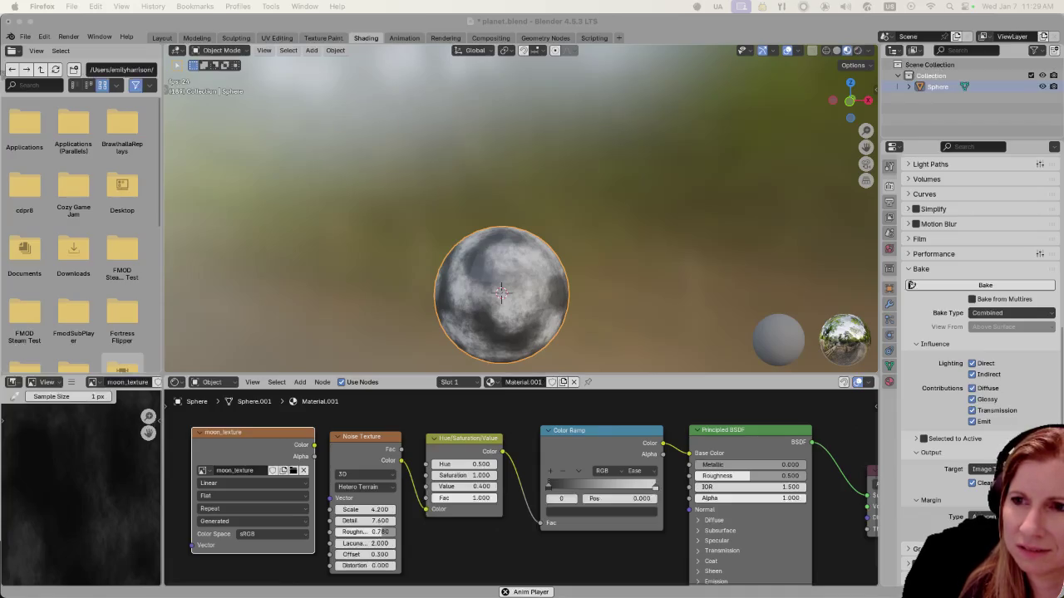
pyautogui.press('super+Tab')
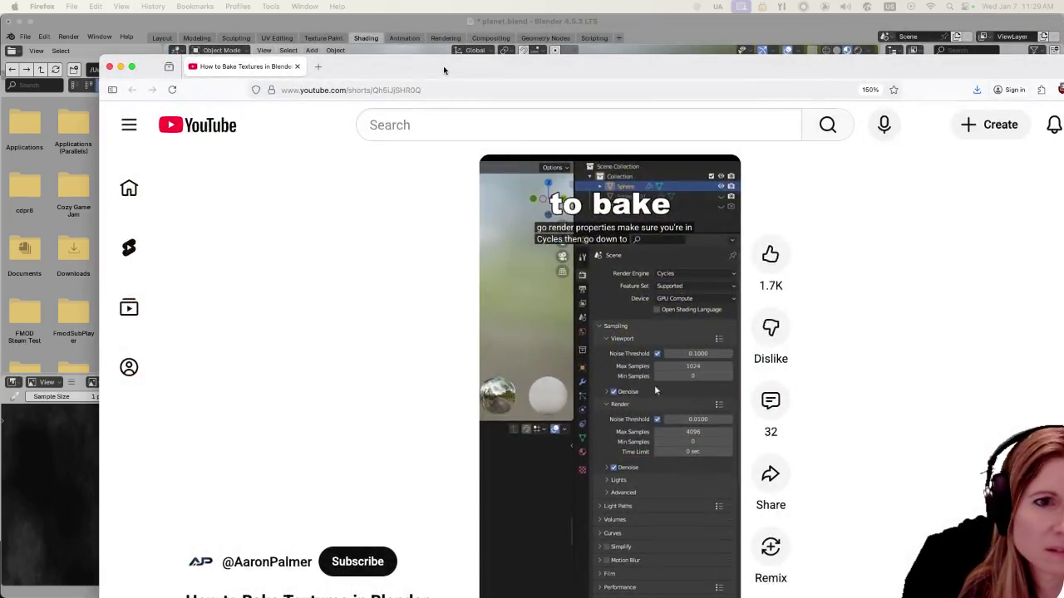
# Step: Nudge the Firefox window left, then go back to Blender
pyautogui.moveTo(443, 71); pyautogui.dragTo(338, 59)
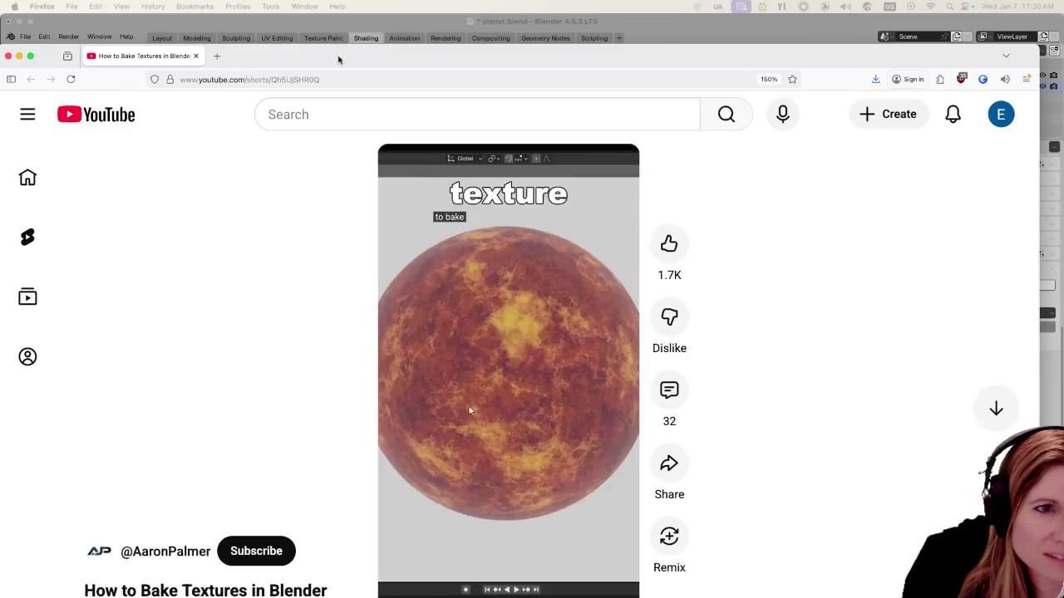
pyautogui.press('super+Tab')
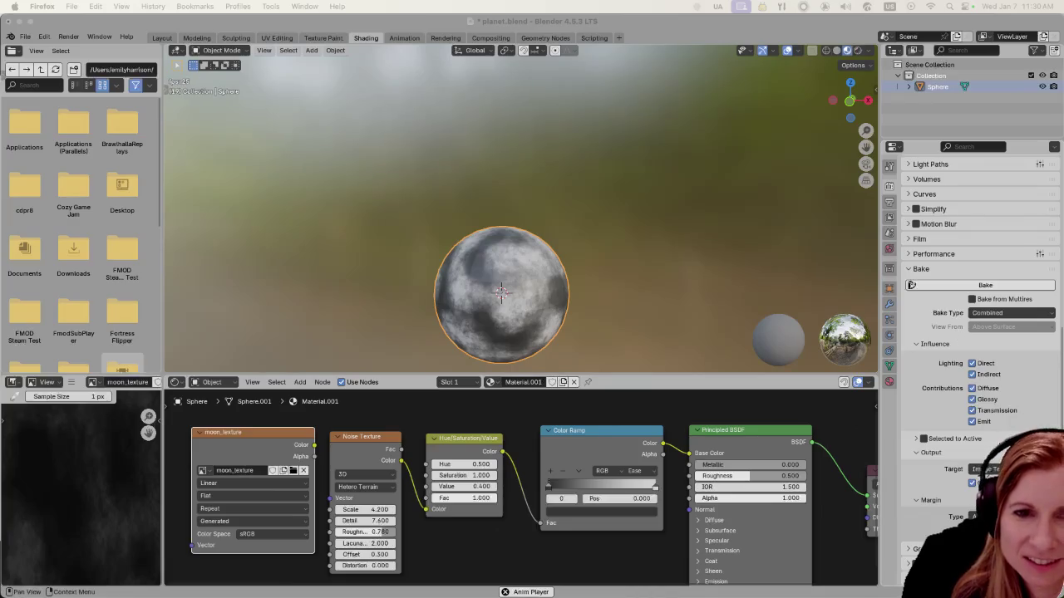
pyautogui.click(993, 314)
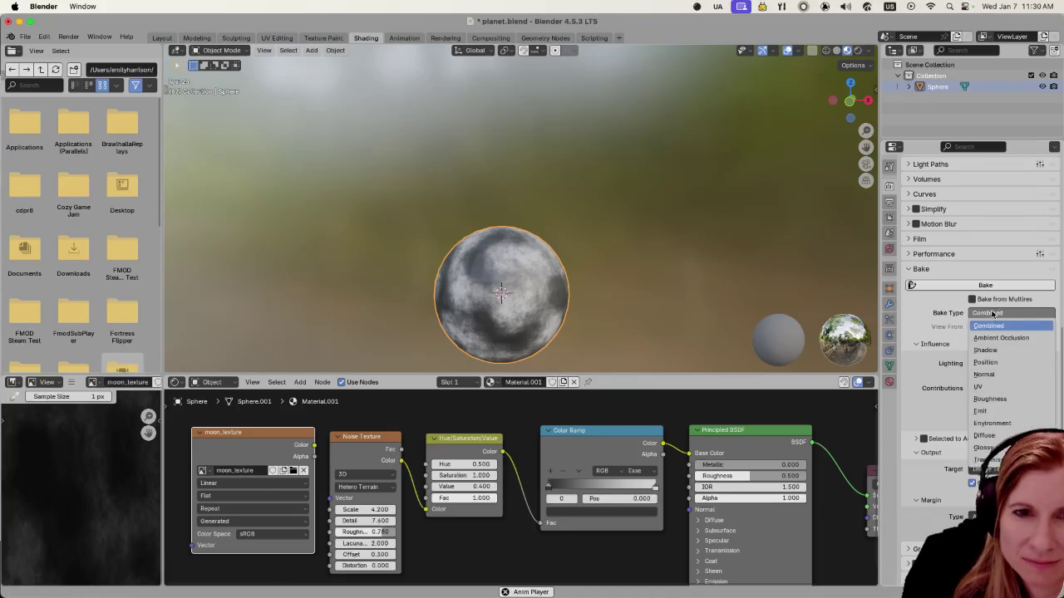
pyautogui.click(995, 325)
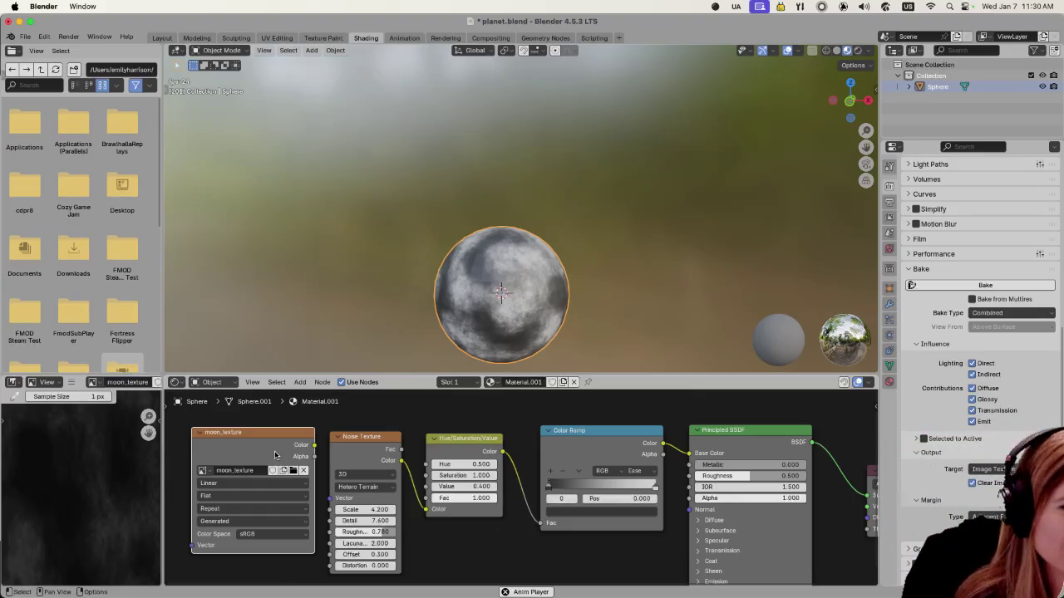
pyautogui.moveTo(267, 433); pyautogui.dragTo(257, 429)
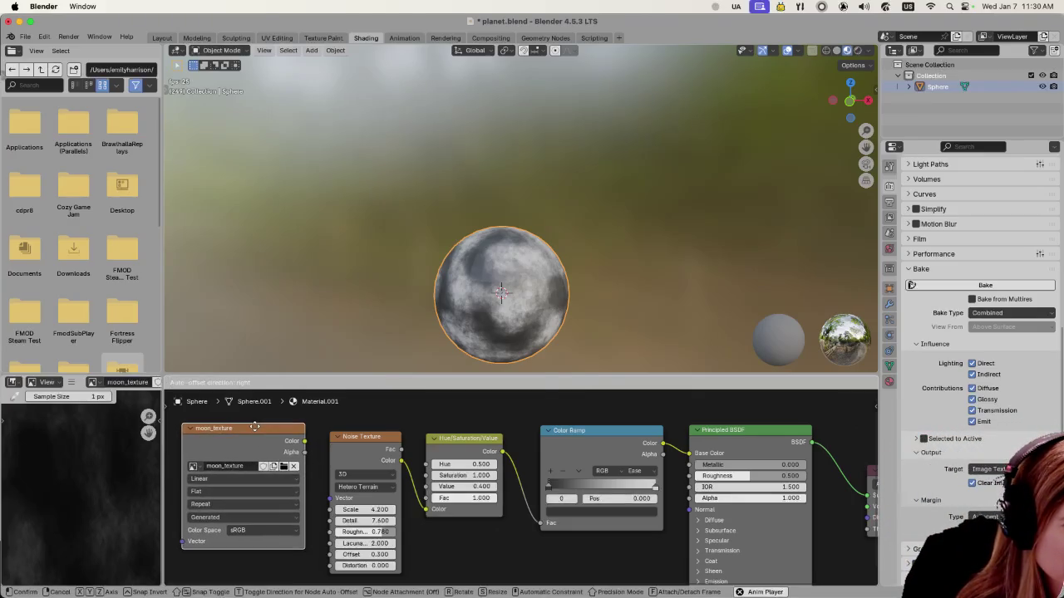
pyautogui.click(229, 468)
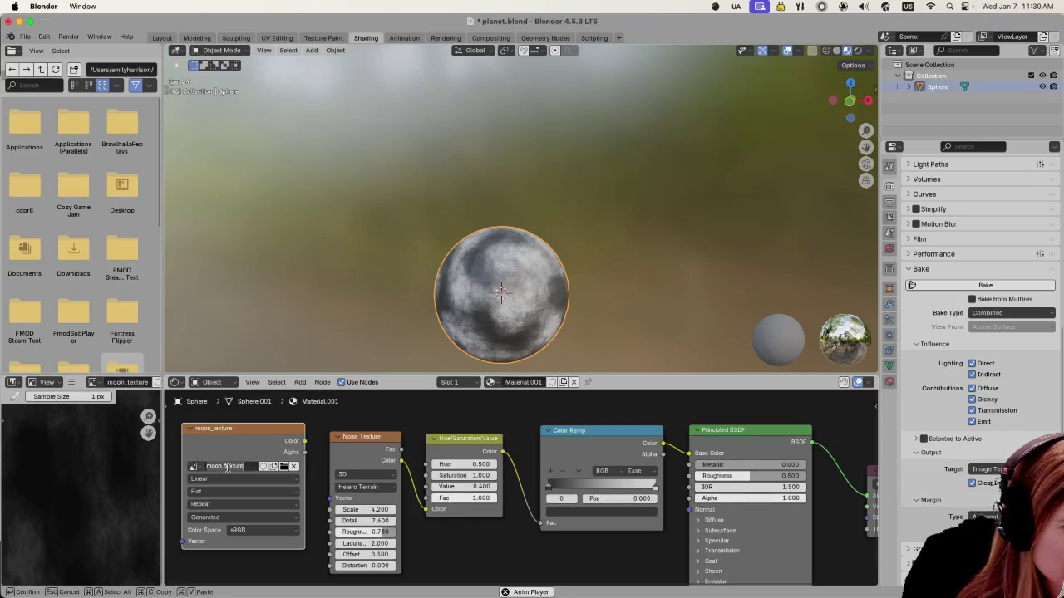
pyautogui.click(504, 568)
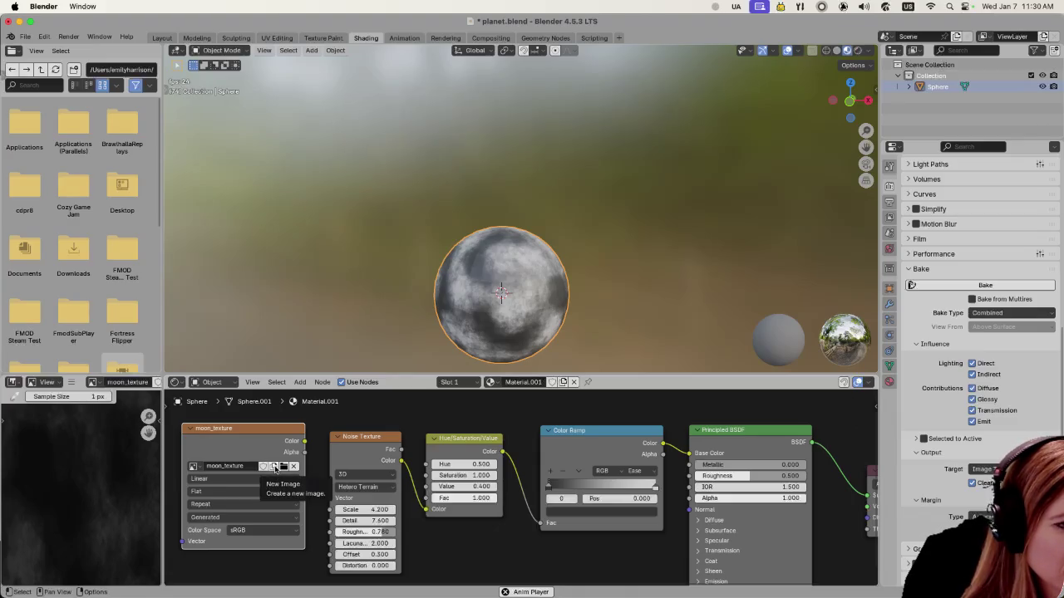
pyautogui.click(274, 467)
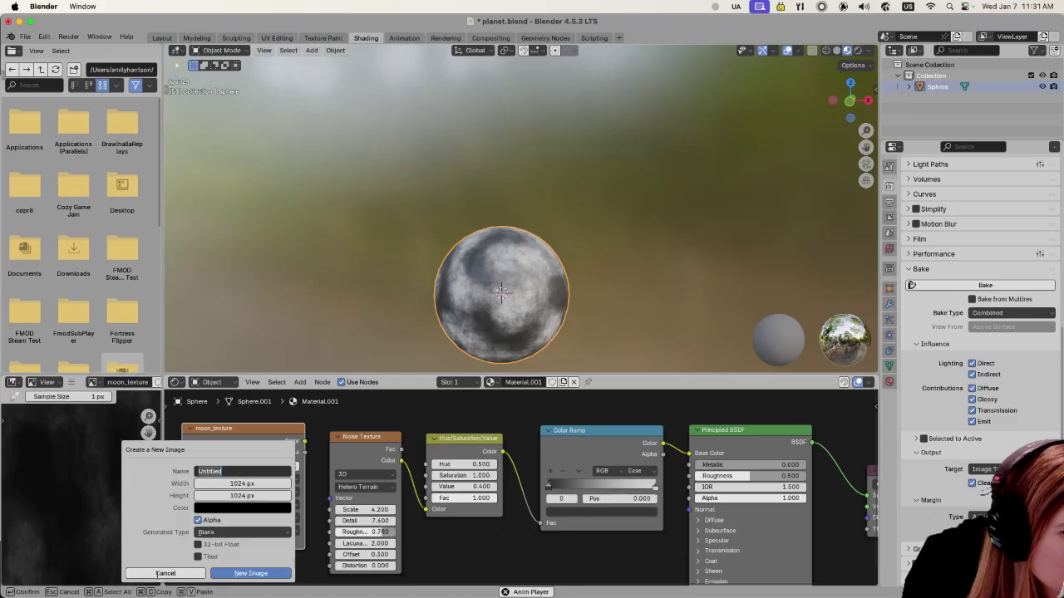
pyautogui.click(165, 574)
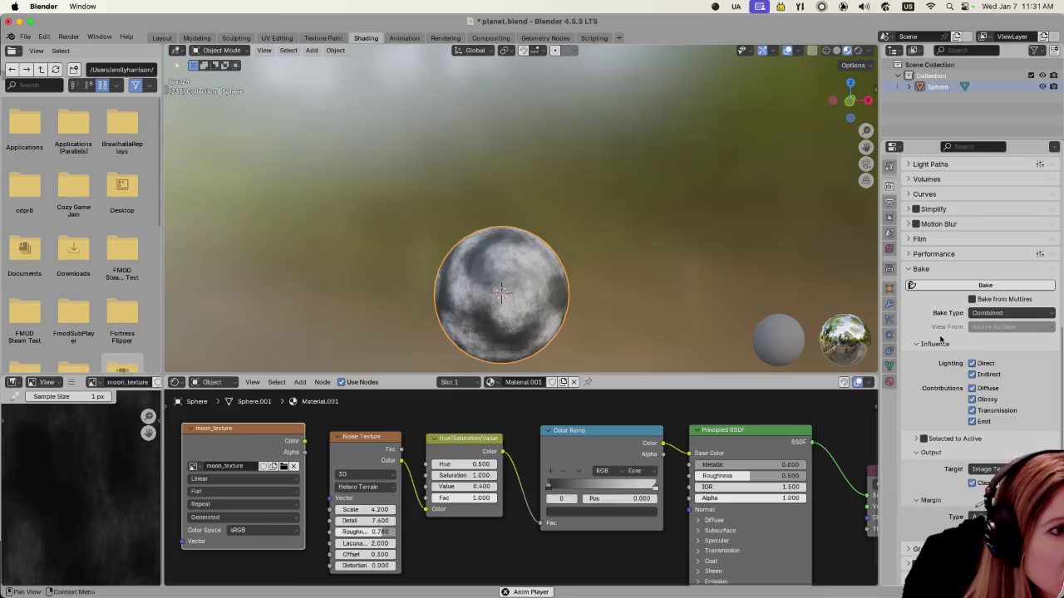
# Step: Bake the sphere's moon material into the moon_texture image
pyautogui.doubleClick(216, 463)
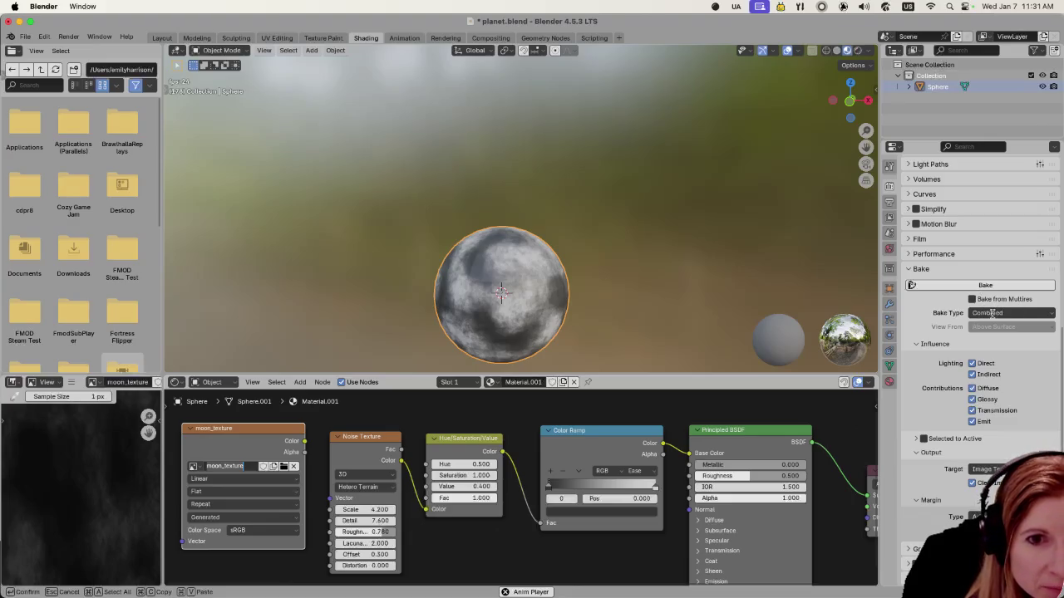
pyautogui.click(964, 285)
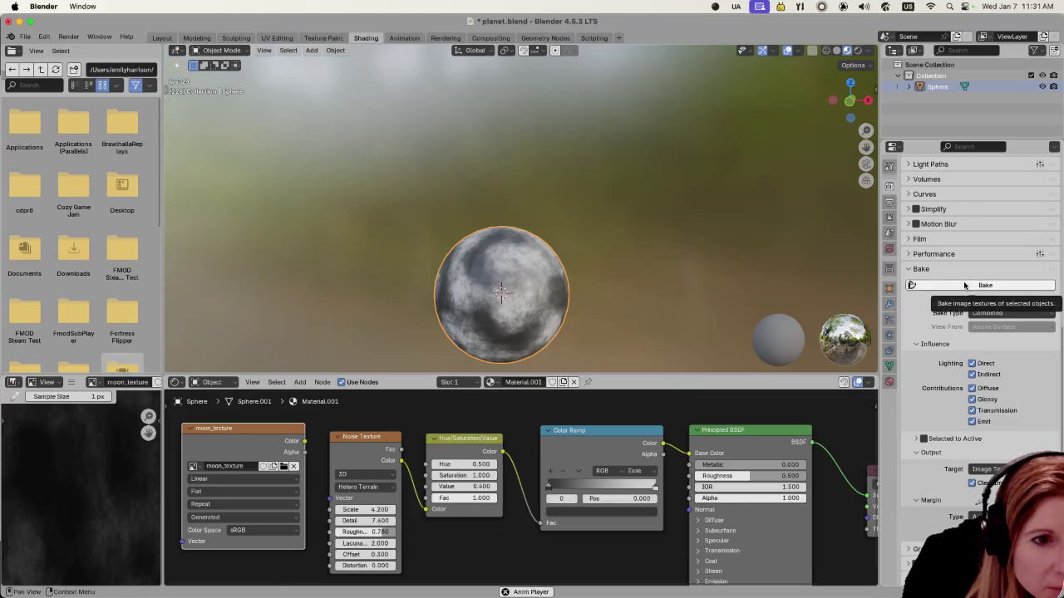
pyautogui.click(964, 285)
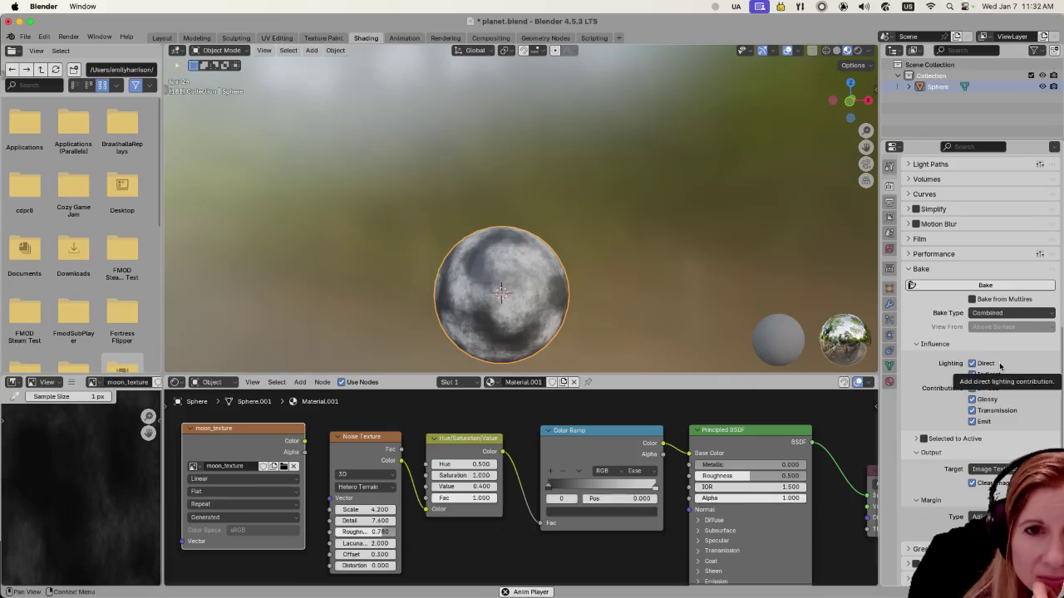
# Step: Review the bake output target list and slide the Blender window left beside Godot
pyautogui.click(989, 469)
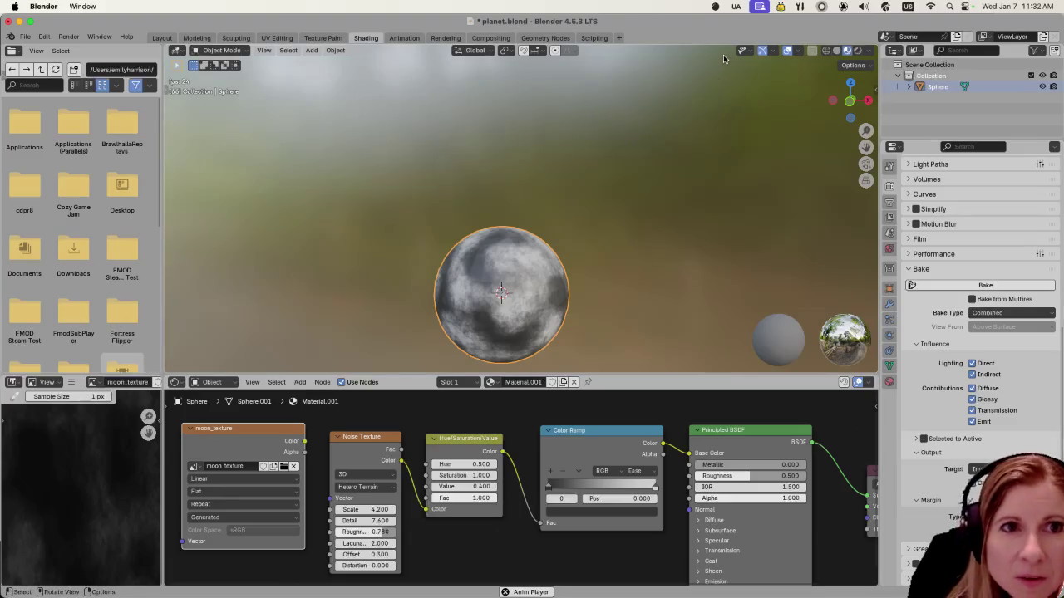
pyautogui.hotkey('ctrl', 'Right')
pyautogui.moveTo(504, 35); pyautogui.dragTo(188, 34)
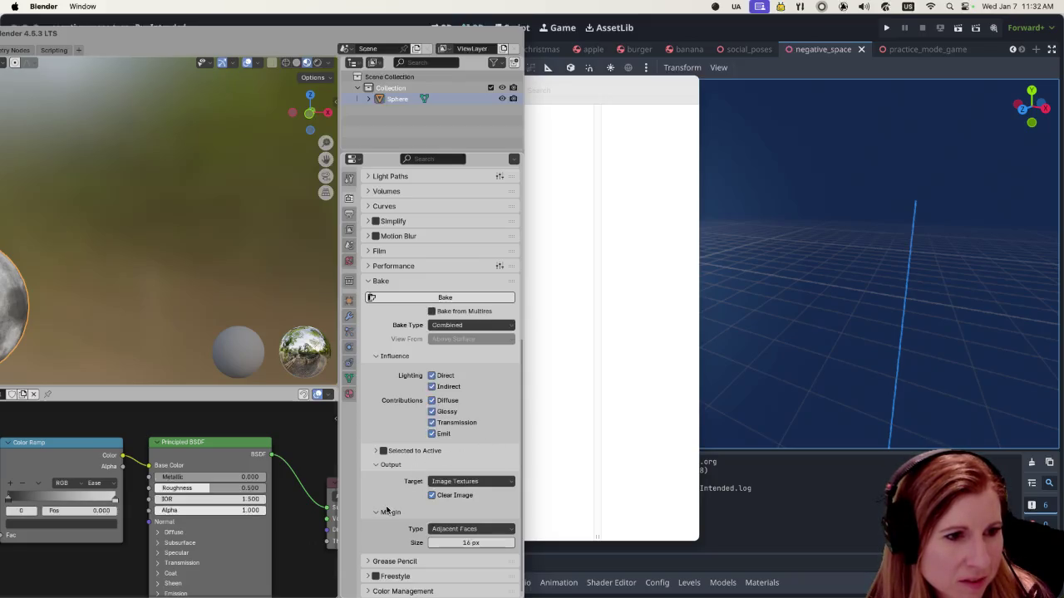
# Step: Scroll through the render properties and maximize the Blender window to full screen
pyautogui.scroll(1, 391, 498)
pyautogui.scroll(4, 403, 466)
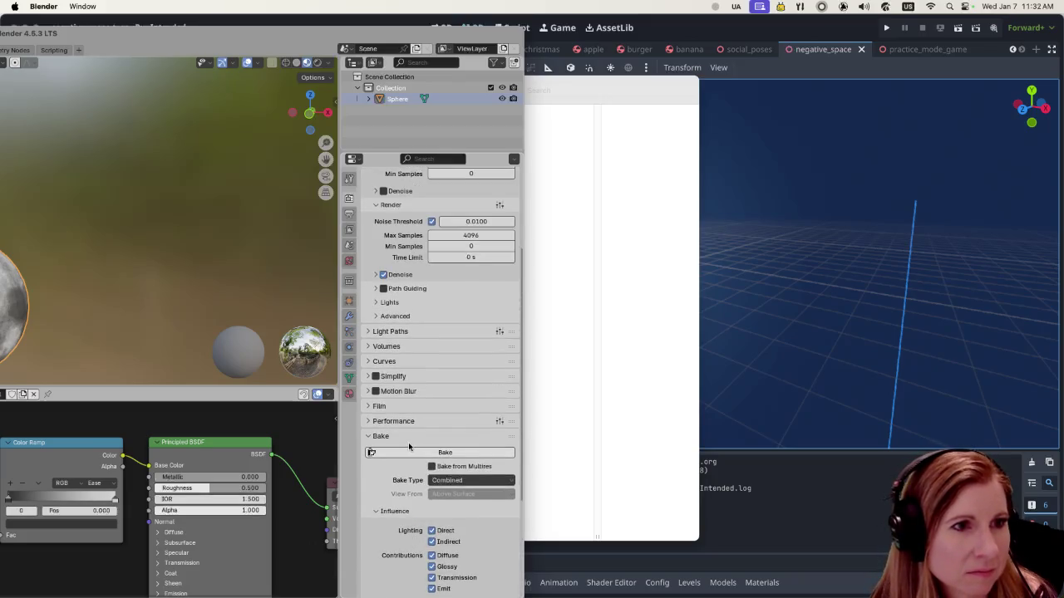
pyautogui.scroll(4, 408, 442)
pyautogui.scroll(-5, 403, 434)
pyautogui.scroll(-3, 399, 428)
pyautogui.scroll(-1, 388, 414)
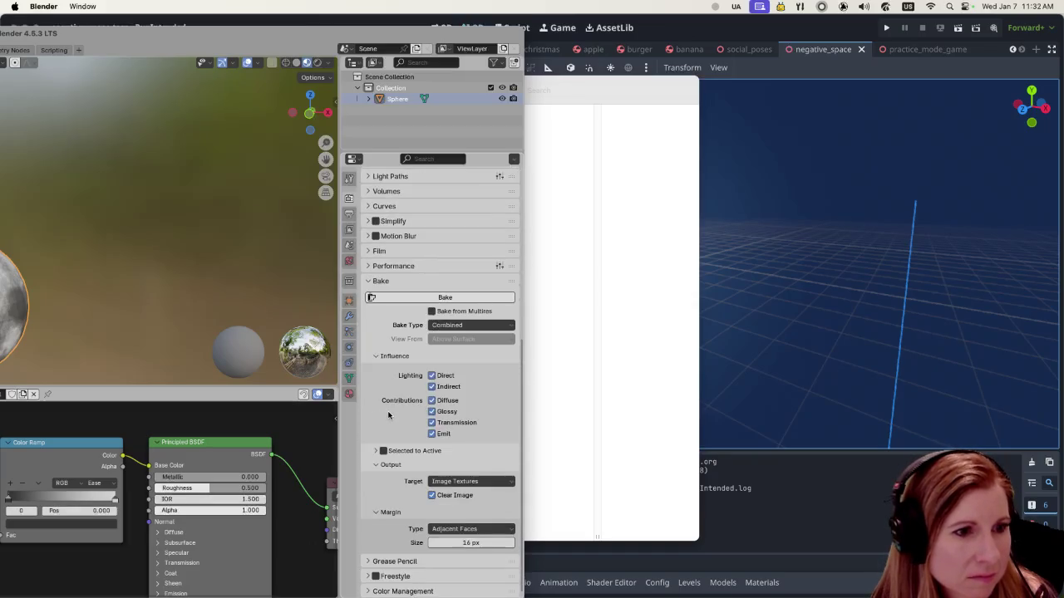
pyautogui.doubleClick(98, 38)
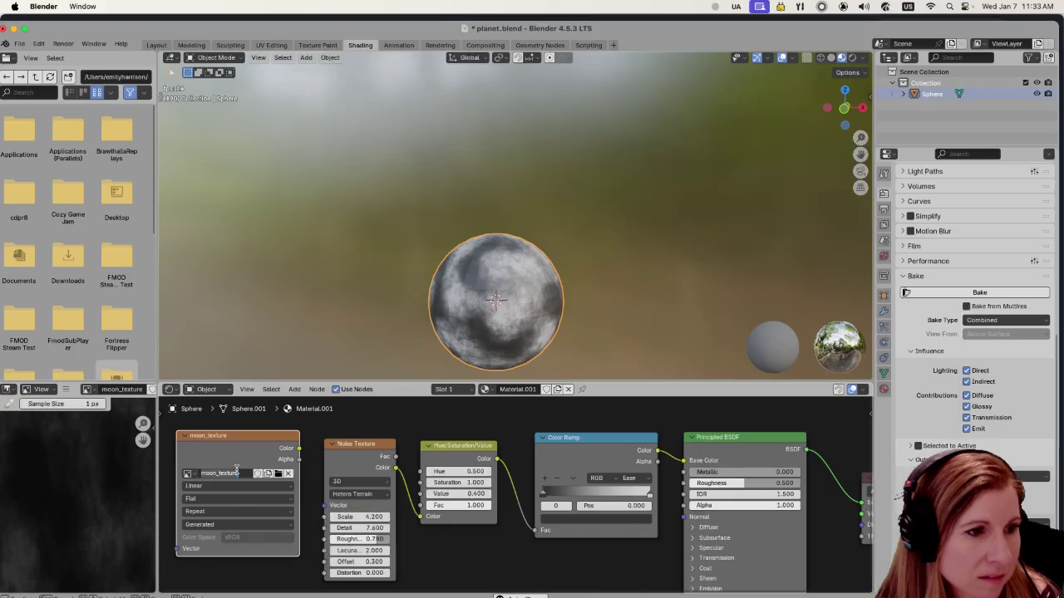
# Step: Open the image file browser from the moon_texture node, then close it without choosing a file
pyautogui.click(237, 471)
pyautogui.click(278, 473)
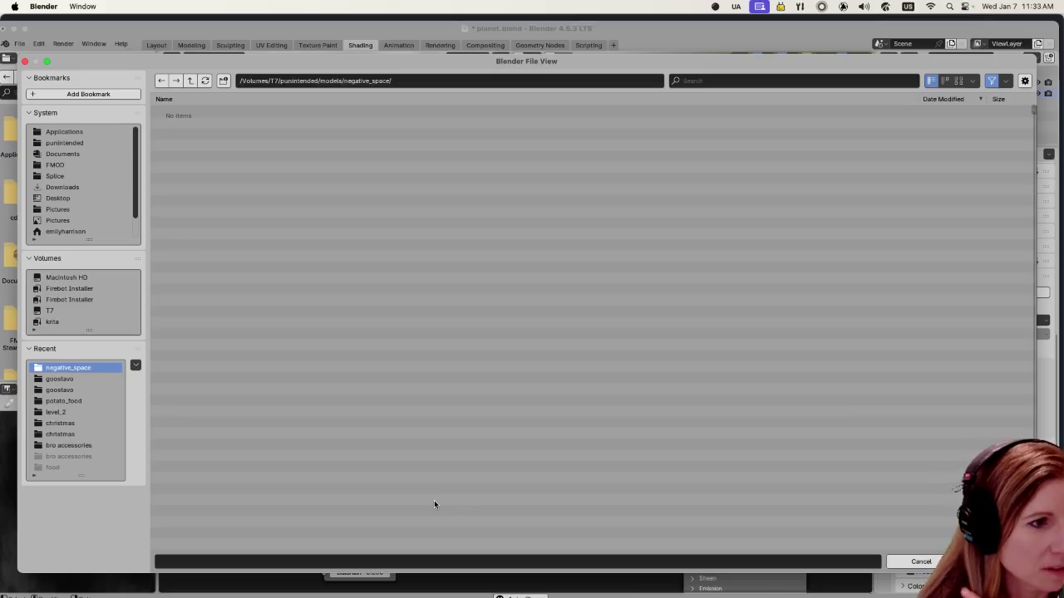
pyautogui.click(925, 566)
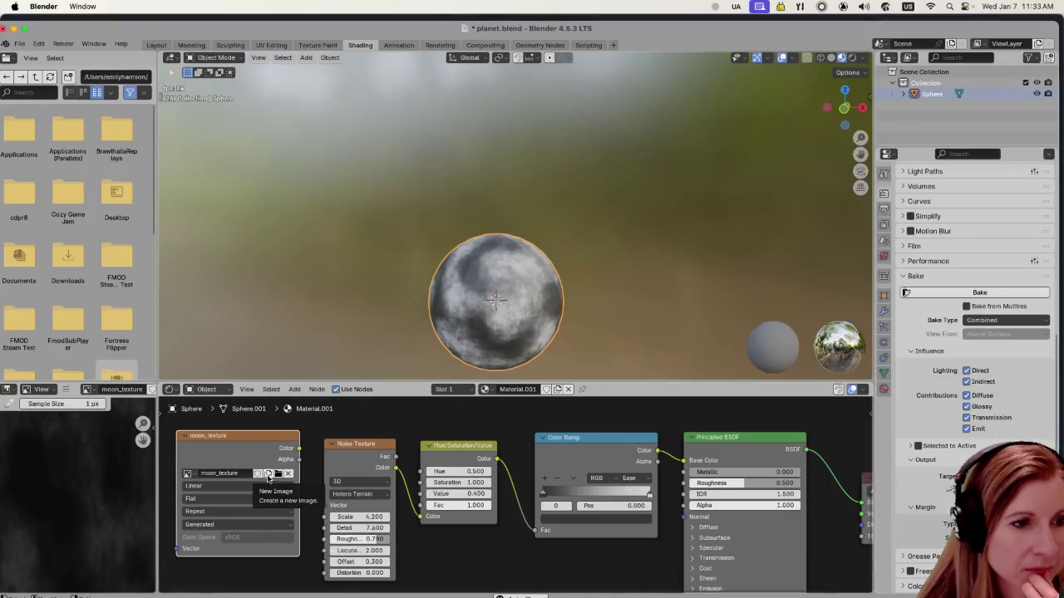
# Step: Cancel a new Untitled image, then reopen the image file browser and move it up-left
pyautogui.click(268, 473)
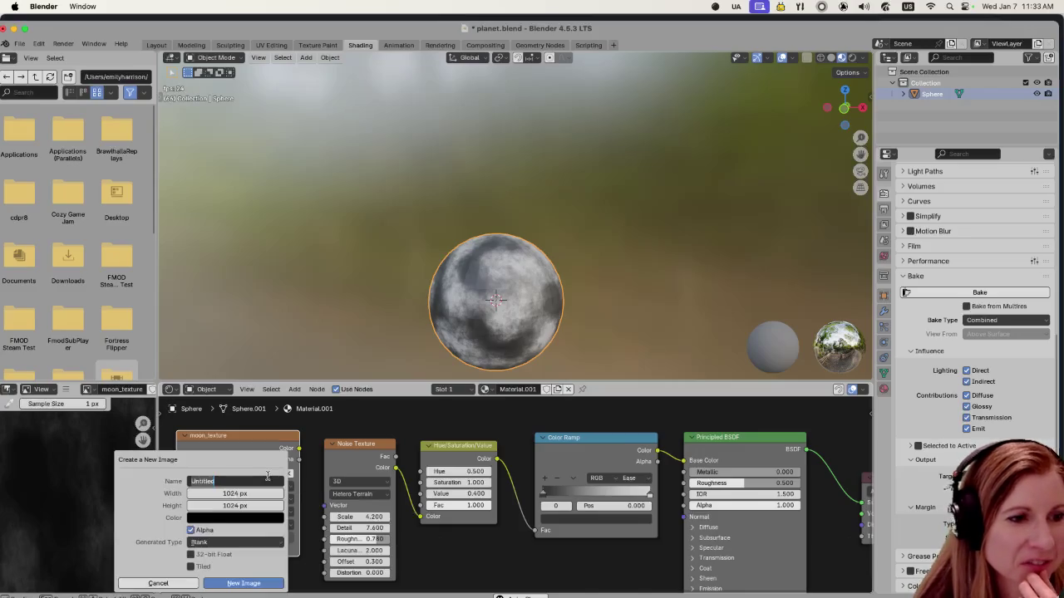
pyautogui.click(224, 455)
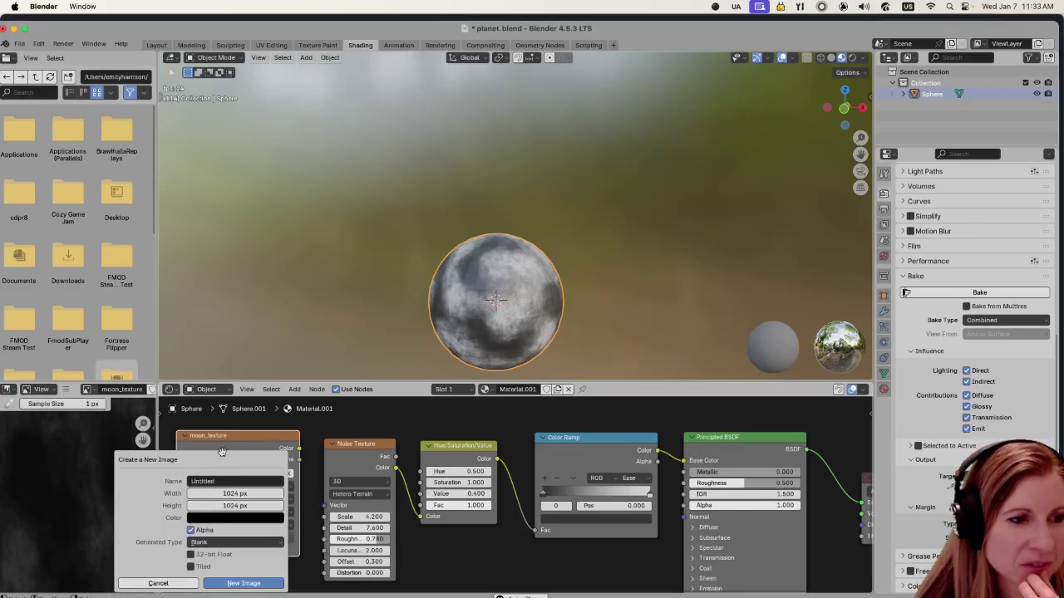
pyautogui.click(158, 584)
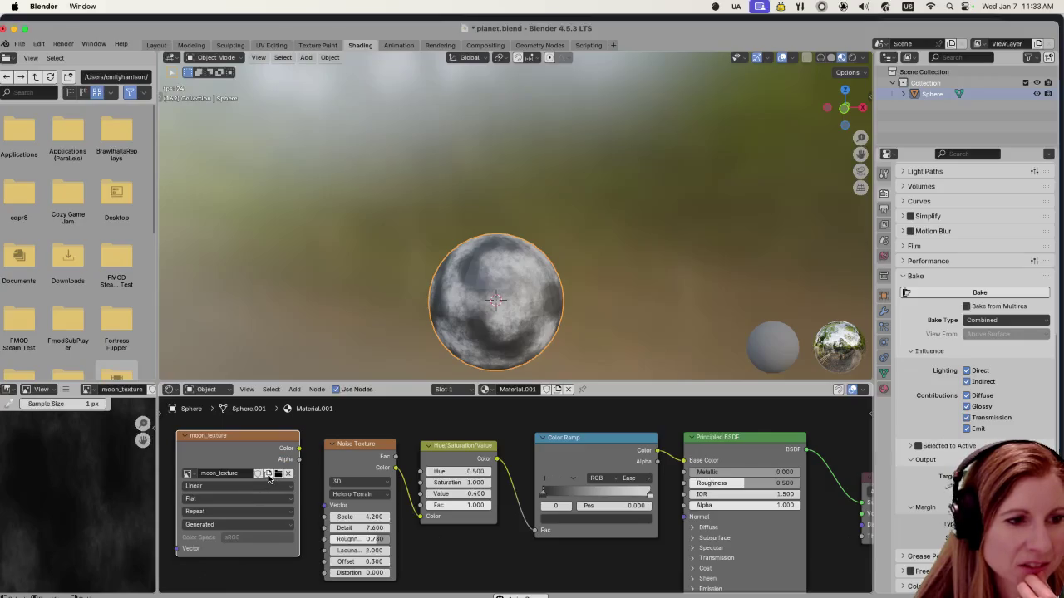
pyautogui.click(269, 474)
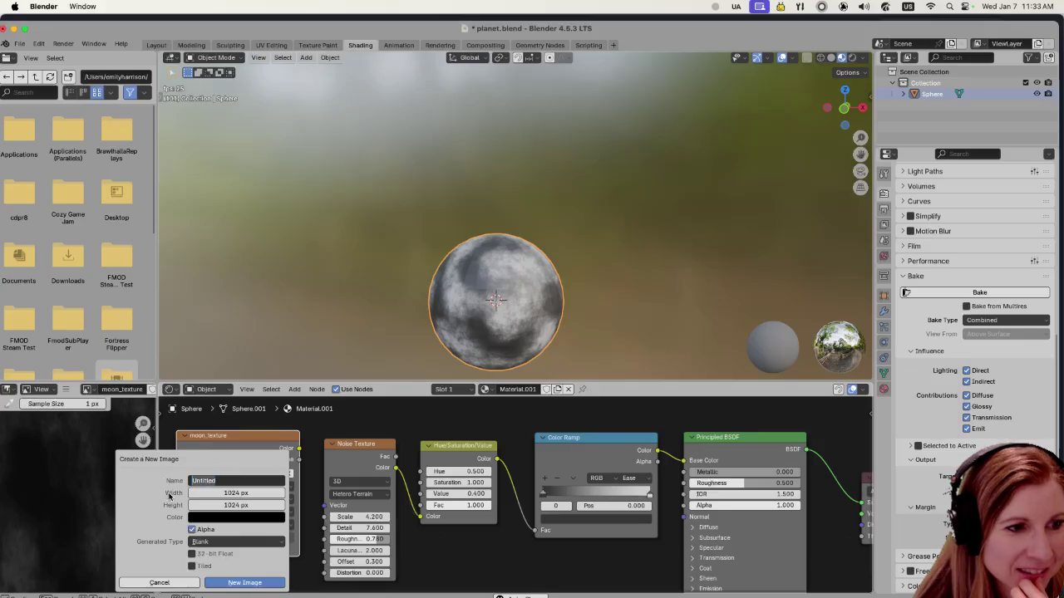
pyautogui.click(166, 582)
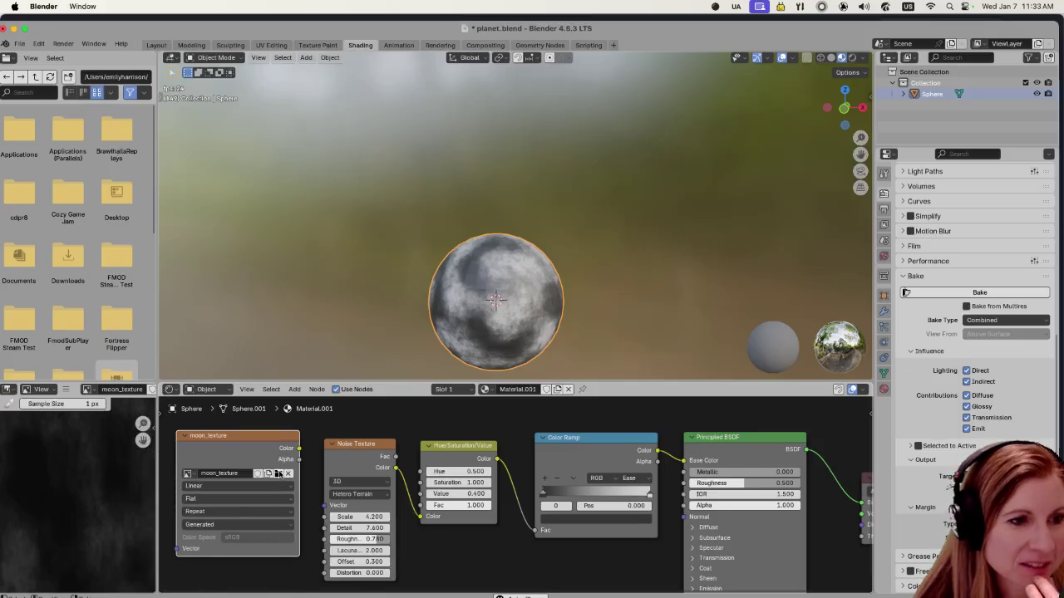
pyautogui.click(278, 474)
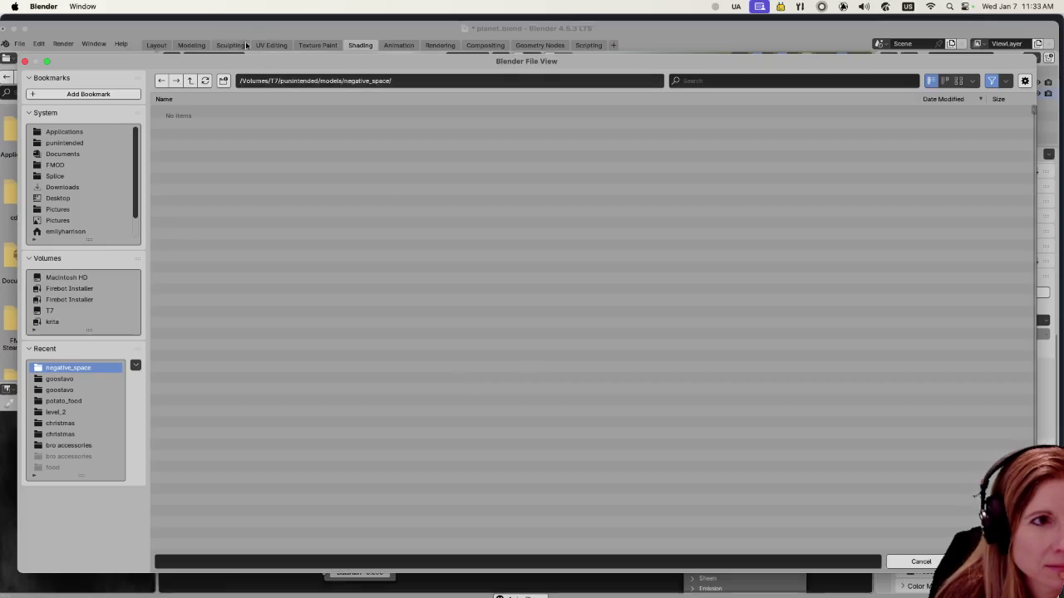
pyautogui.moveTo(226, 70); pyautogui.dragTo(195, 28)
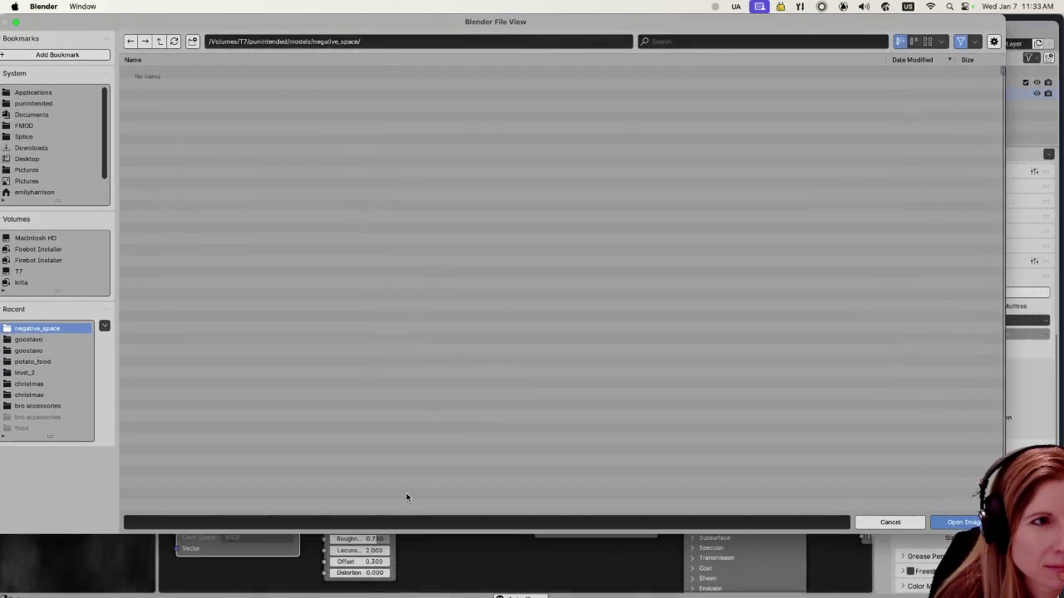
# Step: Enter moon.png as the file name, then cancel the file browser without loading anything
pyautogui.click(756, 524)
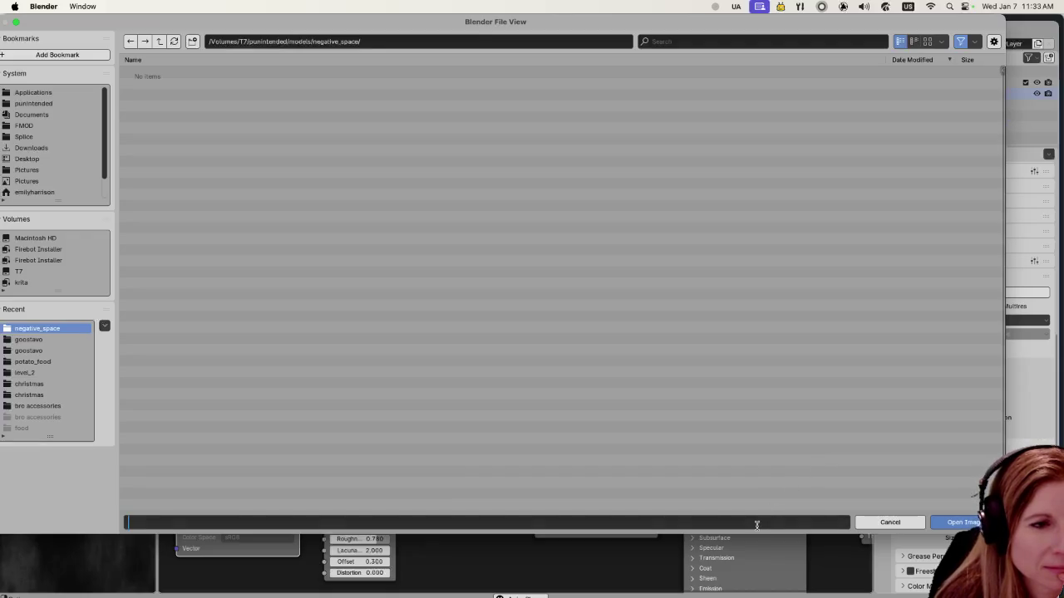
pyautogui.write('moon')
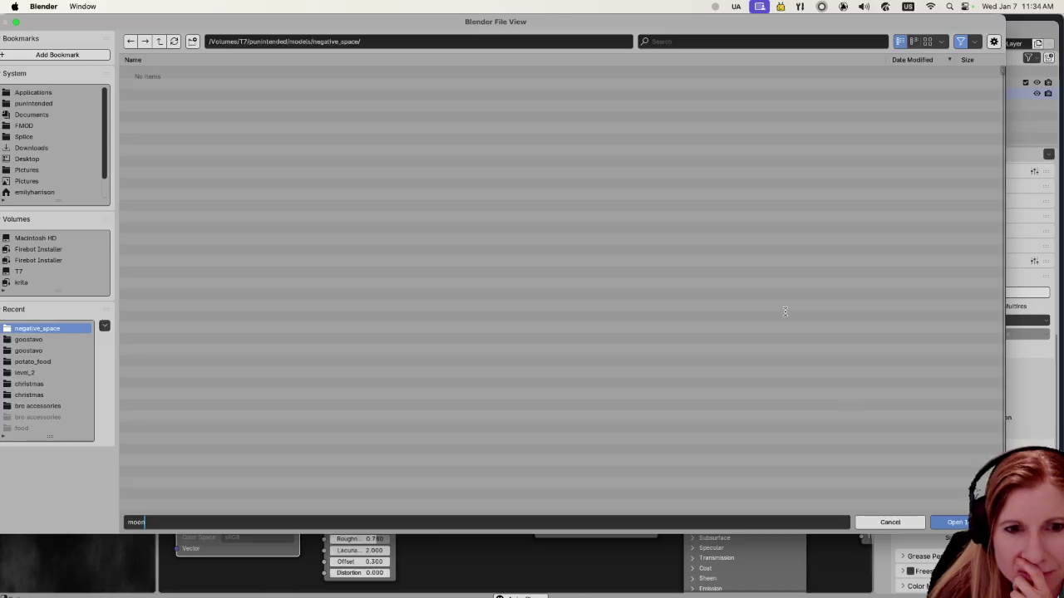
pyautogui.write('.png')
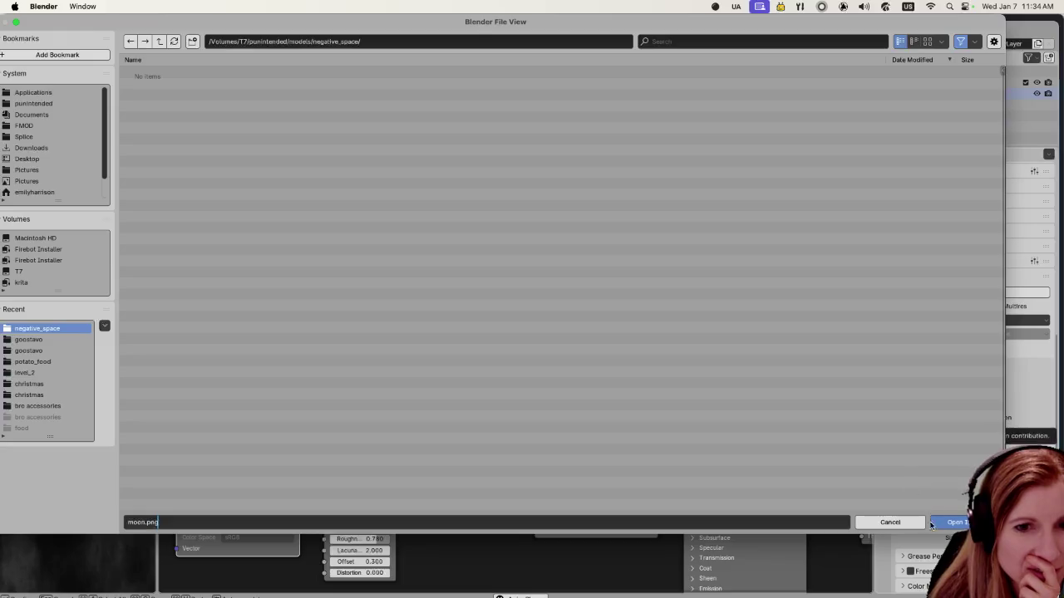
pyautogui.click(946, 524)
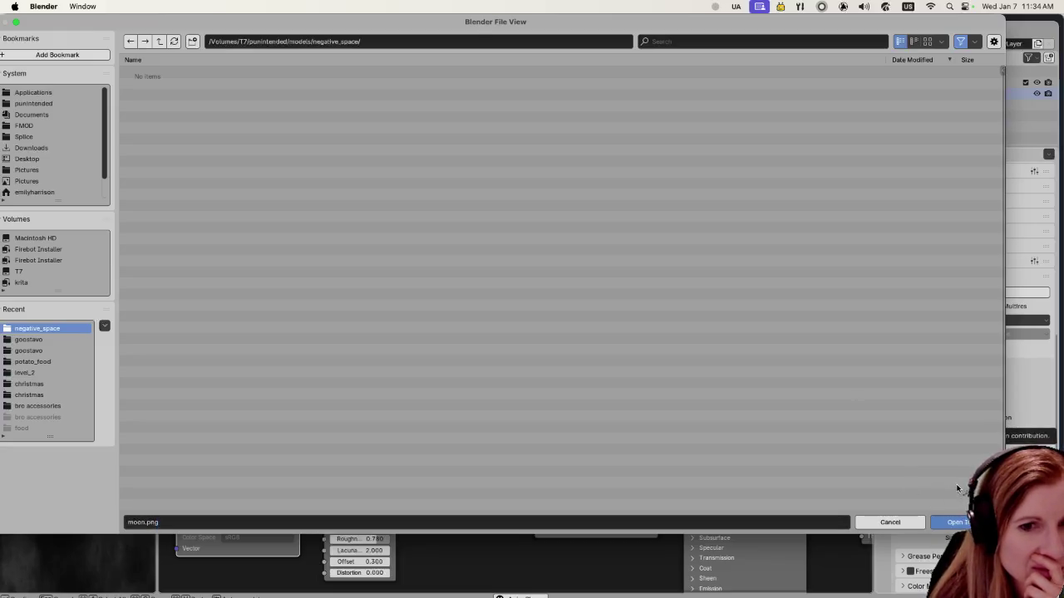
pyautogui.click(954, 523)
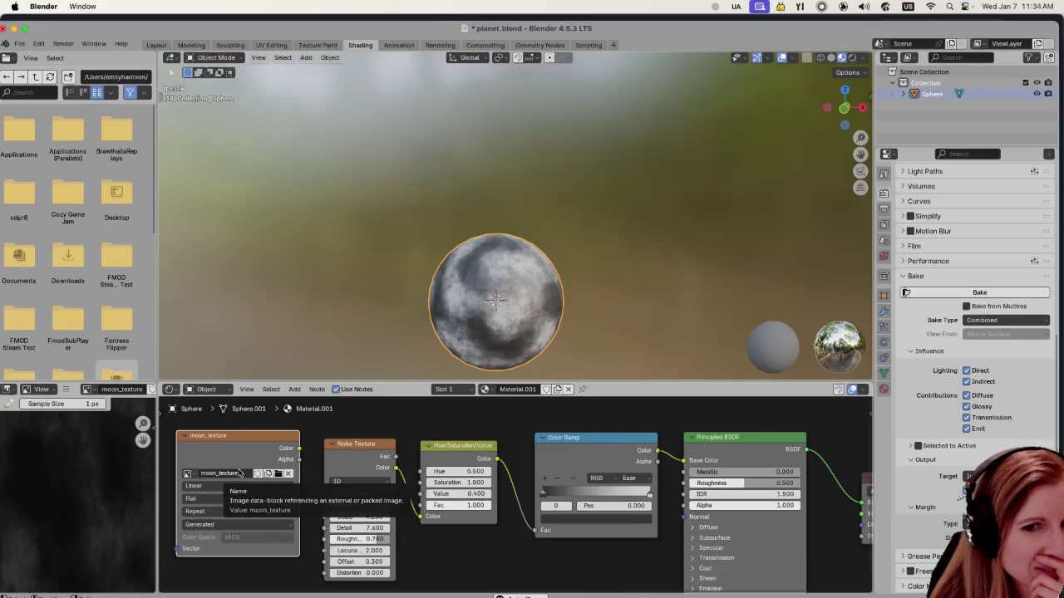
# Step: Bake the moon material into the moon_texture image, keep its name, then bring up the negative_space Finder window
pyautogui.click(1015, 295)
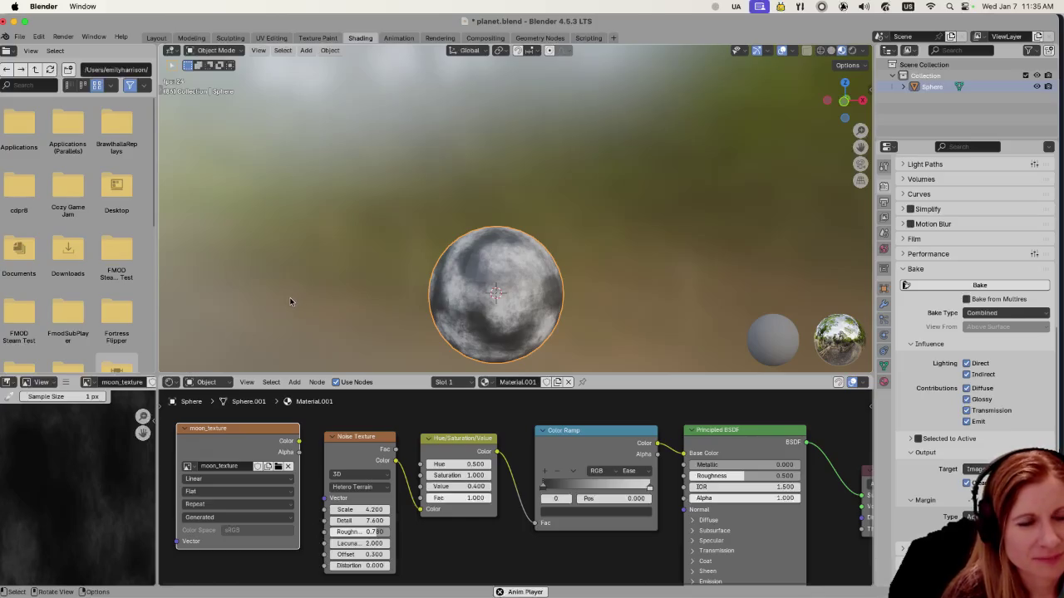
pyautogui.click(241, 466)
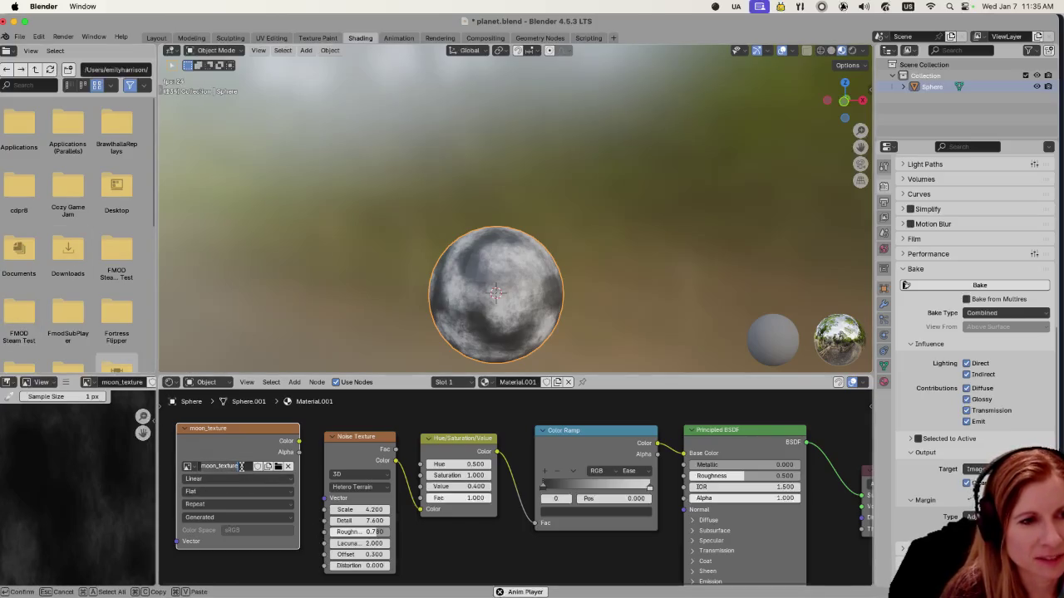
pyautogui.press('Return')
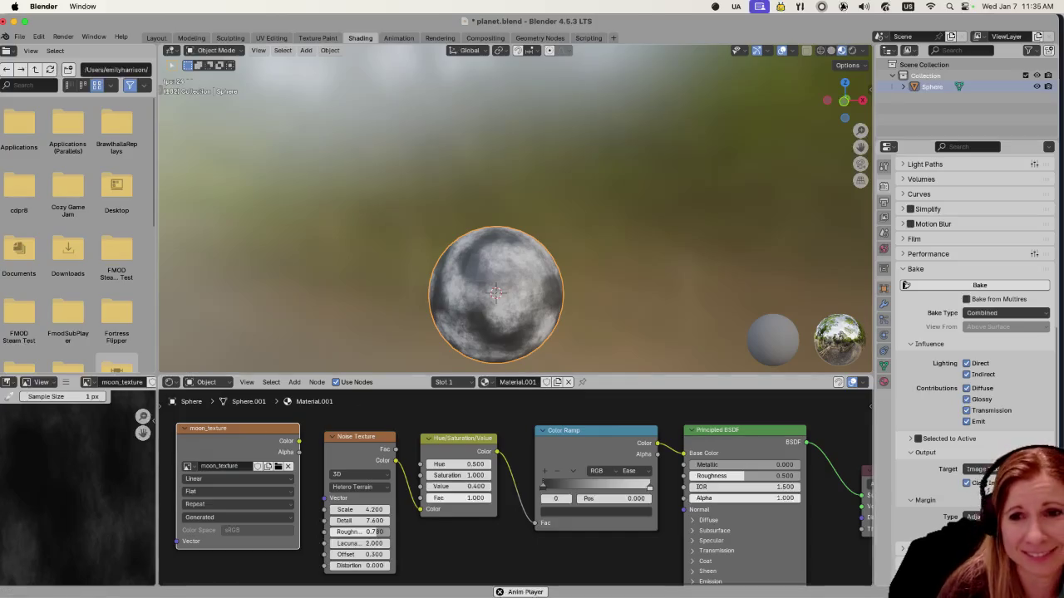
pyautogui.press('super+Tab')
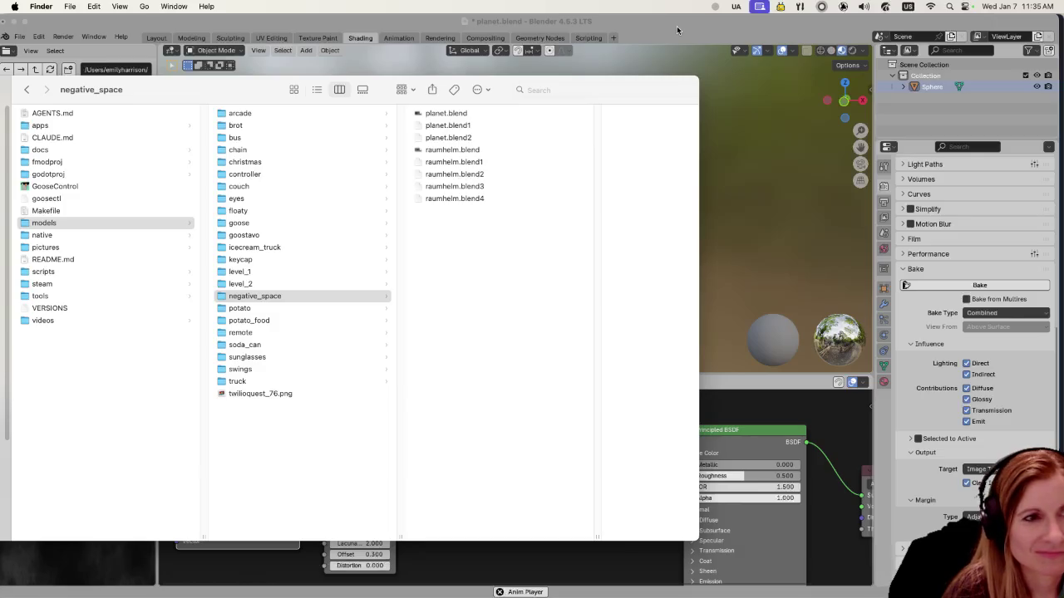
# Step: Return to Blender and open the image editor's collapsed header menu and View submenu
pyautogui.click(676, 26)
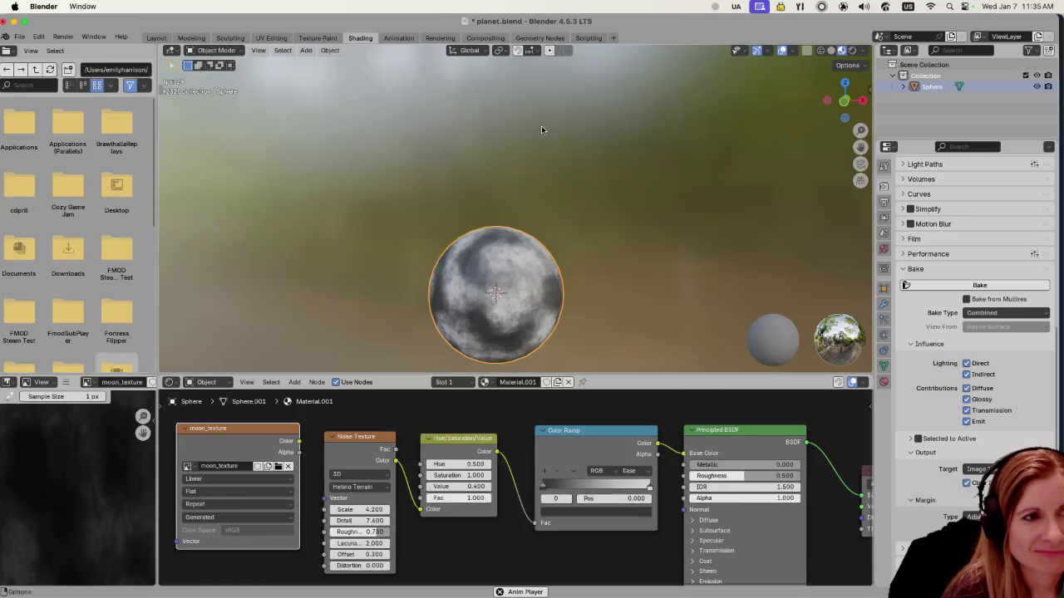
pyautogui.click(66, 382)
pyautogui.click(65, 383)
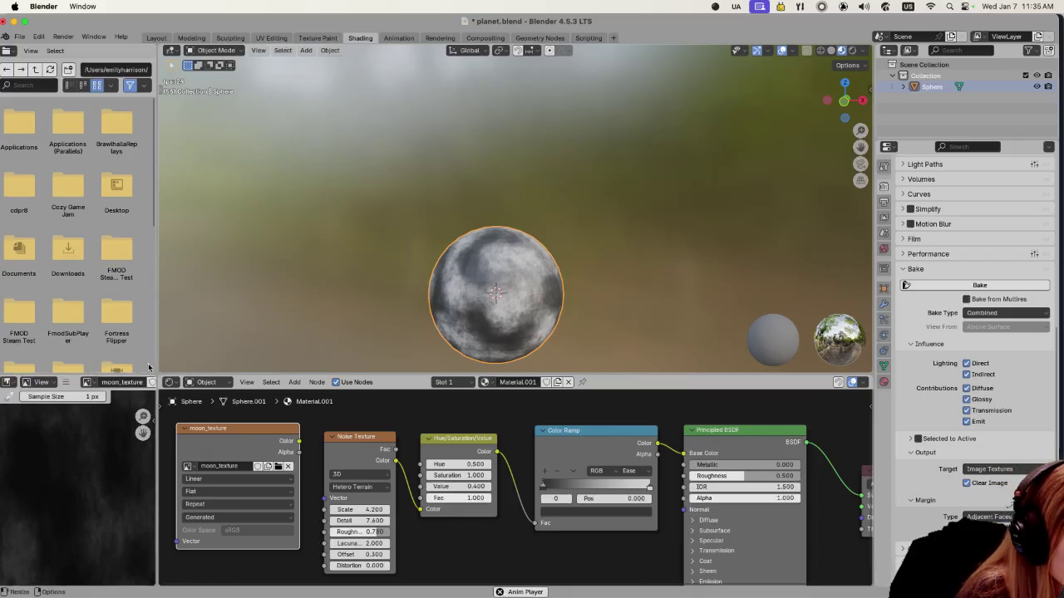
# Step: Widen the image editor area and open its Image menu for the baked moon_texture
pyautogui.moveTo(184, 22); pyautogui.dragTo(196, 24)
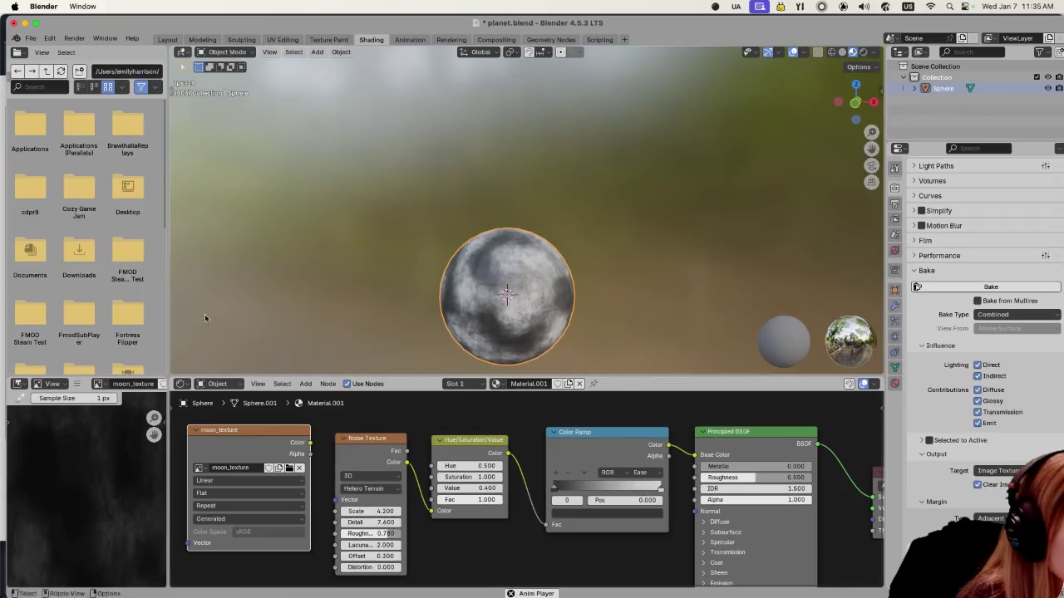
pyautogui.moveTo(196, 282)
pyautogui.mouseDown()
pyautogui.moveTo(262, 458)
pyautogui.moveTo(306, 458)
pyautogui.mouseUp()
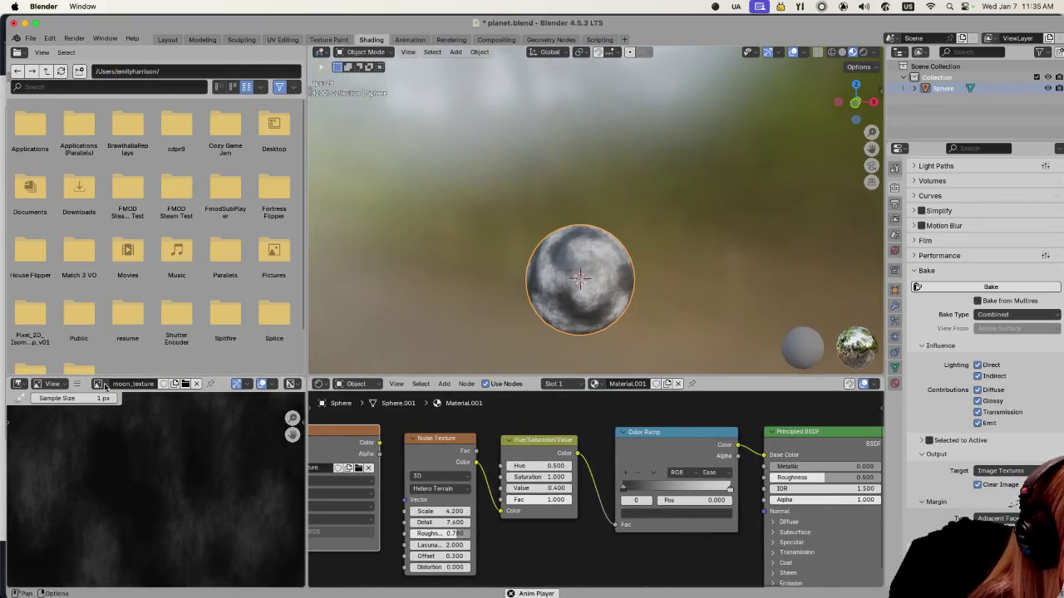
pyautogui.click(76, 384)
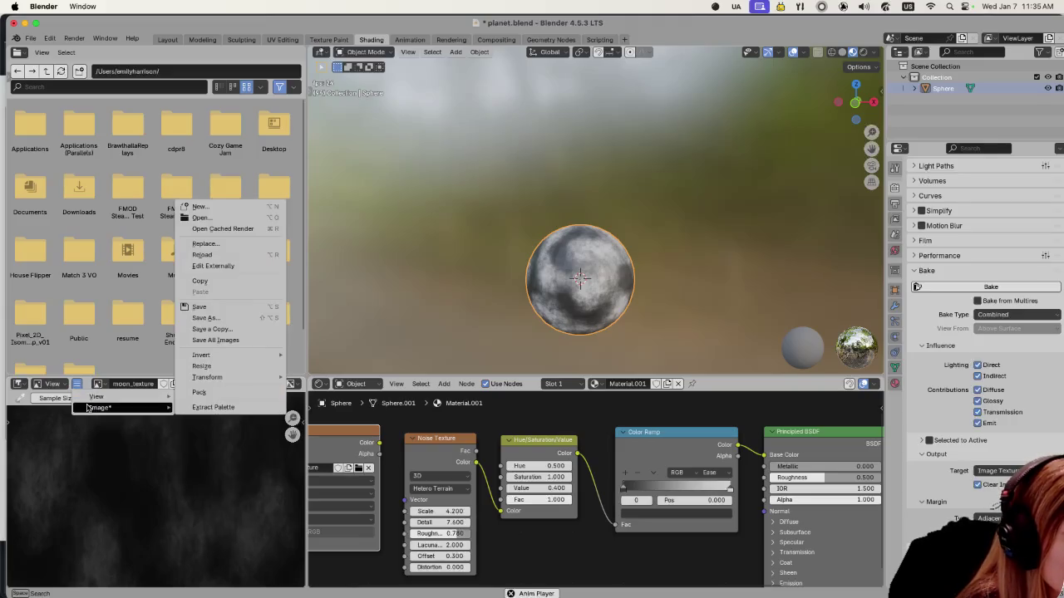
pyautogui.moveTo(101, 407)
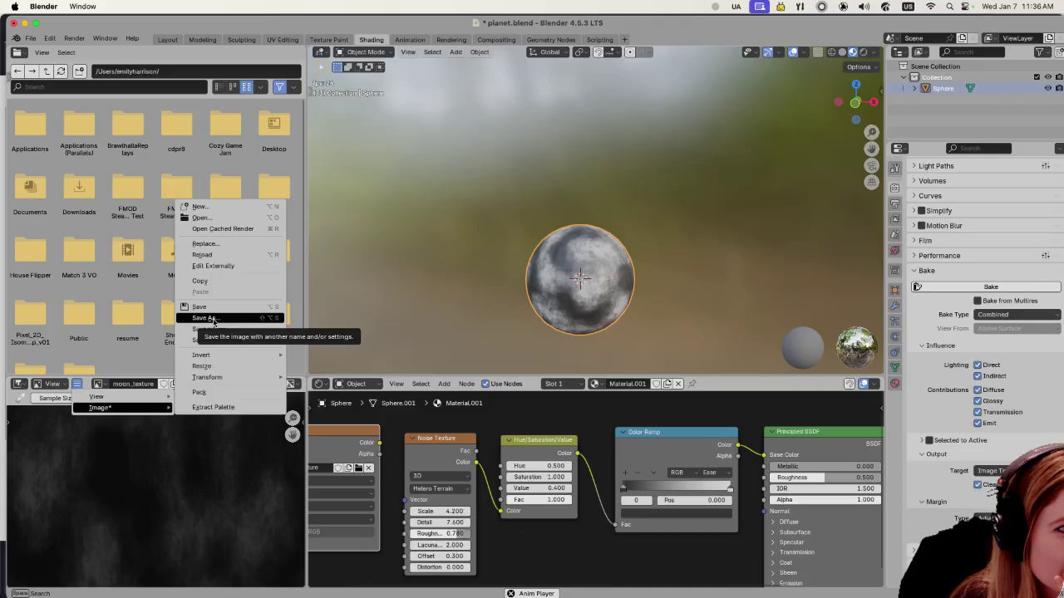
# Step: Save the baked image as moon_texture.png in negative_space, then narrow the left panels again
pyautogui.click(204, 318)
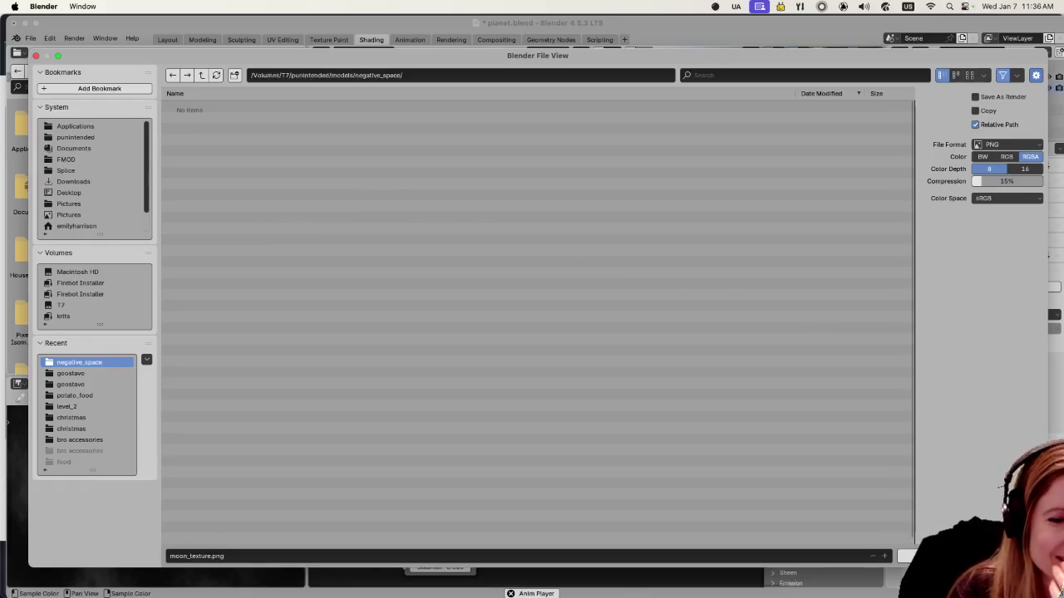
pyautogui.click(906, 556)
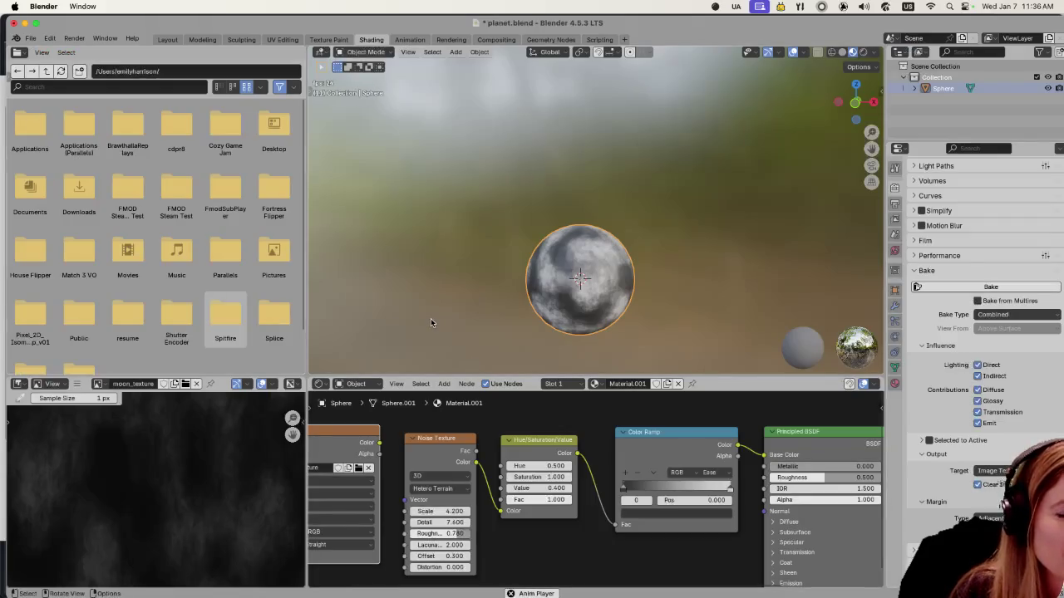
pyautogui.moveTo(306, 472); pyautogui.dragTo(160, 471)
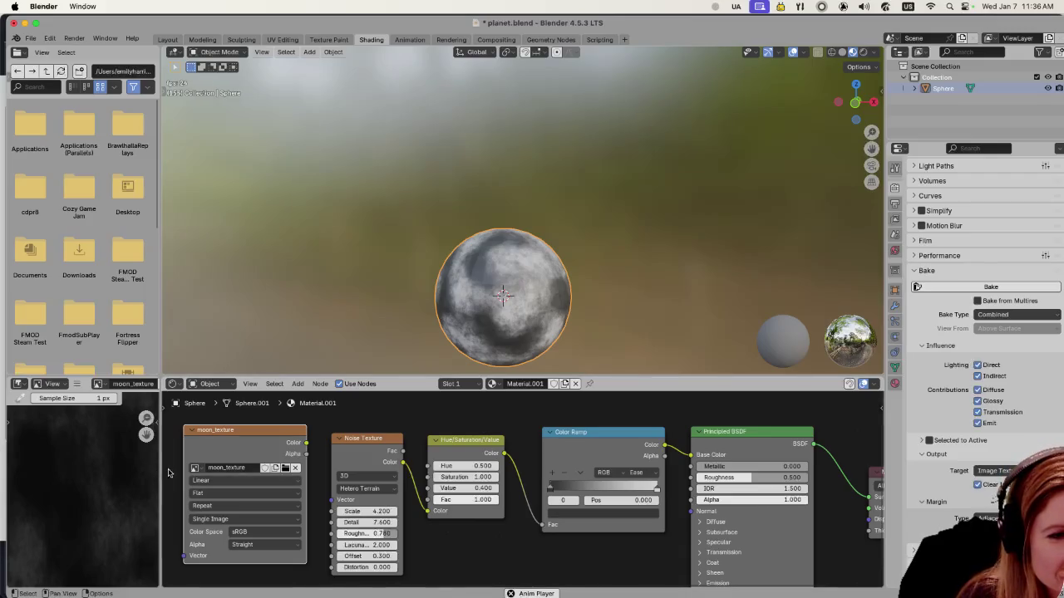
pyautogui.scroll(-1, 399, 509)
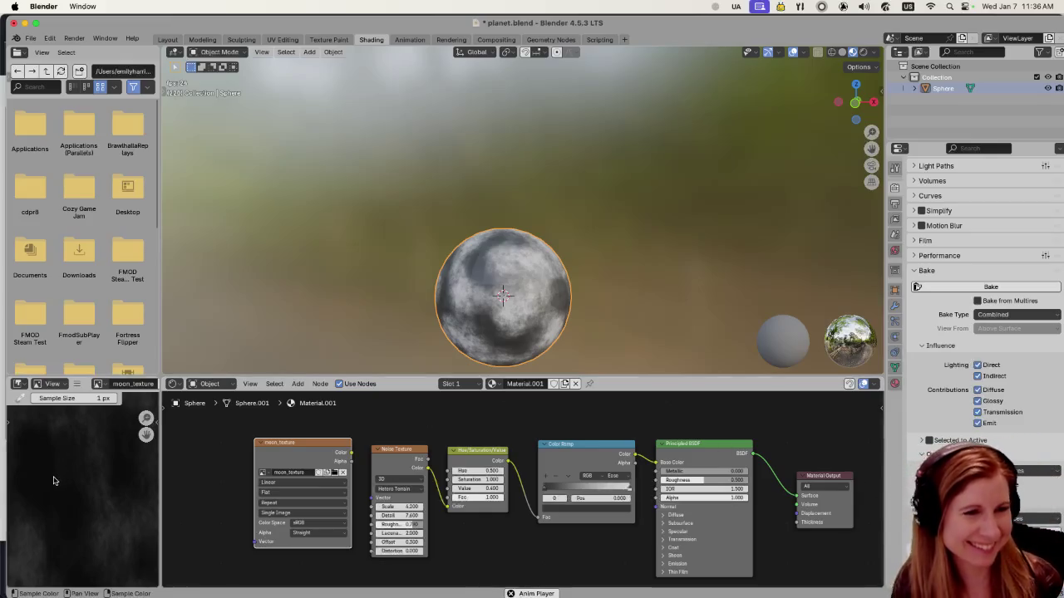
pyautogui.moveTo(73, 398)
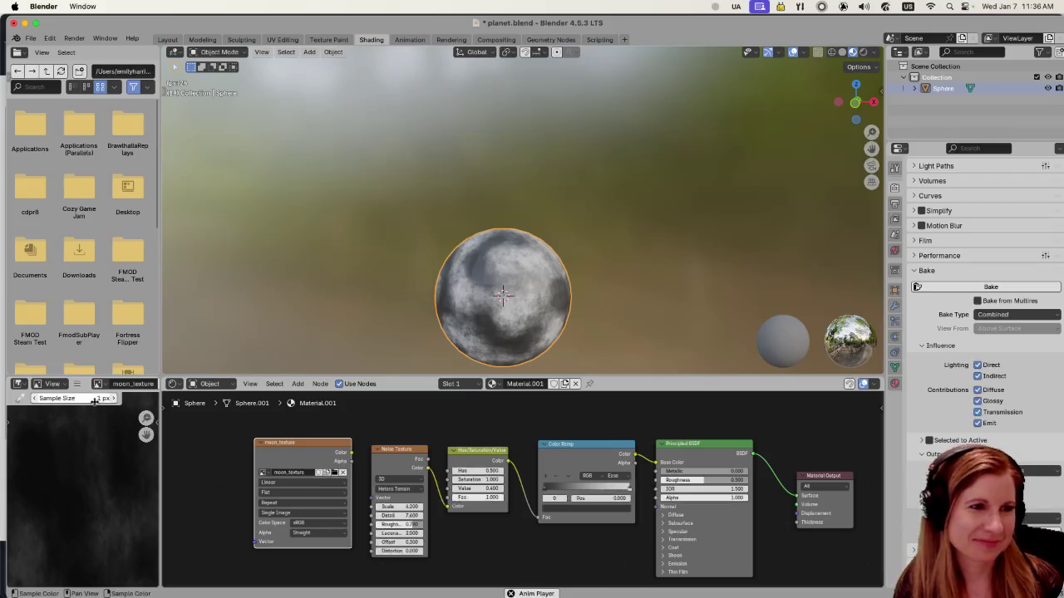
pyautogui.scroll(-2, 88, 499)
pyautogui.scroll(-3, 75, 515)
pyautogui.scroll(-2, 75, 515)
pyautogui.scroll(2, 75, 514)
pyautogui.scroll(3, 76, 511)
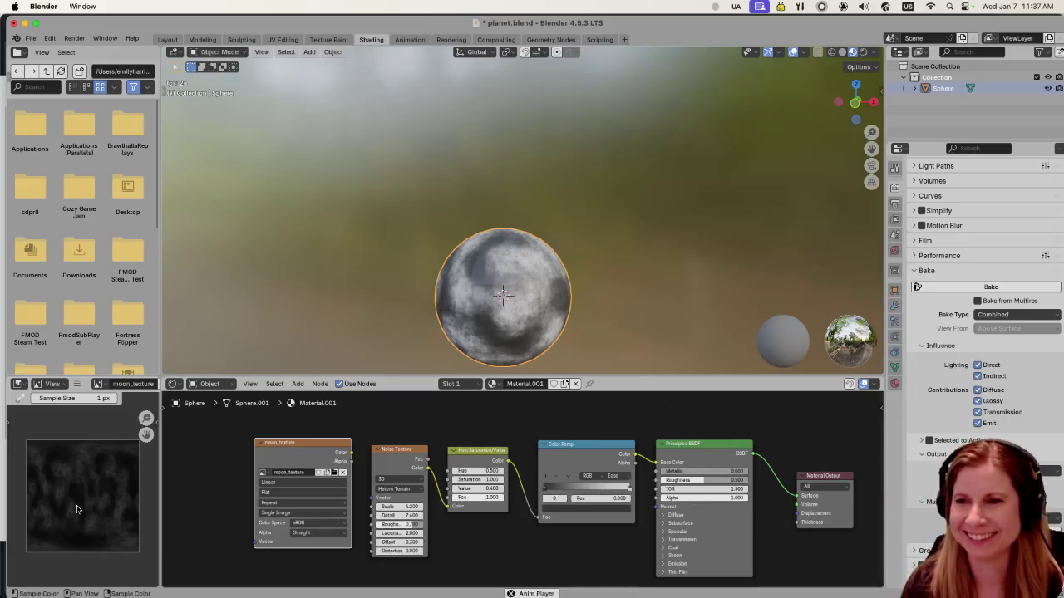
pyautogui.moveTo(76, 510); pyautogui.dragTo(45, 501)
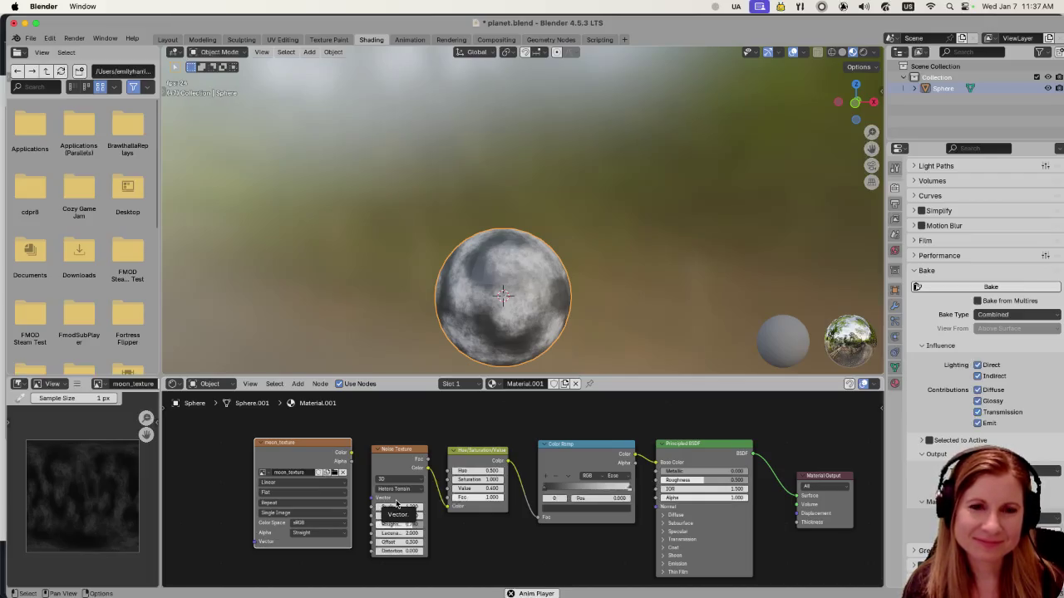
pyautogui.press('super+Tab')
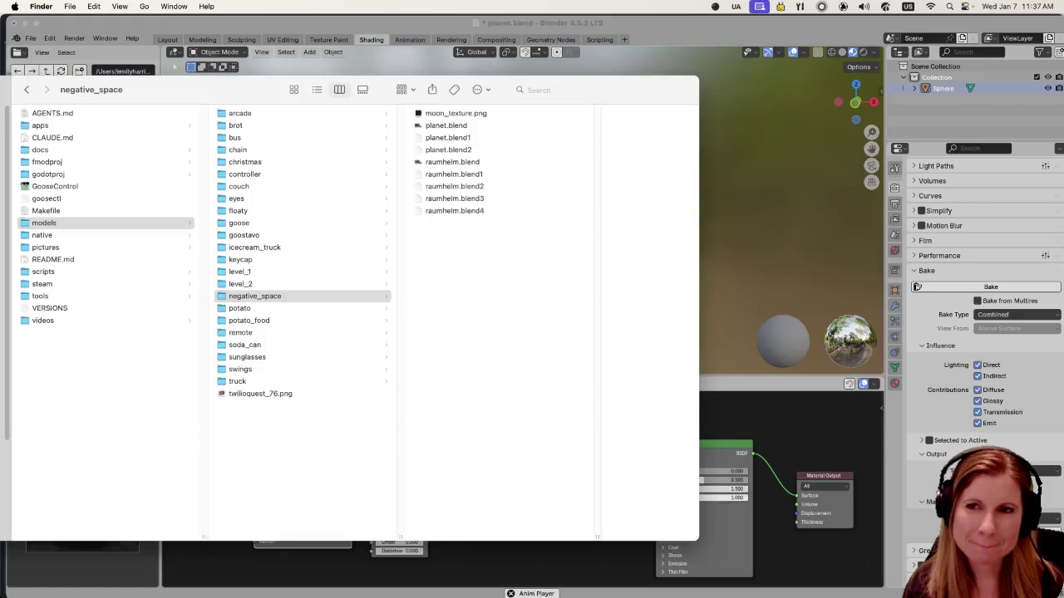
pyautogui.click(478, 115)
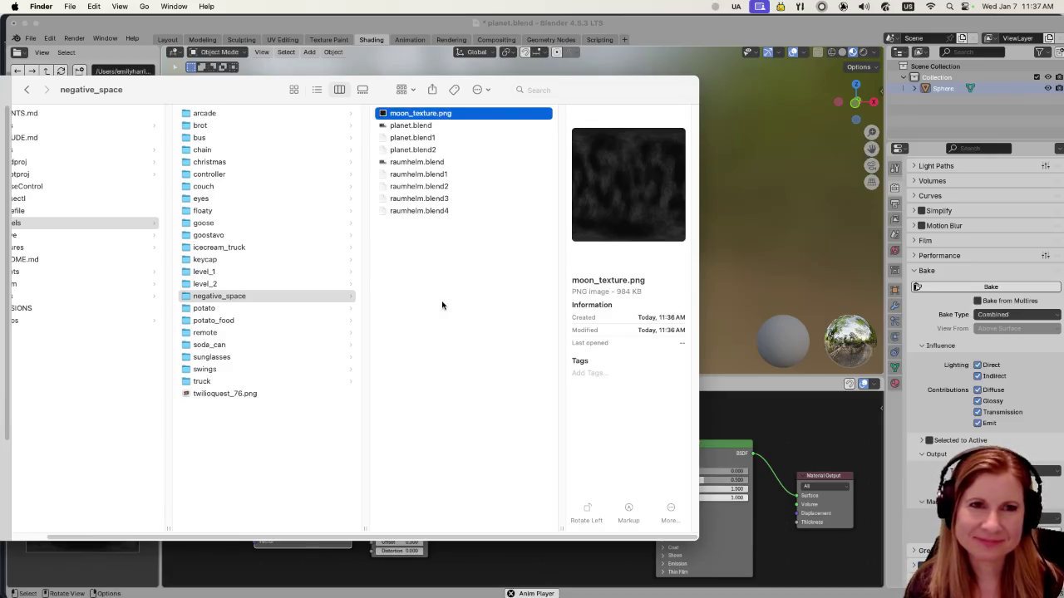
pyautogui.click(686, 36)
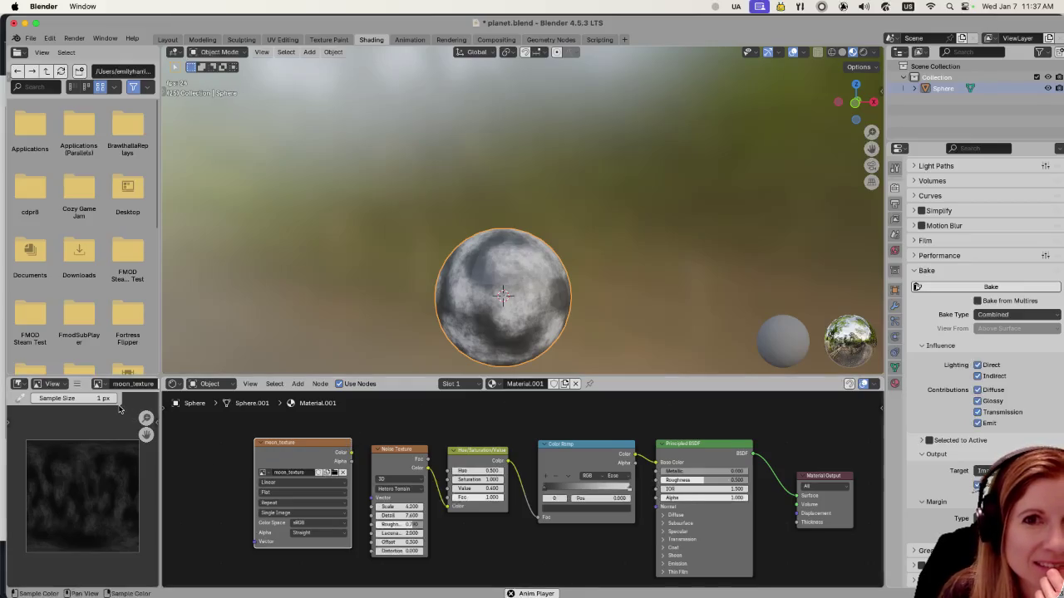
pyautogui.click(76, 384)
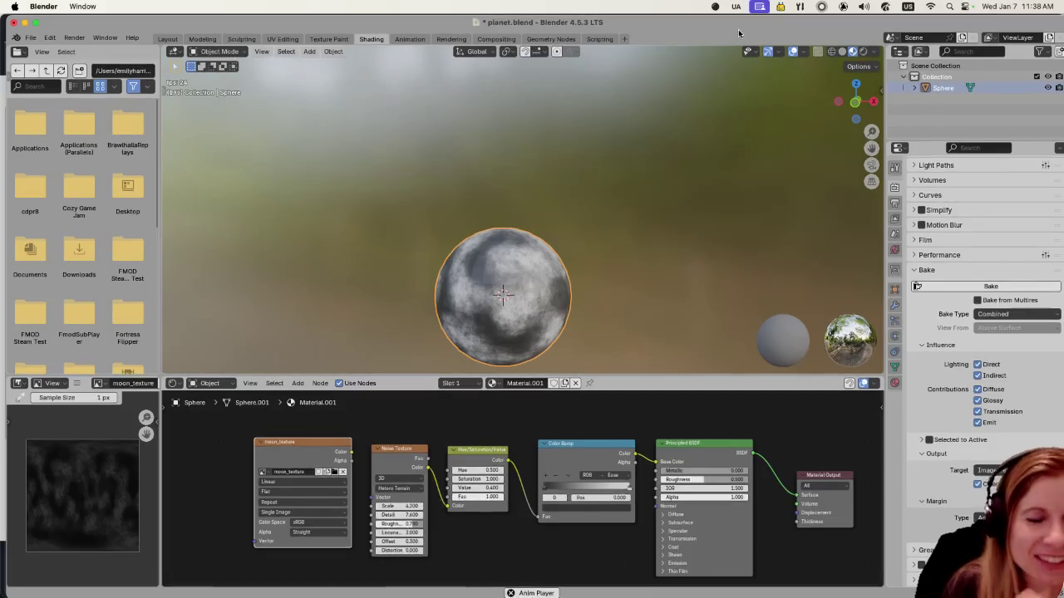
pyautogui.press('super+s')
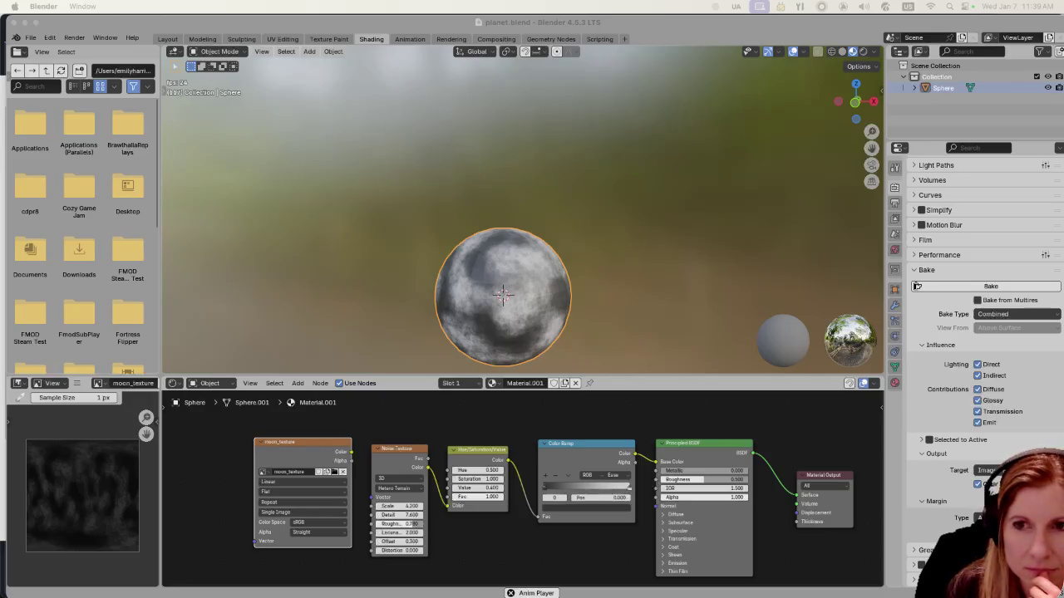
# Step: Switch to Godot, showing the negative_space scene with the planet.tres material
pyautogui.moveTo(873, 595)
pyautogui.click(873, 581)
pyautogui.scroll(-3, 677, 265)
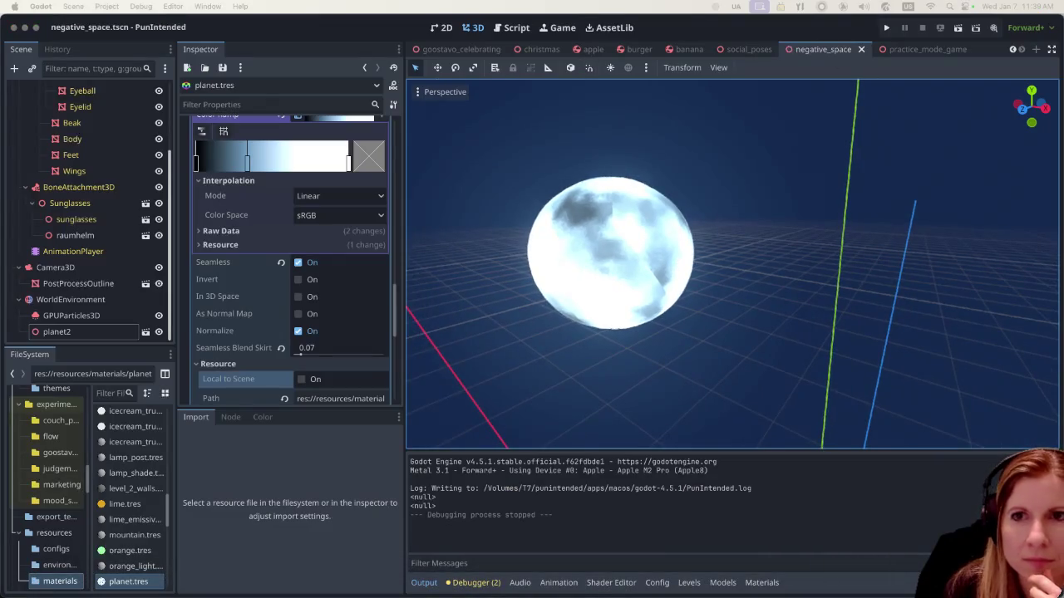
# Step: Run Export All Models from GooseControl, then return to Godot so it reimports assets
pyautogui.press('super+Tab')
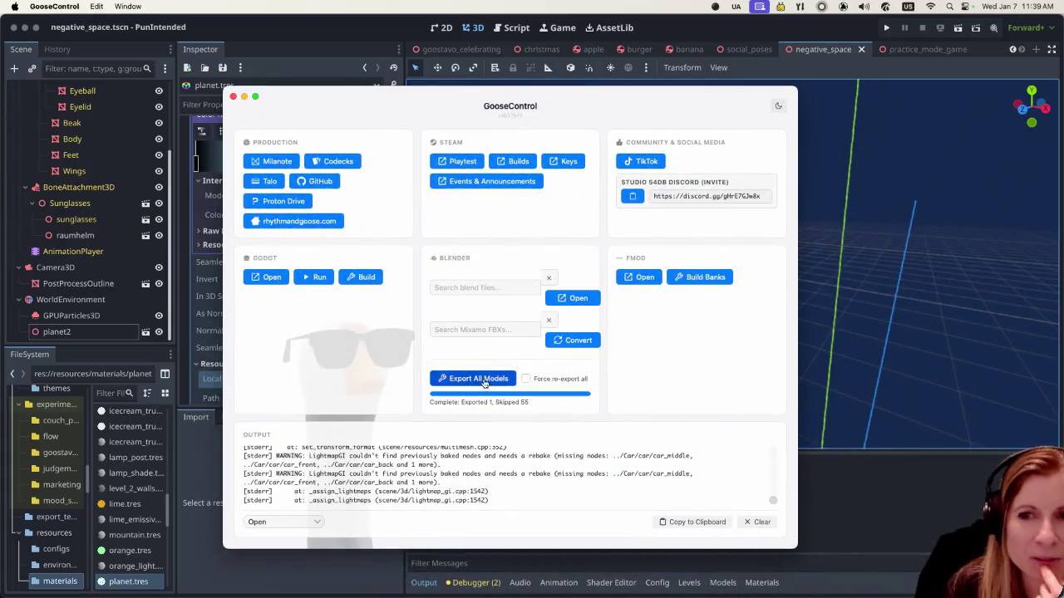
pyautogui.click(483, 378)
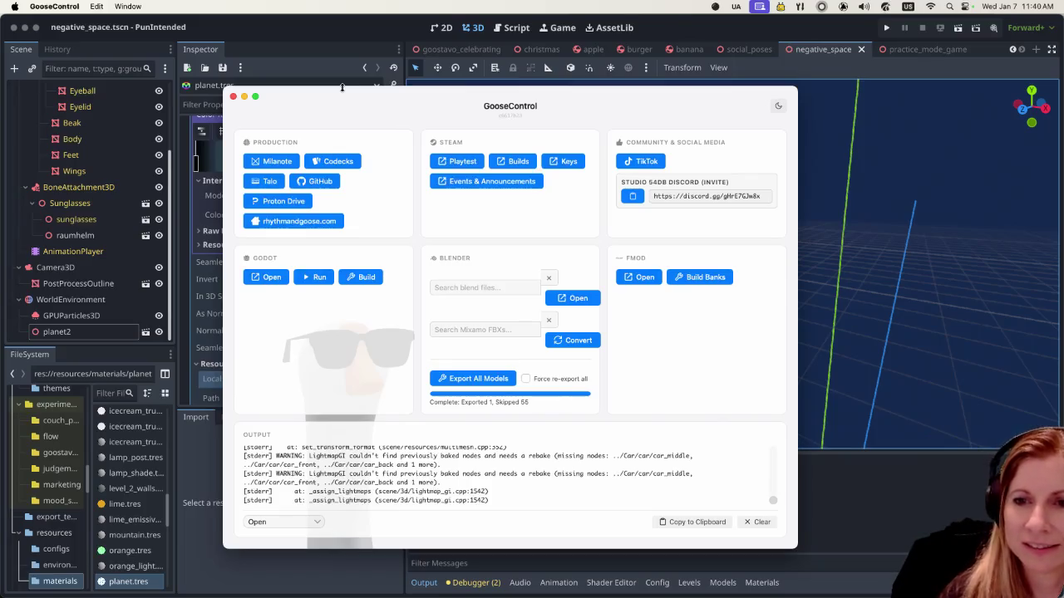
pyautogui.click(350, 42)
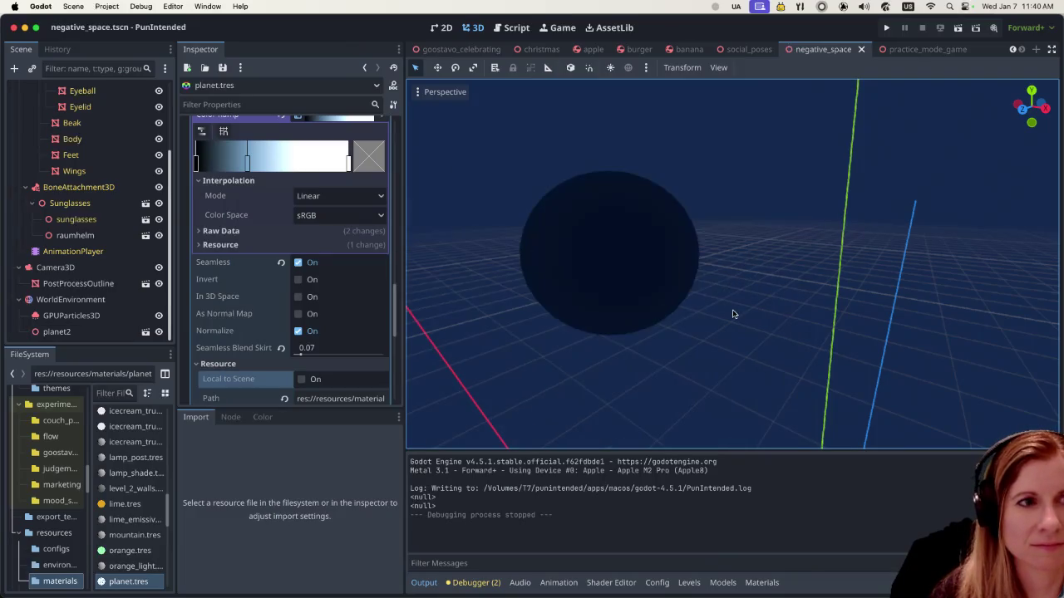
pyautogui.scroll(3, 731, 308)
pyautogui.scroll(2, 731, 308)
pyautogui.scroll(5, 337, 276)
pyautogui.scroll(5, 336, 276)
pyautogui.scroll(5, 337, 276)
pyautogui.scroll(5, 337, 276)
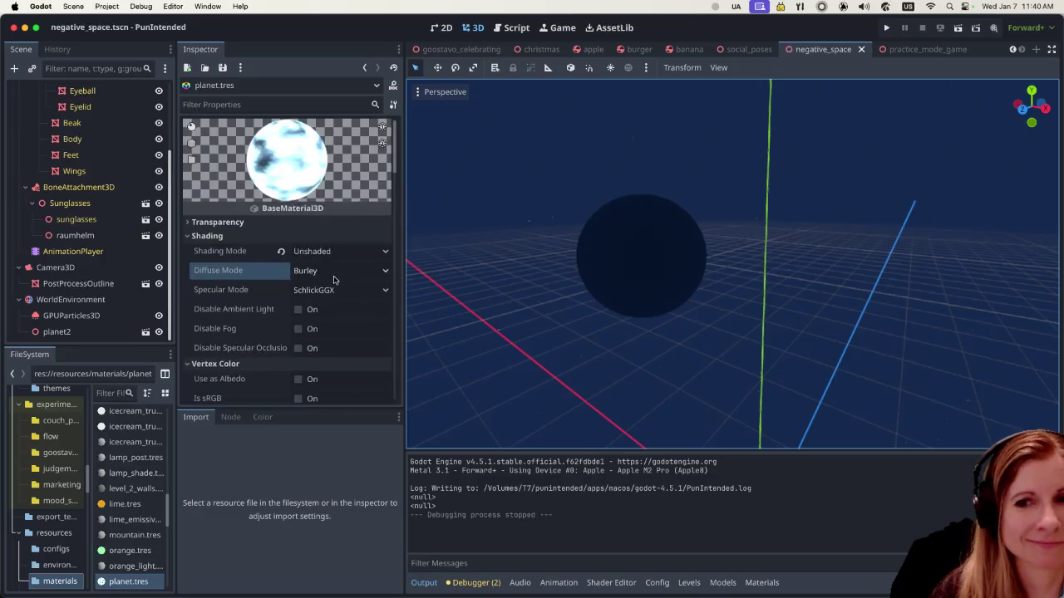
pyautogui.scroll(-2, 788, 320)
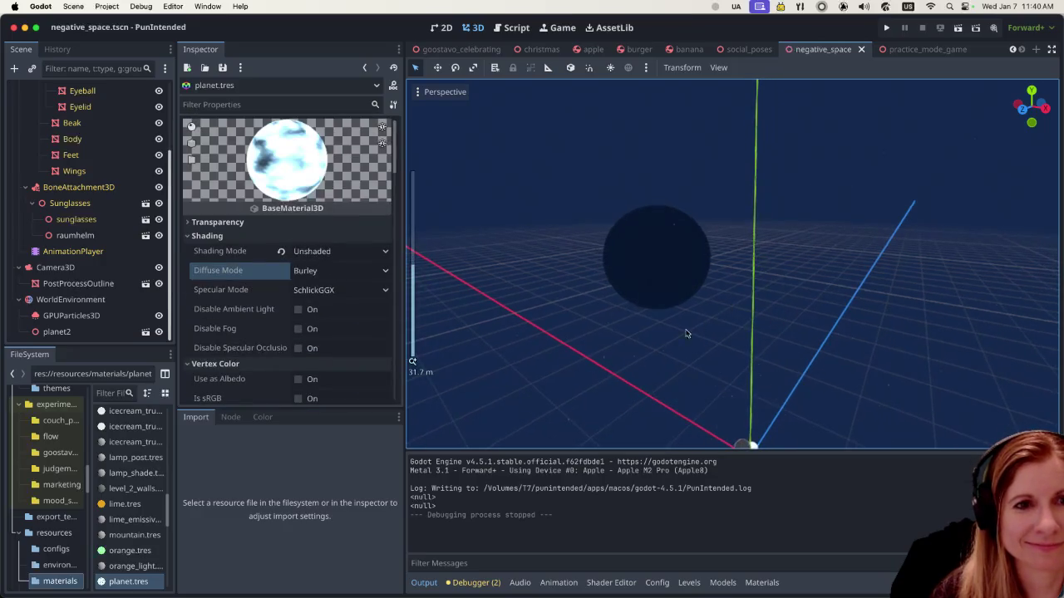
pyautogui.hscroll(-5, 715, 332)
pyautogui.hscroll(-3, 715, 332)
pyautogui.scroll(-2, 721, 348)
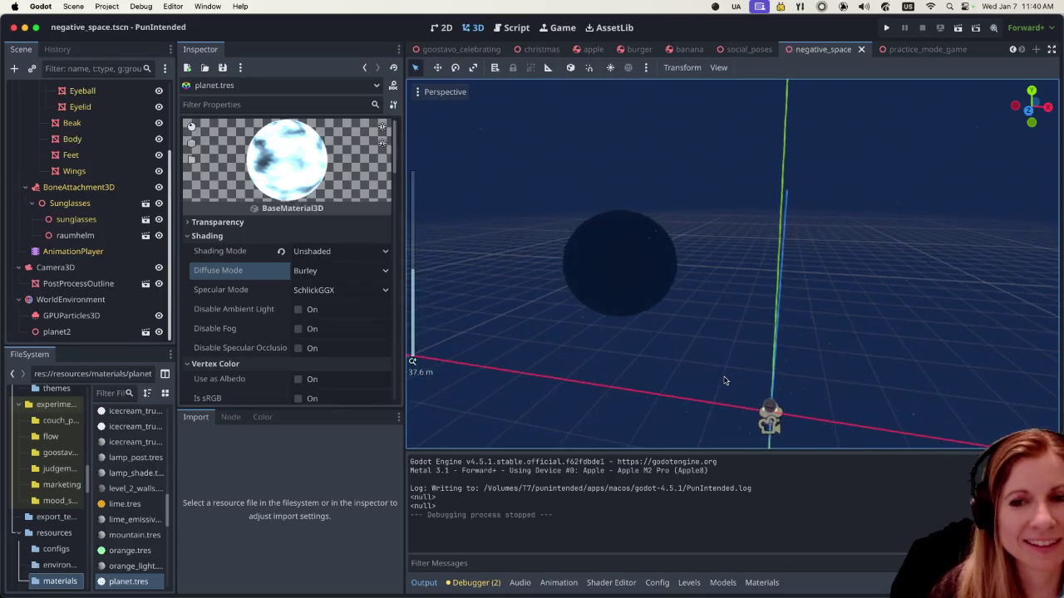
pyautogui.scroll(2, 711, 374)
pyautogui.scroll(-4, 707, 365)
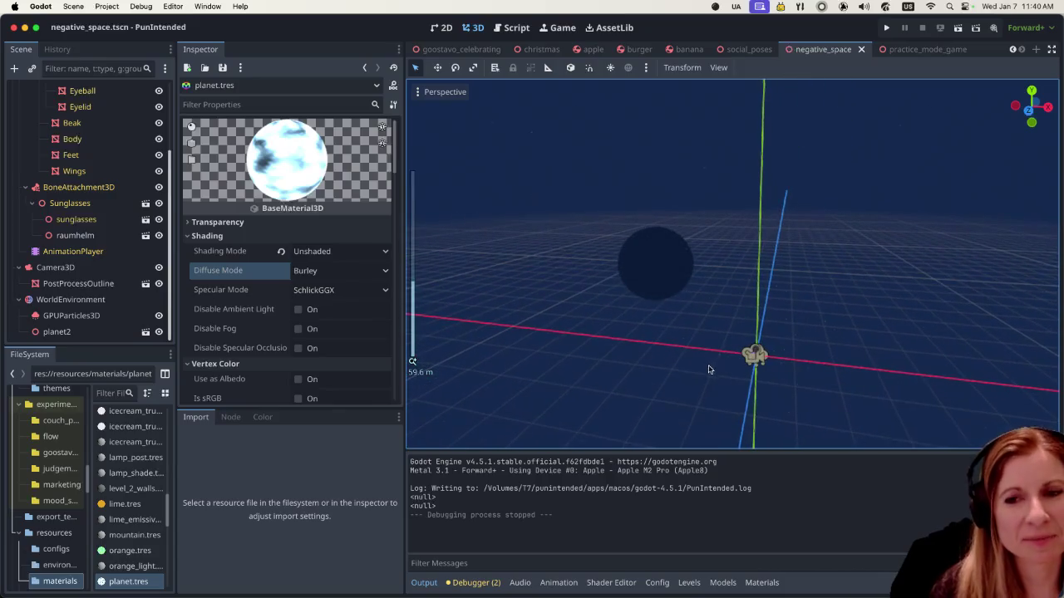
pyautogui.scroll(2, 711, 368)
pyautogui.scroll(1, 713, 366)
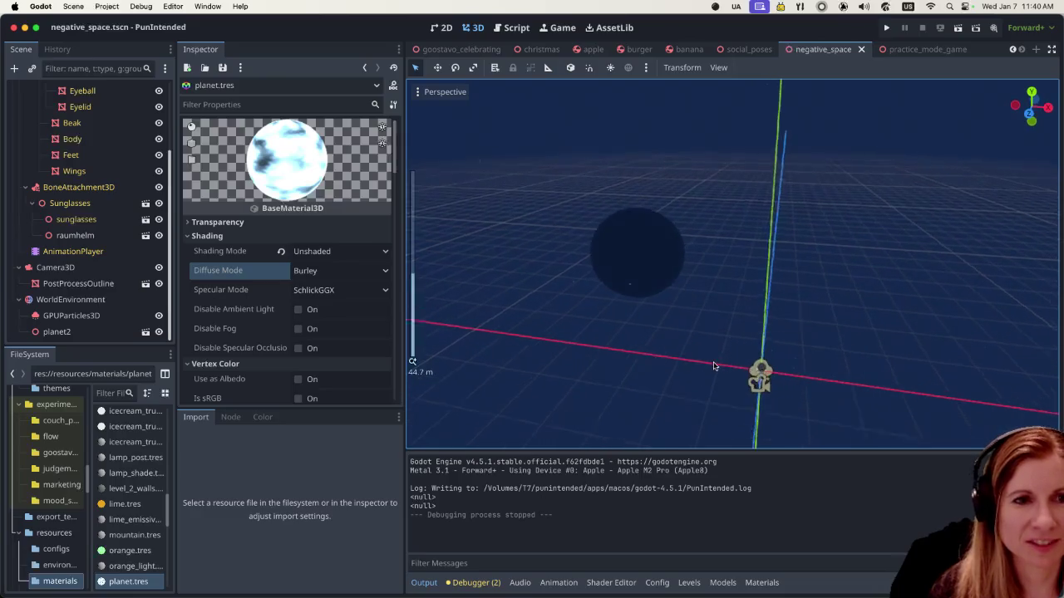
pyautogui.scroll(1, 713, 365)
pyautogui.scroll(2, 716, 334)
pyautogui.scroll(1, 711, 334)
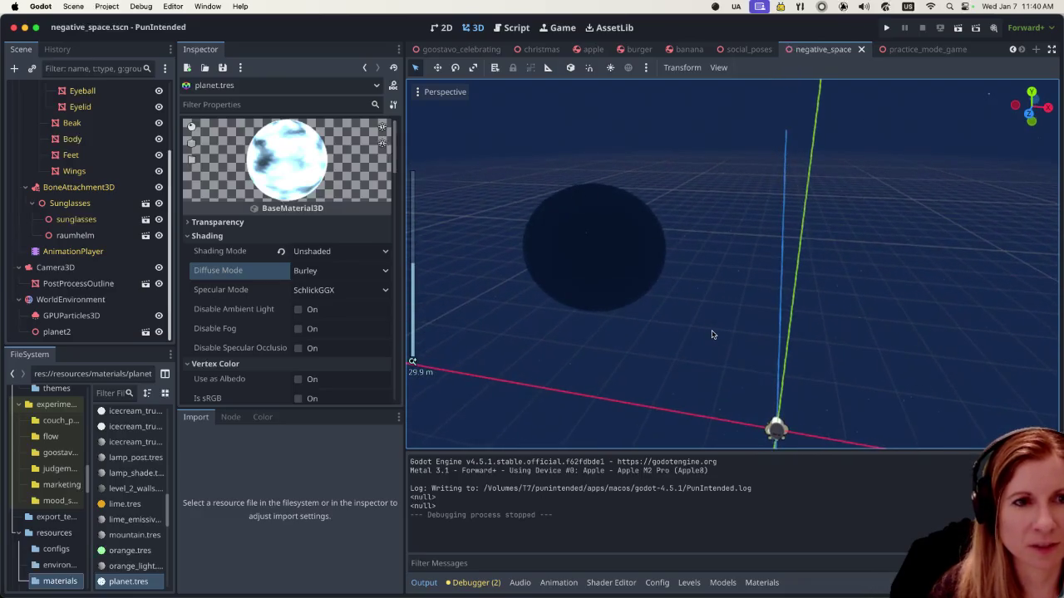
pyautogui.scroll(-1, 711, 334)
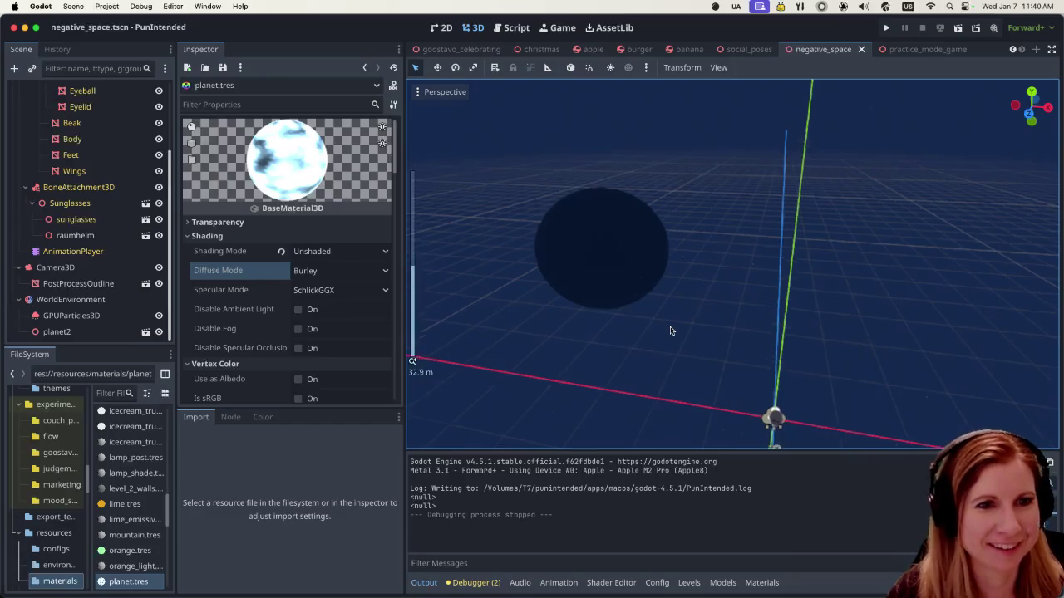
pyautogui.scroll(3, 672, 328)
pyautogui.scroll(-1, 672, 327)
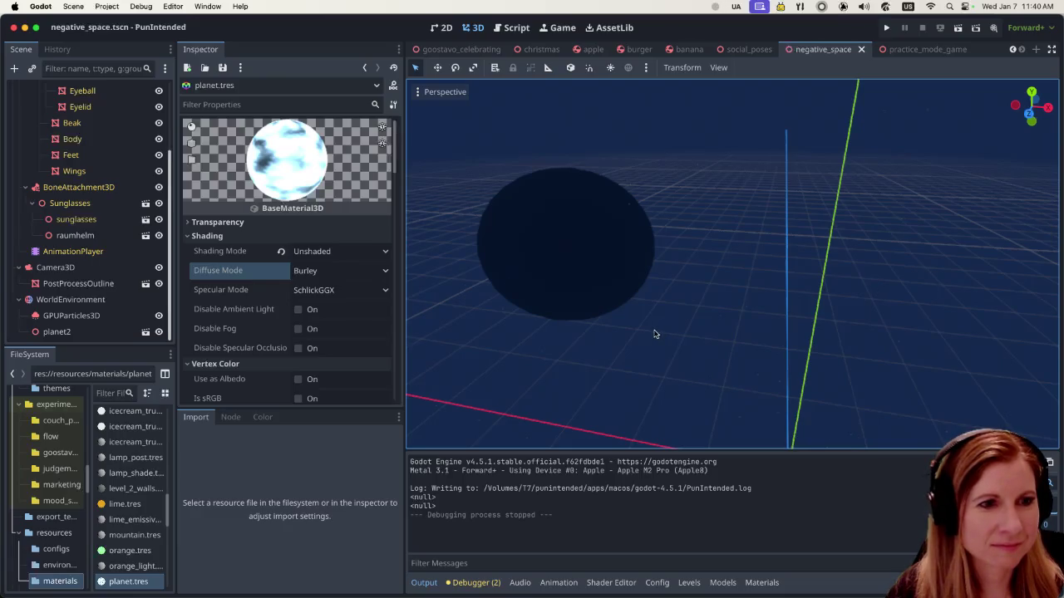
pyautogui.scroll(-2, 281, 349)
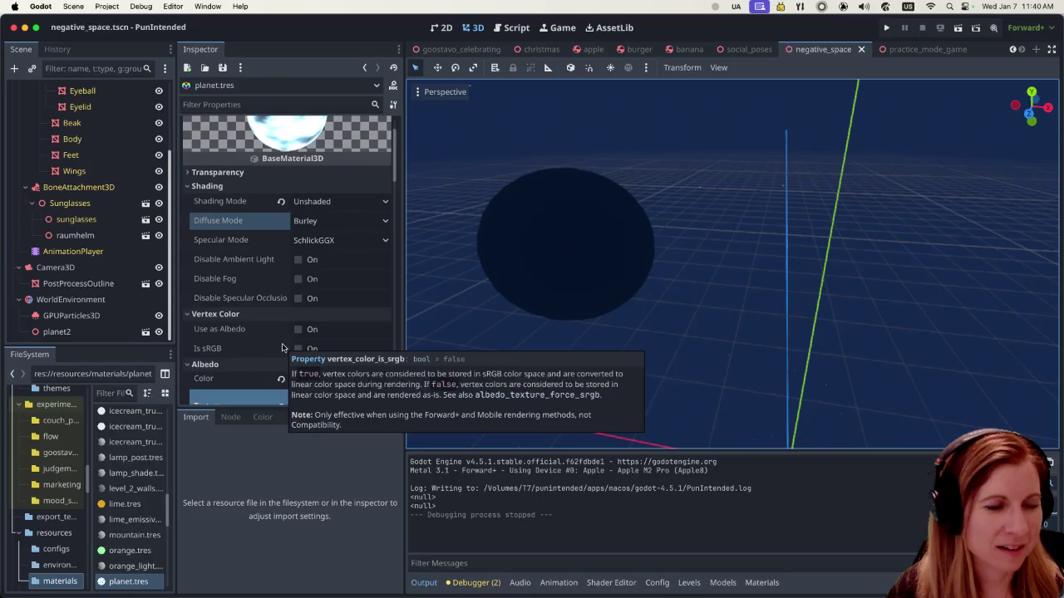
pyautogui.scroll(-5, 291, 337)
pyautogui.scroll(-2, 295, 329)
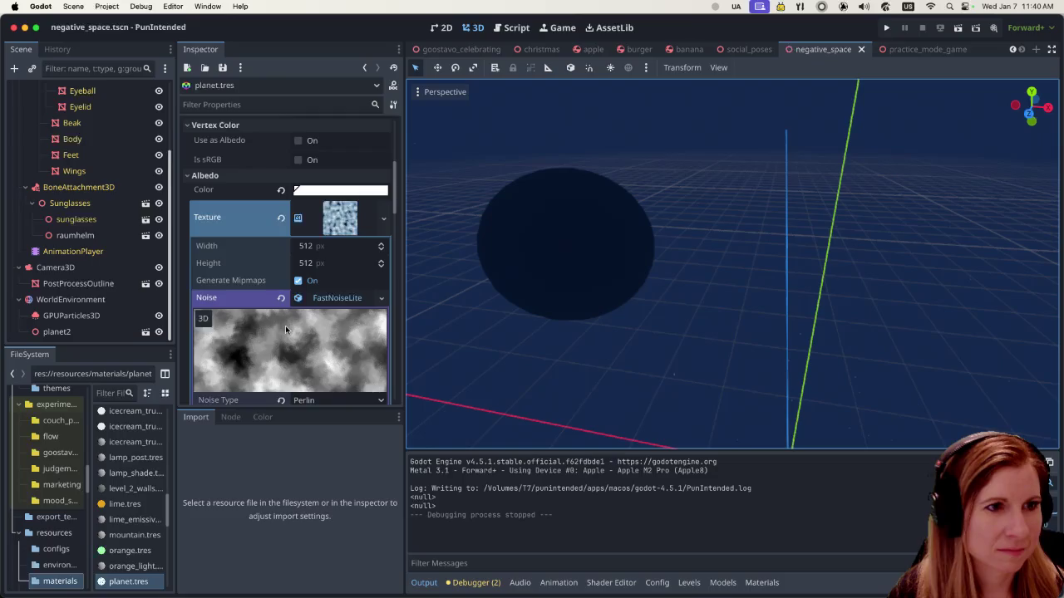
pyautogui.click(344, 220)
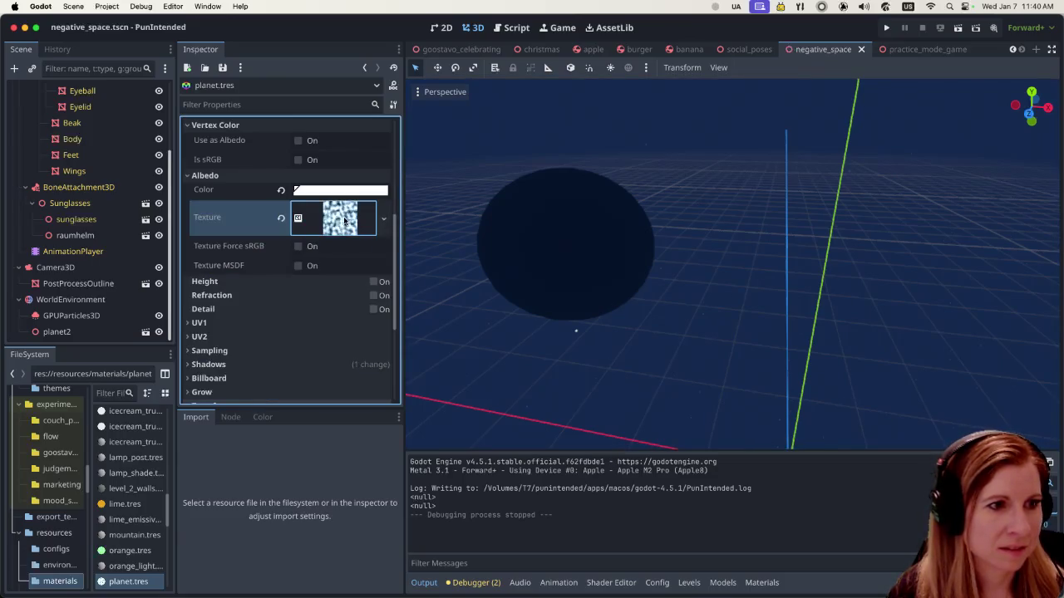
# Step: Widen the left dock and clear the NoiseTexture from planet.tres's Albedo Texture slot
pyautogui.moveTo(178, 491); pyautogui.dragTo(230, 487)
pyautogui.click(167, 397)
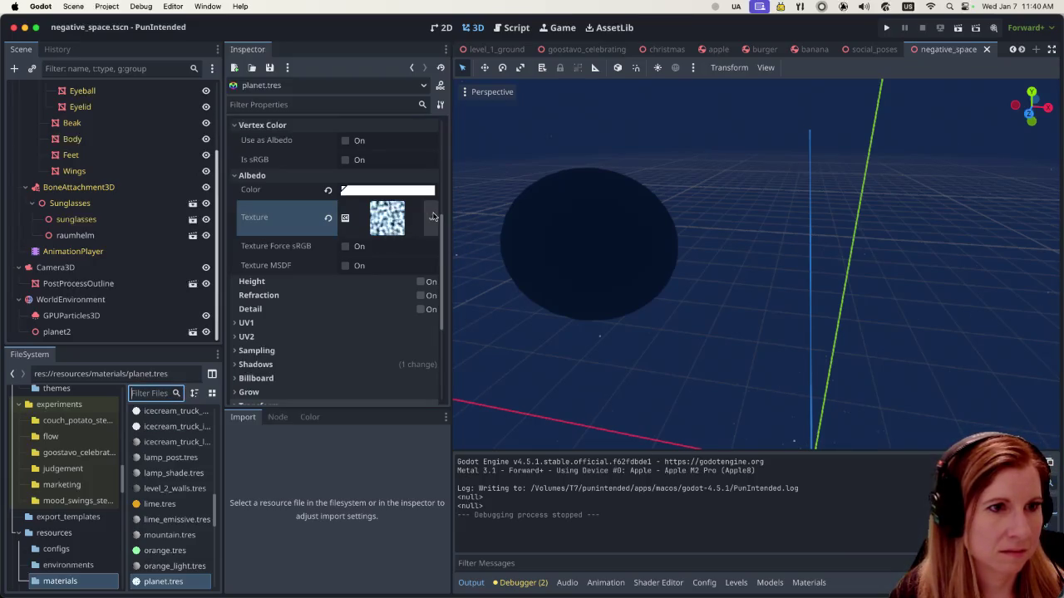
pyautogui.click(327, 217)
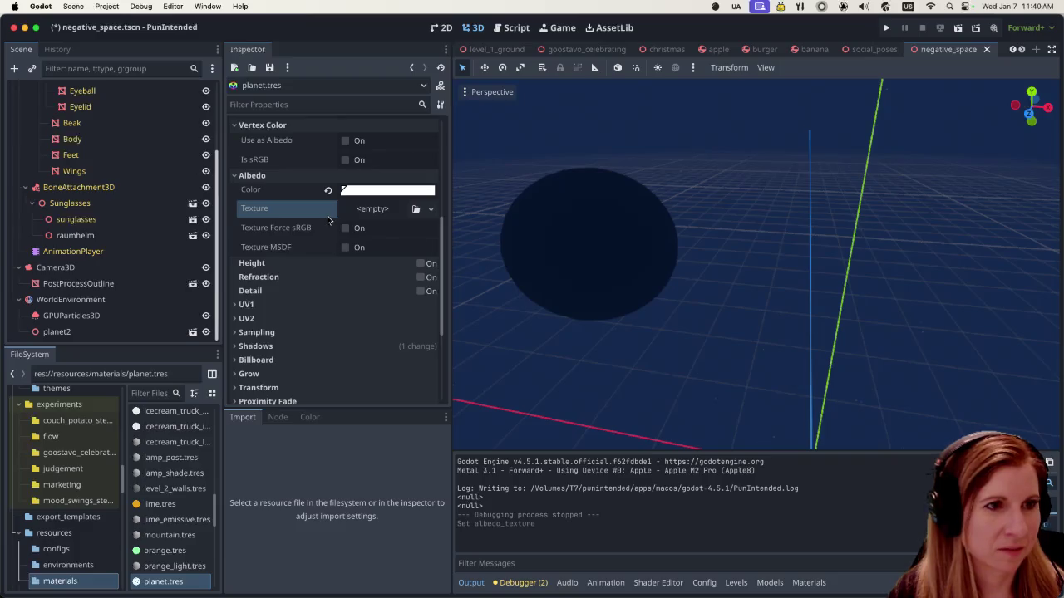
pyautogui.scroll(2, 329, 220)
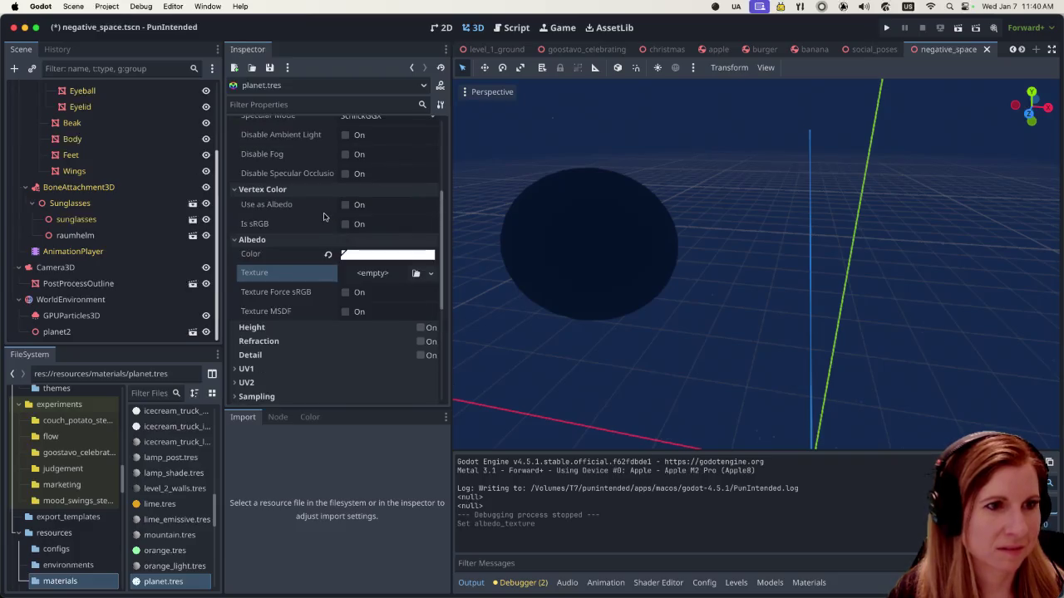
pyautogui.click(361, 275)
pyautogui.click(326, 251)
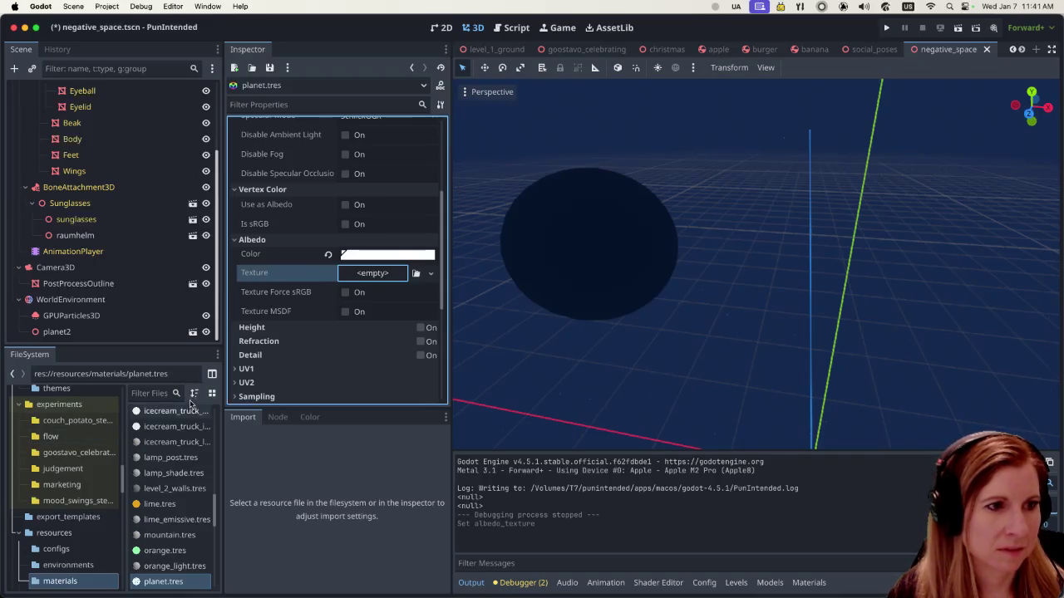
# Step: Filter the FileSystem for 'moon', clear the filter, and widen the file panel
pyautogui.click(147, 394)
pyautogui.write('moon')
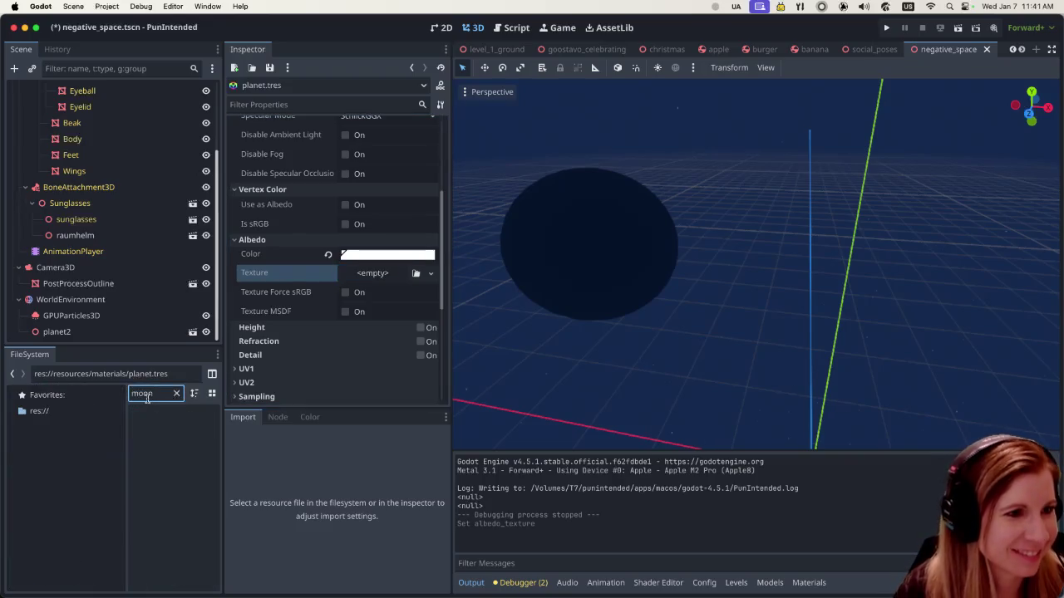
pyautogui.click(175, 393)
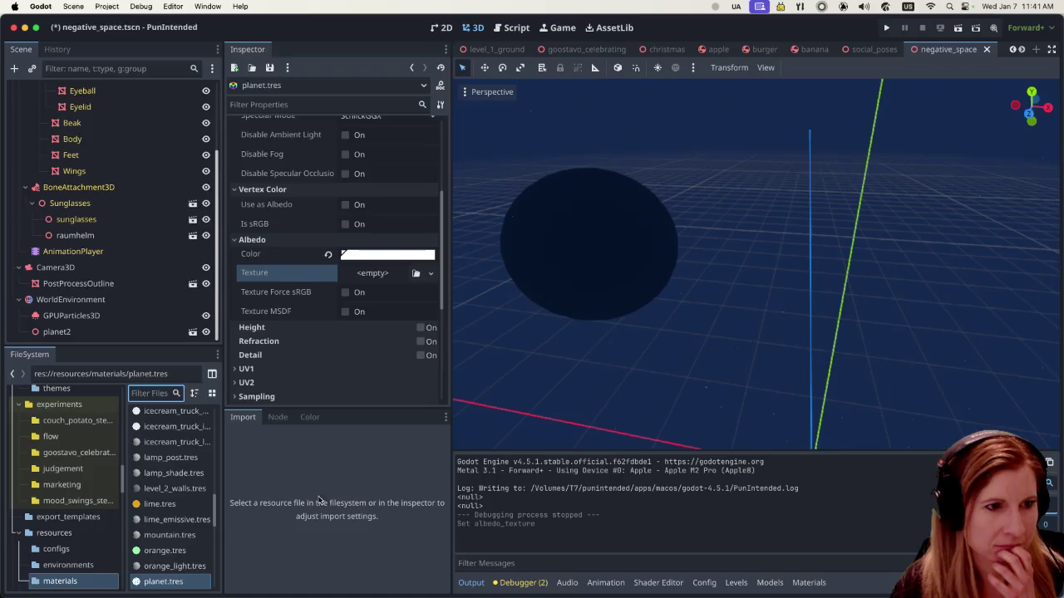
pyautogui.moveTo(221, 493); pyautogui.dragTo(275, 491)
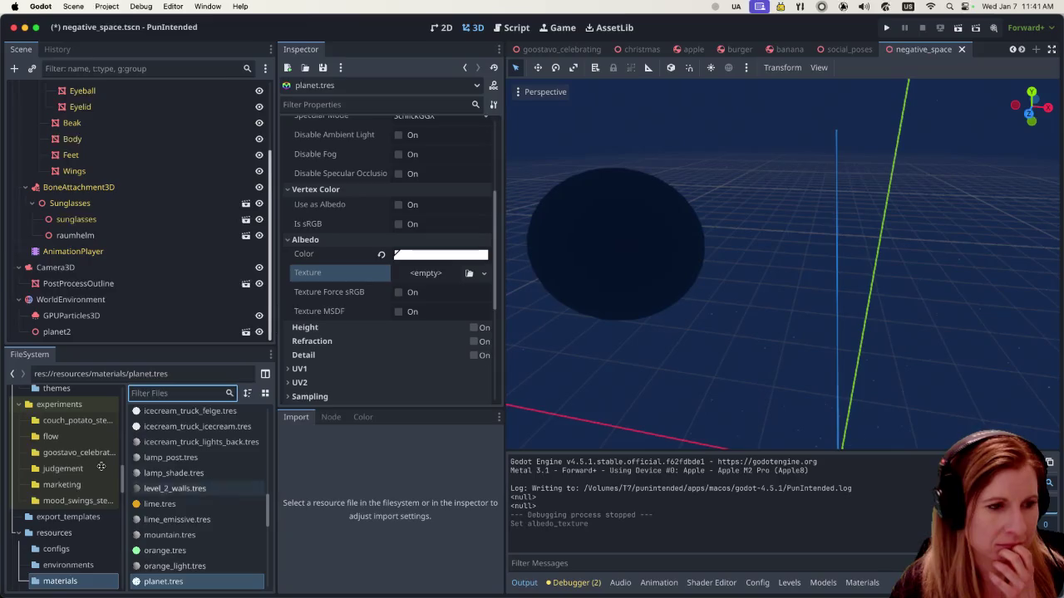
# Step: Browse the project folder tree, then open the options for the empty Albedo Texture slot
pyautogui.scroll(2, 61, 474)
pyautogui.scroll(3, 63, 480)
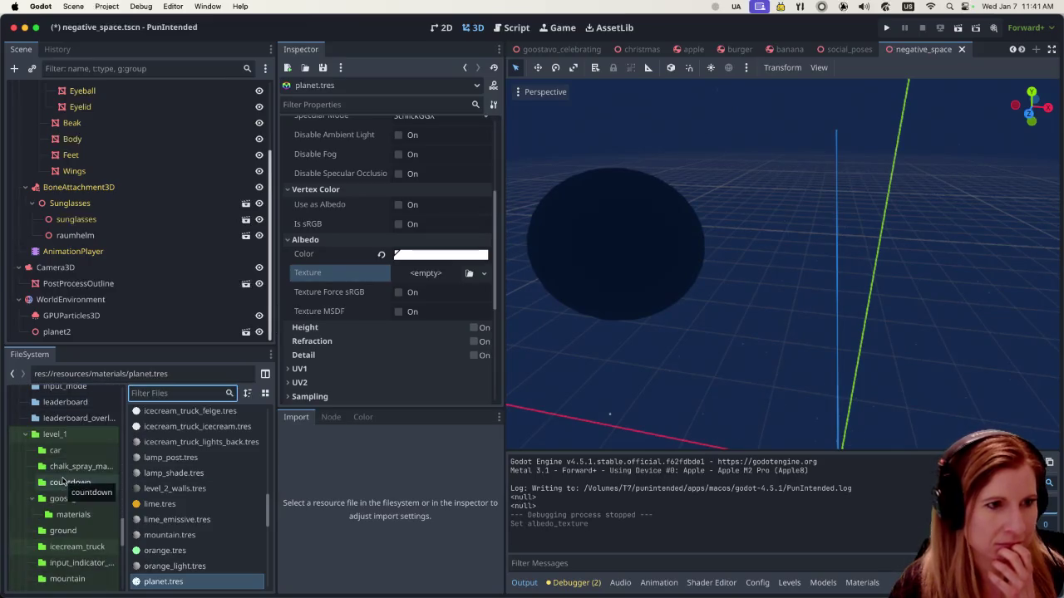
pyautogui.scroll(5, 63, 474)
pyautogui.scroll(5, 58, 461)
pyautogui.scroll(5, 52, 449)
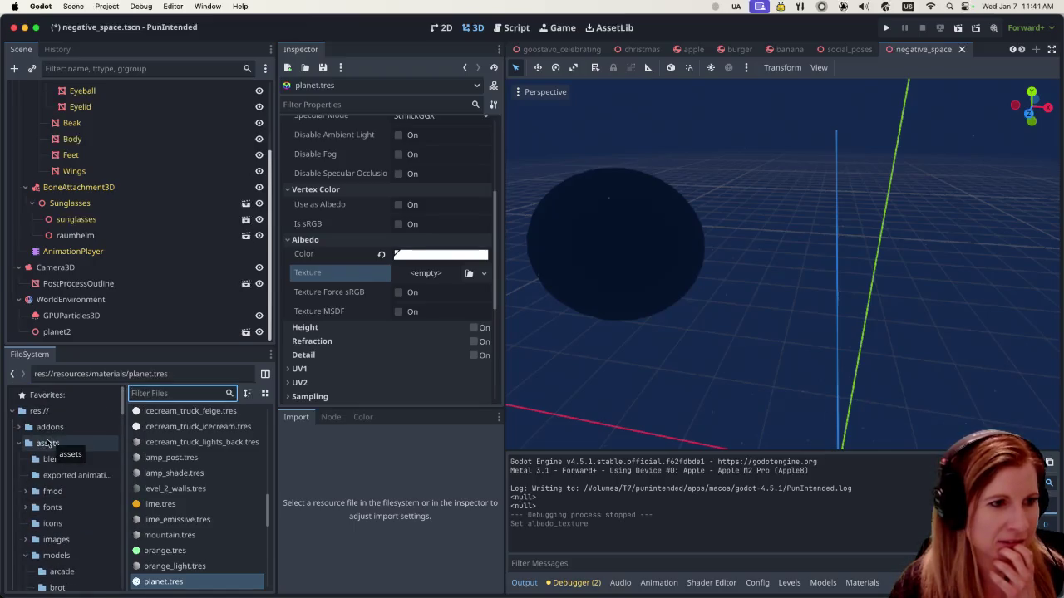
pyautogui.scroll(-2, 50, 443)
pyautogui.scroll(-3, 63, 524)
pyautogui.scroll(4, 63, 523)
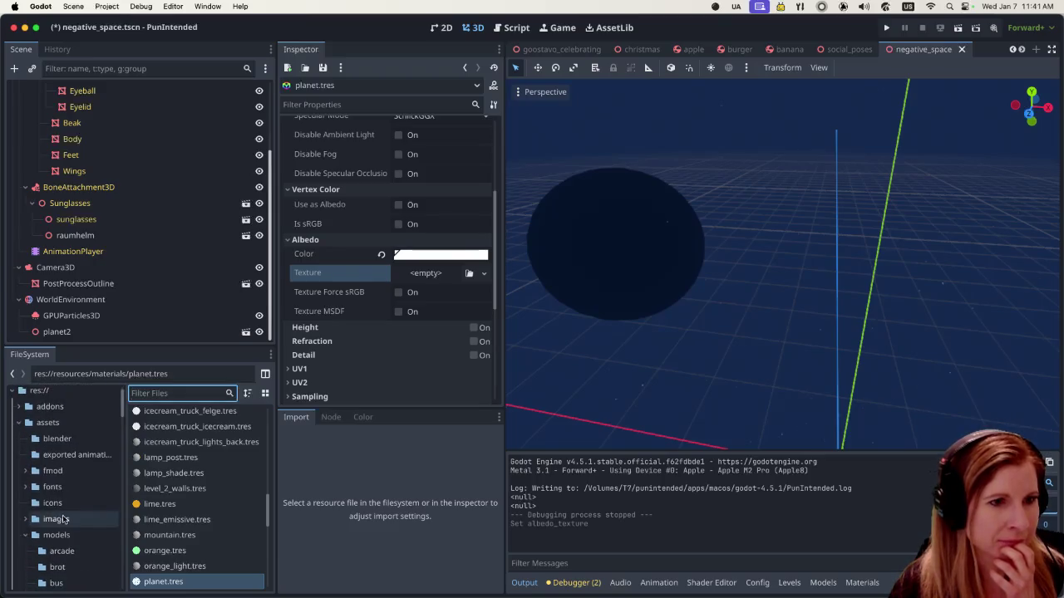
pyautogui.scroll(1, 64, 516)
pyautogui.click(444, 280)
pyautogui.click(443, 277)
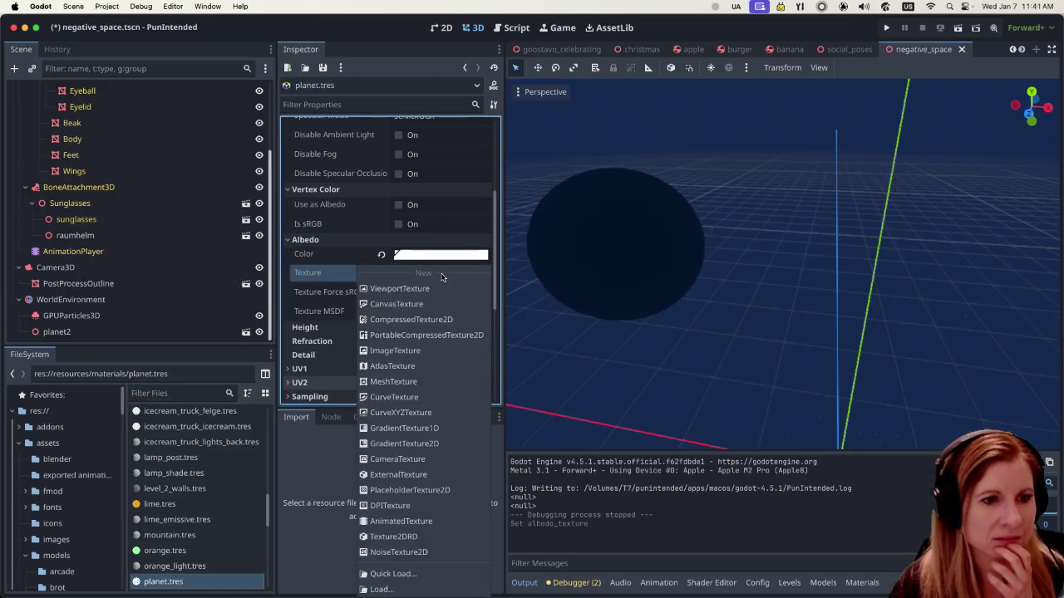
# Step: Choose Load… for the albedo texture, search 'moon' in Select Texture2D, and check moon_texture.png in Finder
pyautogui.click(341, 254)
pyautogui.click(484, 276)
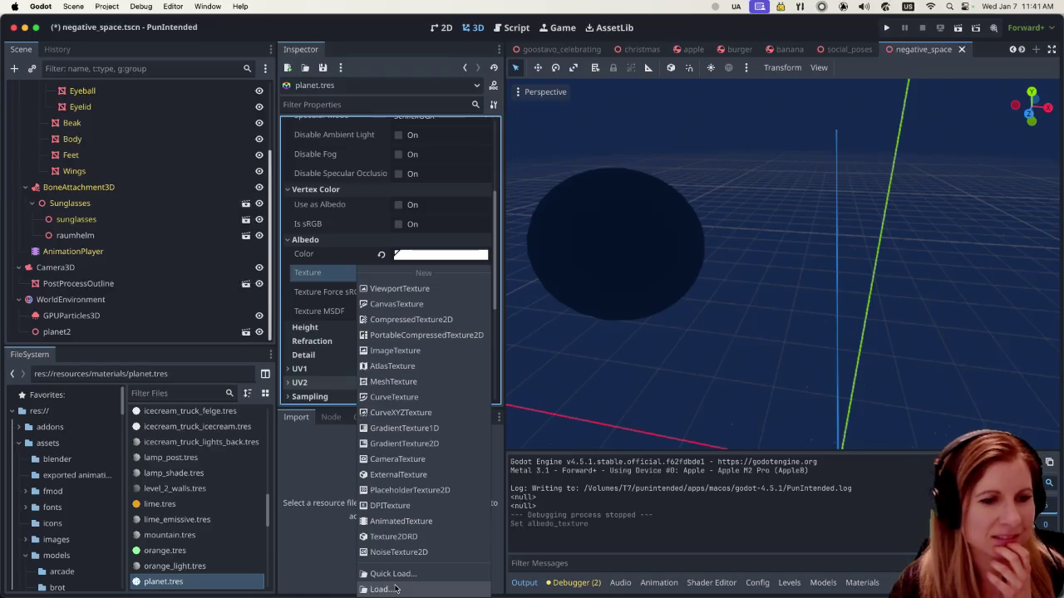
pyautogui.click(396, 589)
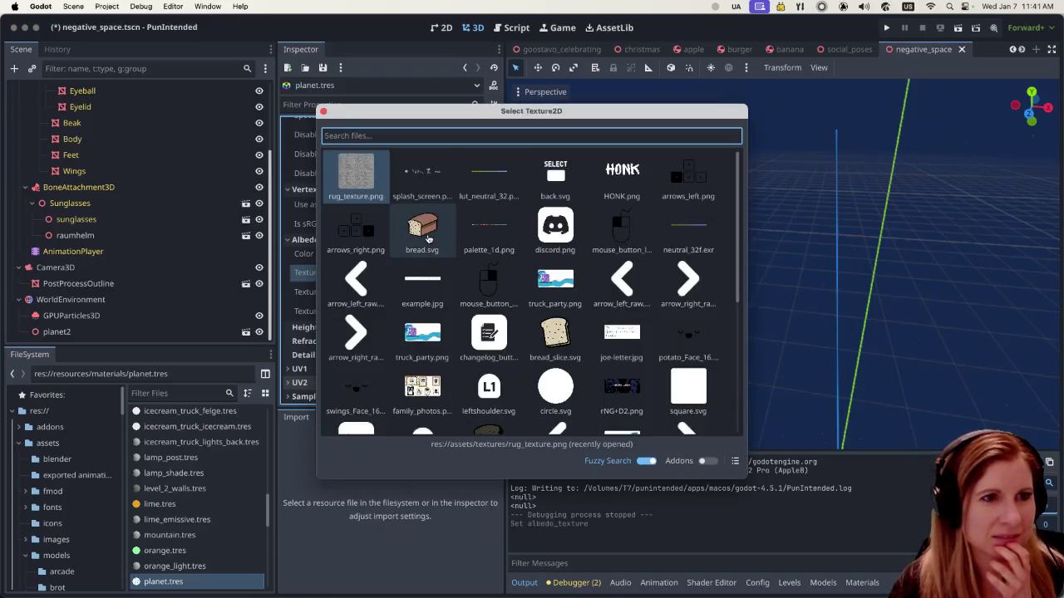
pyautogui.write('moon')
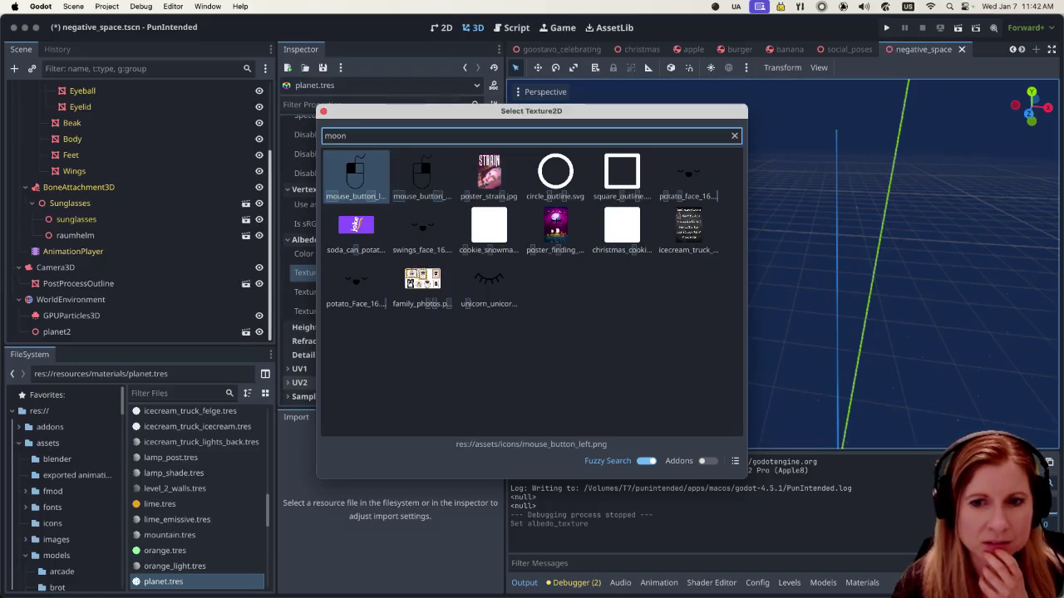
pyautogui.press('super+Tab')
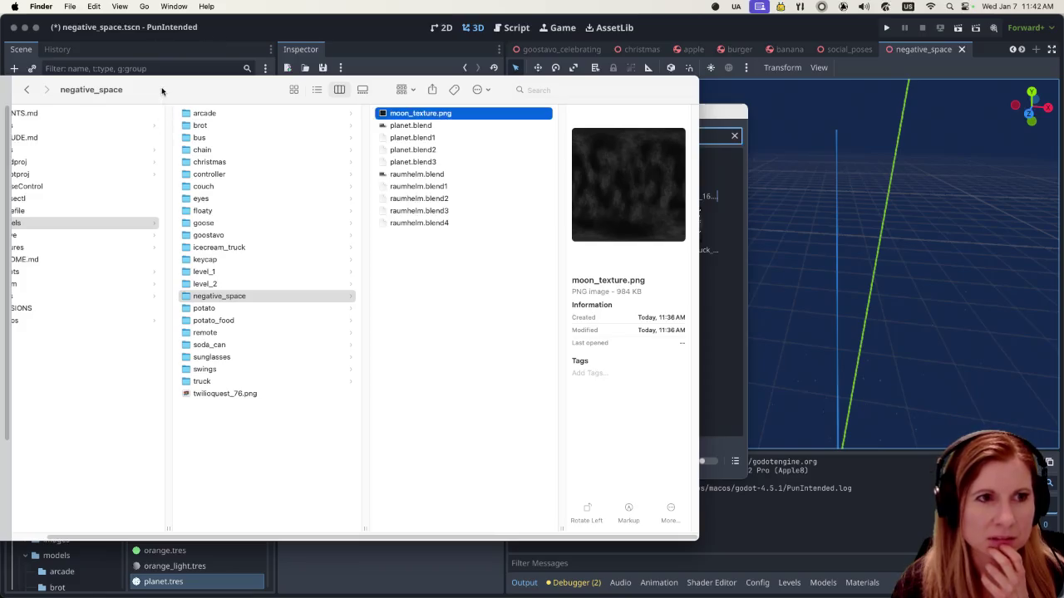
pyautogui.press('super+Tab')
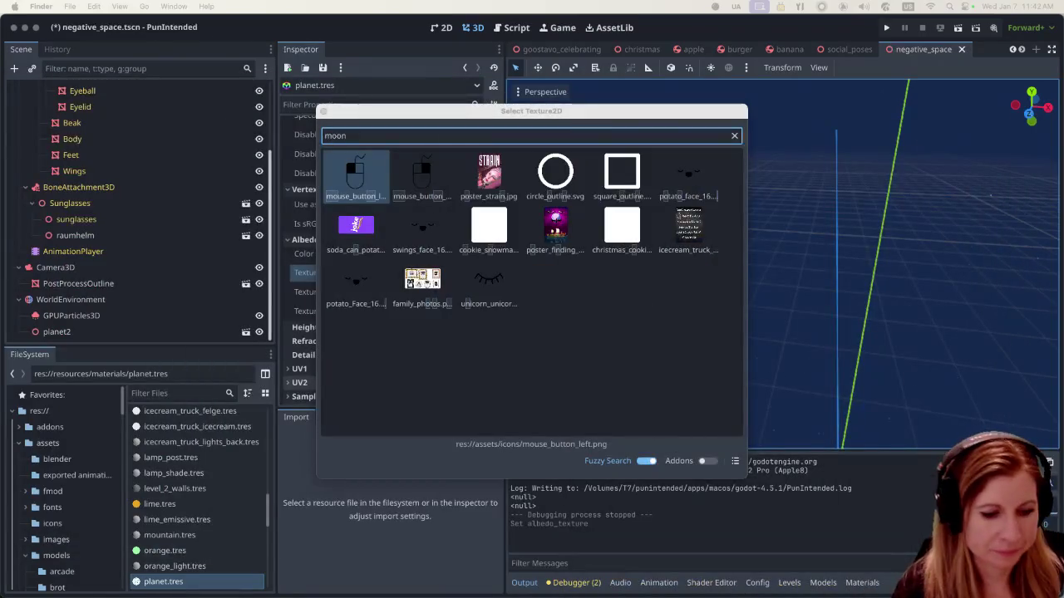
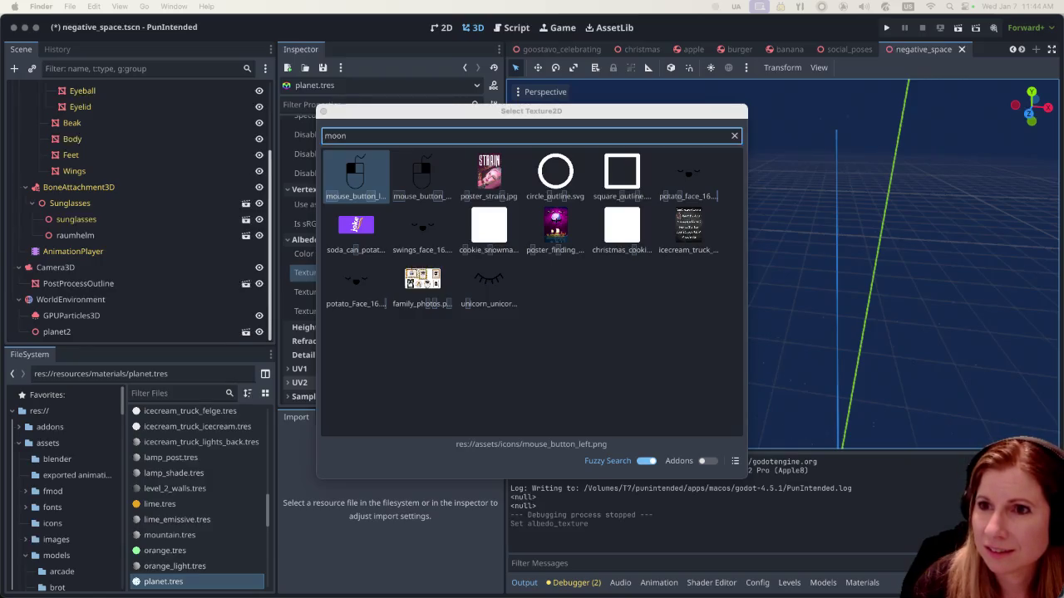
# Step: Quick Load moon_texture.png, found by searching 'moon', into planet.tres's Albedo Texture slot
pyautogui.click(705, 20)
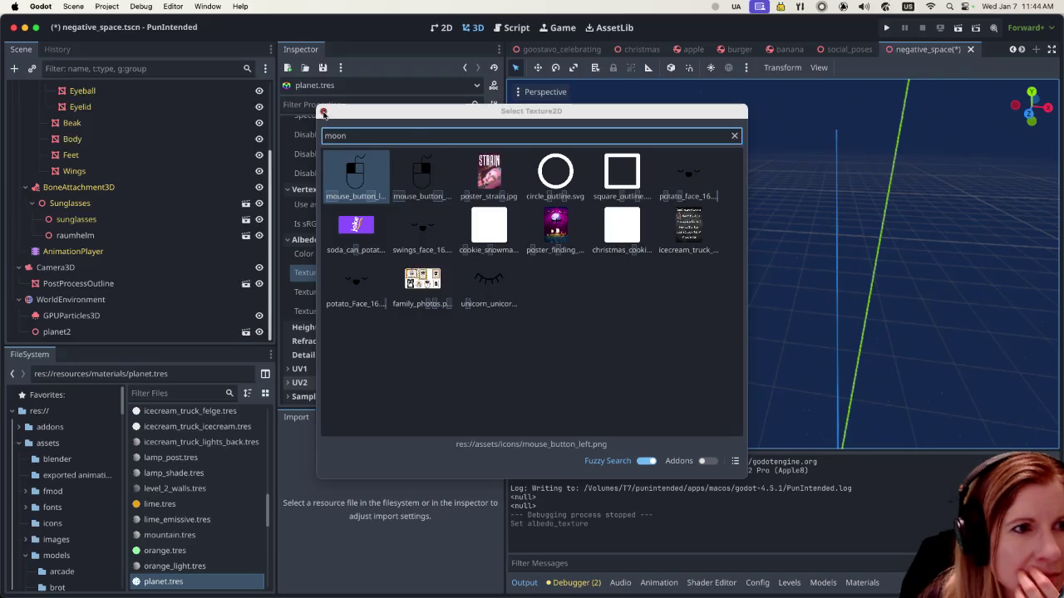
pyautogui.click(323, 113)
pyautogui.click(475, 274)
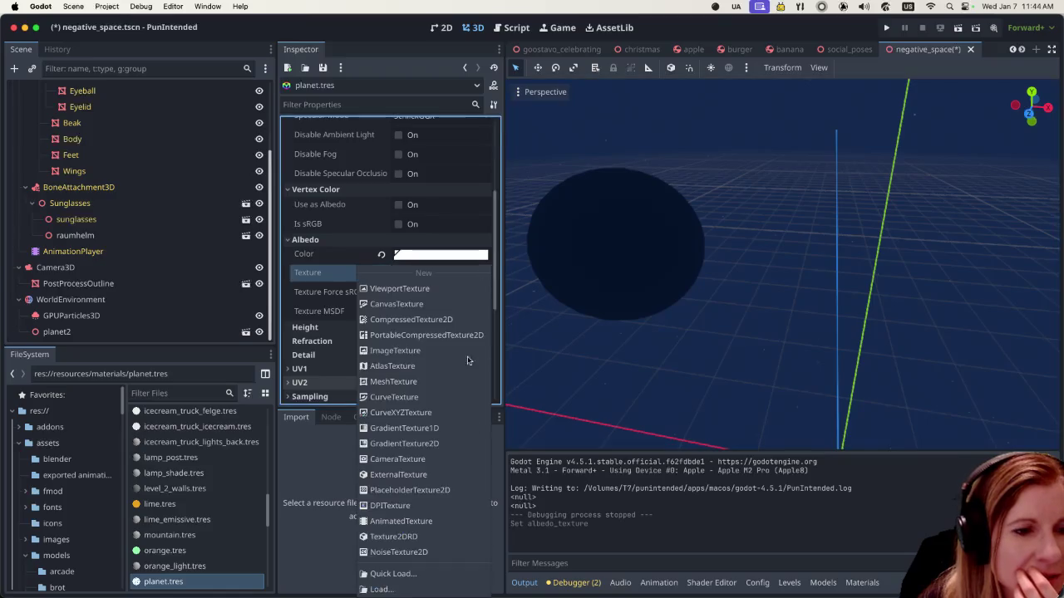
pyautogui.click(468, 574)
pyautogui.write('moon')
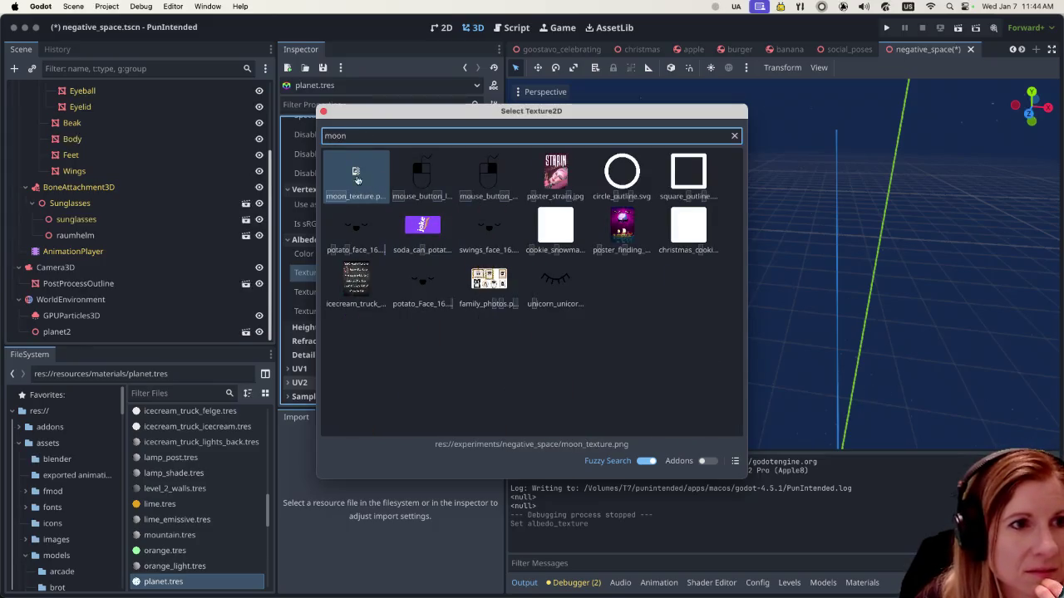
pyautogui.doubleClick(356, 168)
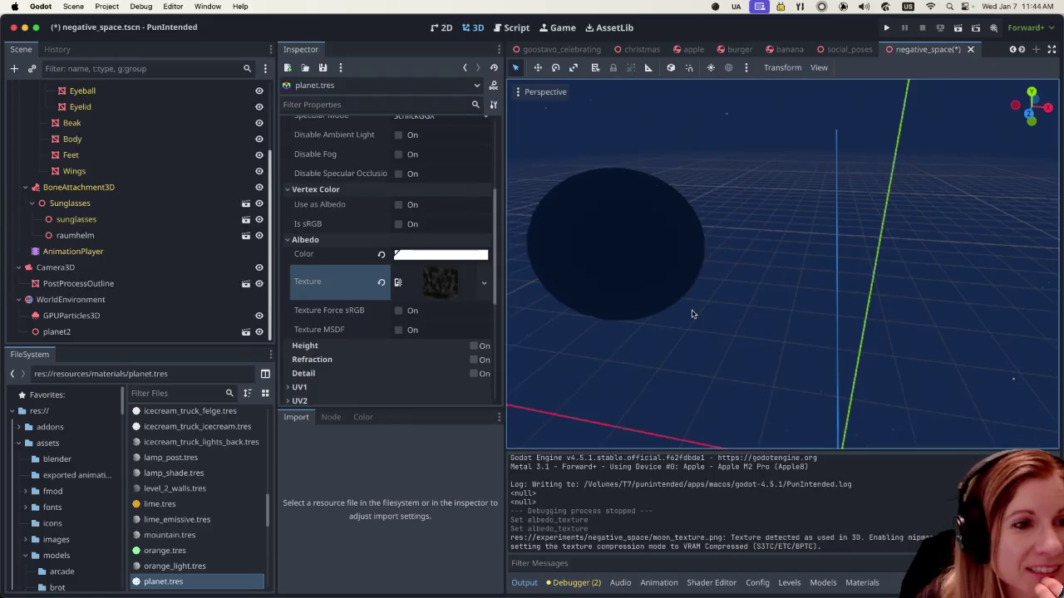
pyautogui.scroll(-2, 708, 304)
pyautogui.scroll(-2, 707, 304)
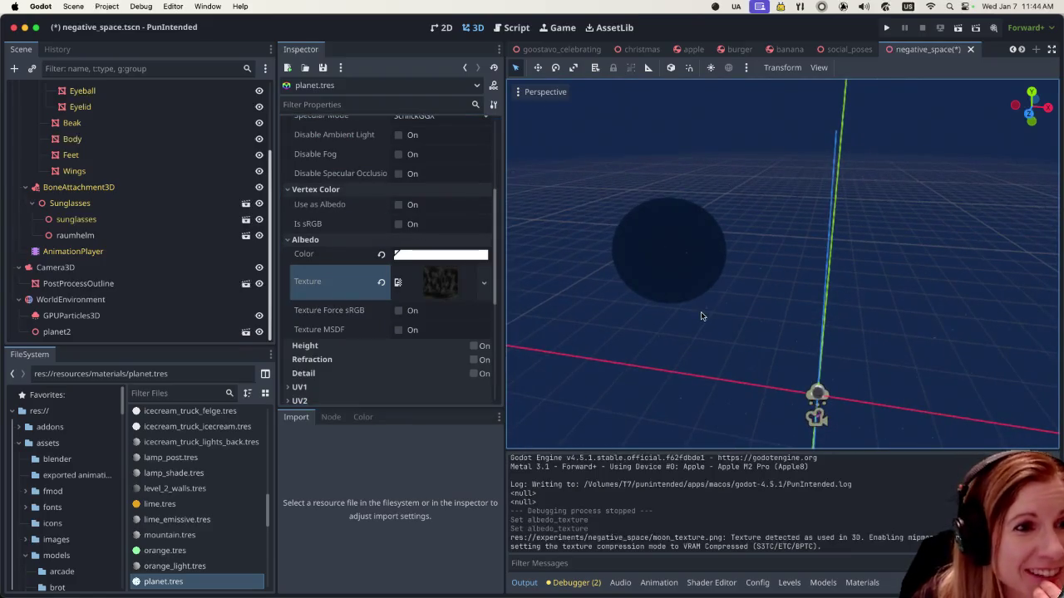
pyautogui.scroll(-1, 702, 313)
pyautogui.scroll(5, 700, 315)
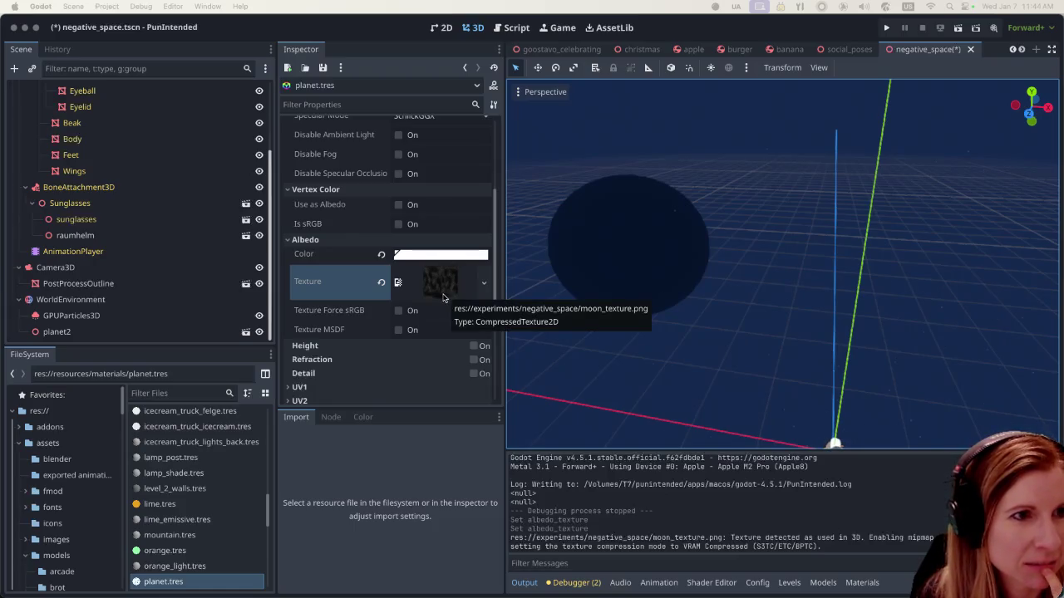
pyautogui.scroll(-3, 746, 359)
pyautogui.scroll(-3, 746, 359)
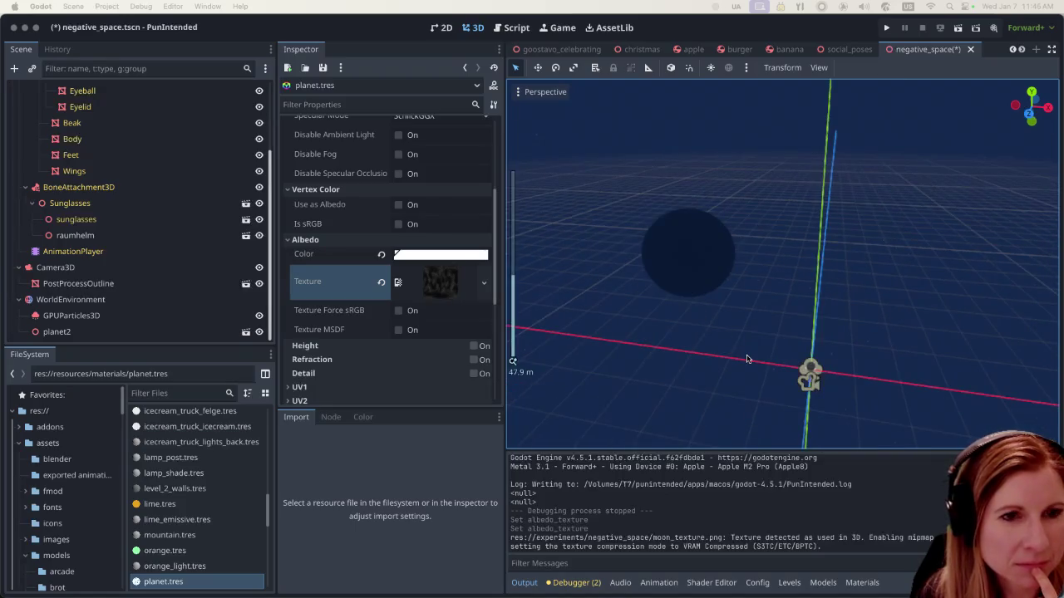
pyautogui.hscroll(5, 720, 347)
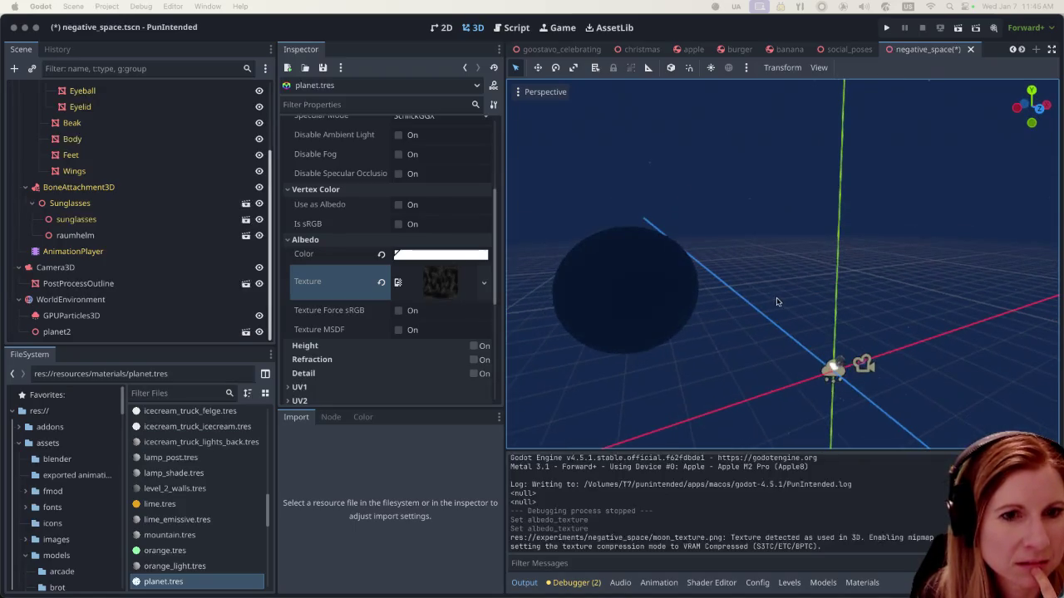
pyautogui.hscroll(-5, 723, 323)
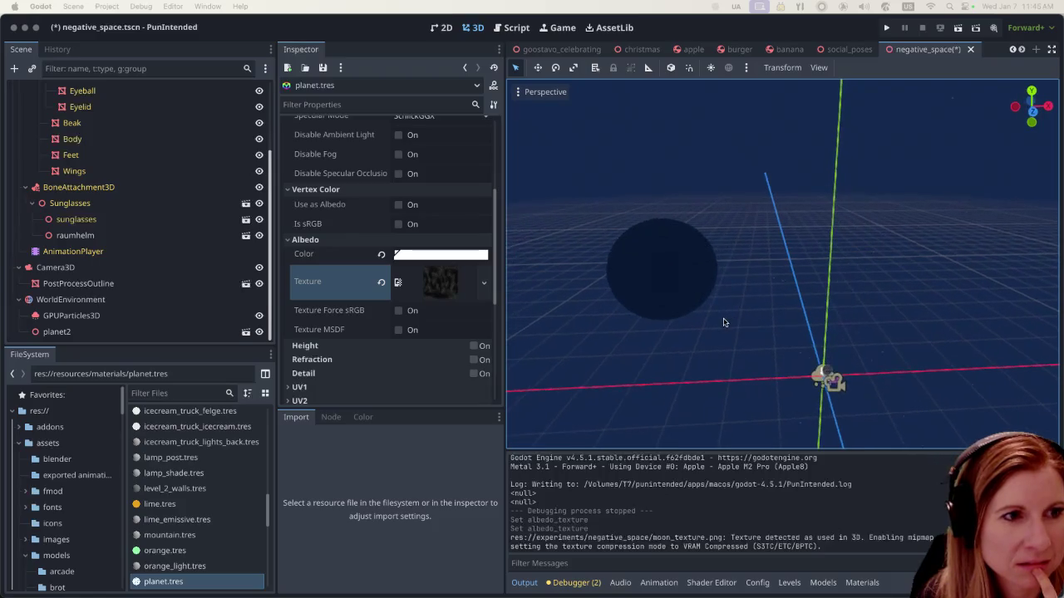
pyautogui.scroll(2, 713, 360)
pyautogui.scroll(-2, 705, 354)
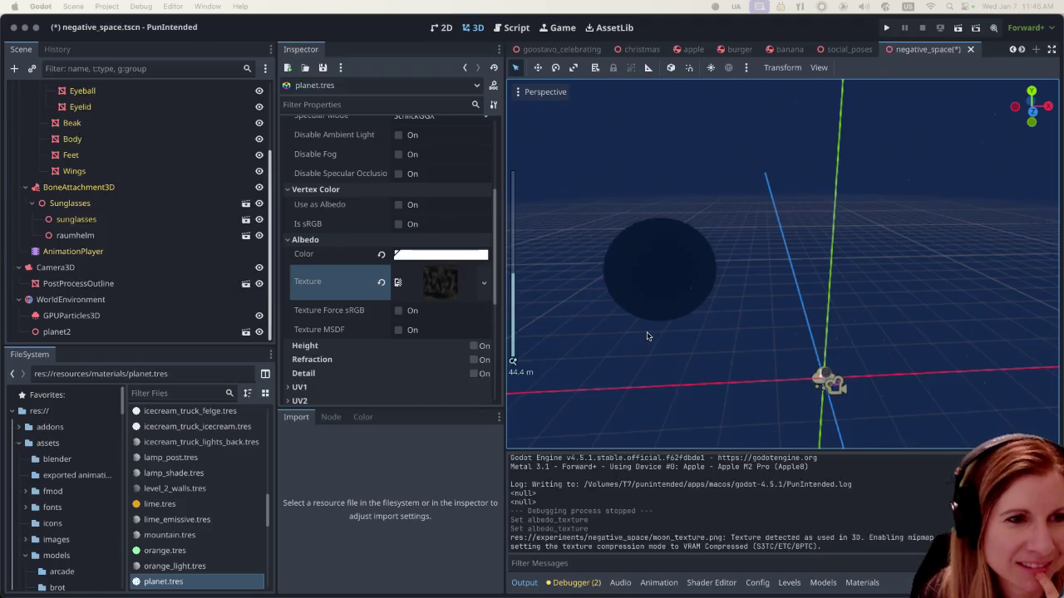
pyautogui.scroll(2, 648, 336)
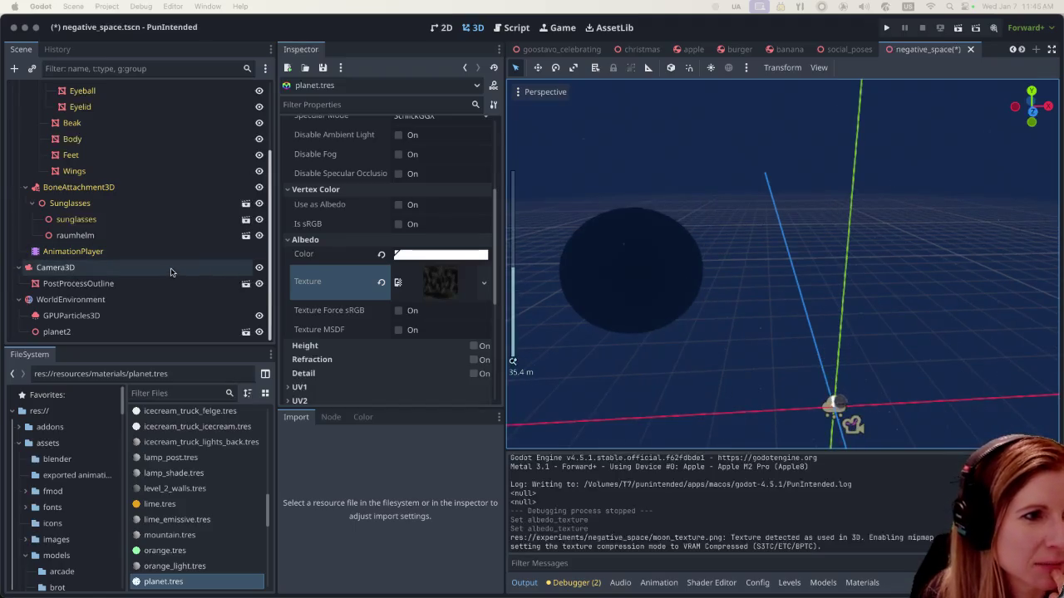
# Step: Create a DirectionalLight3D node, found by searching 'ligh' in the Create New Node dialog
pyautogui.click(137, 301)
pyautogui.click(14, 68)
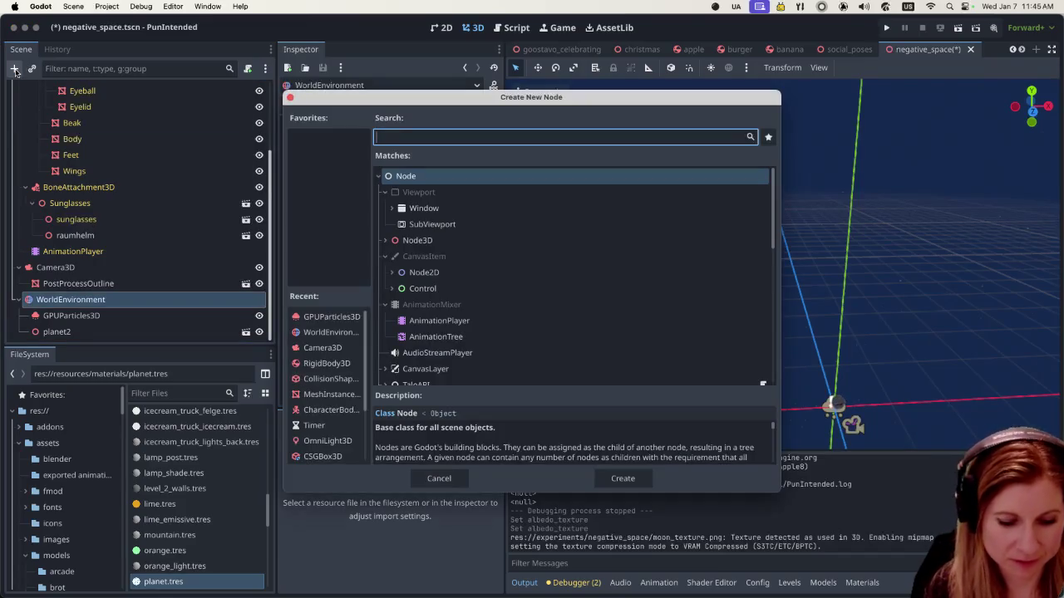
pyautogui.write('ligh')
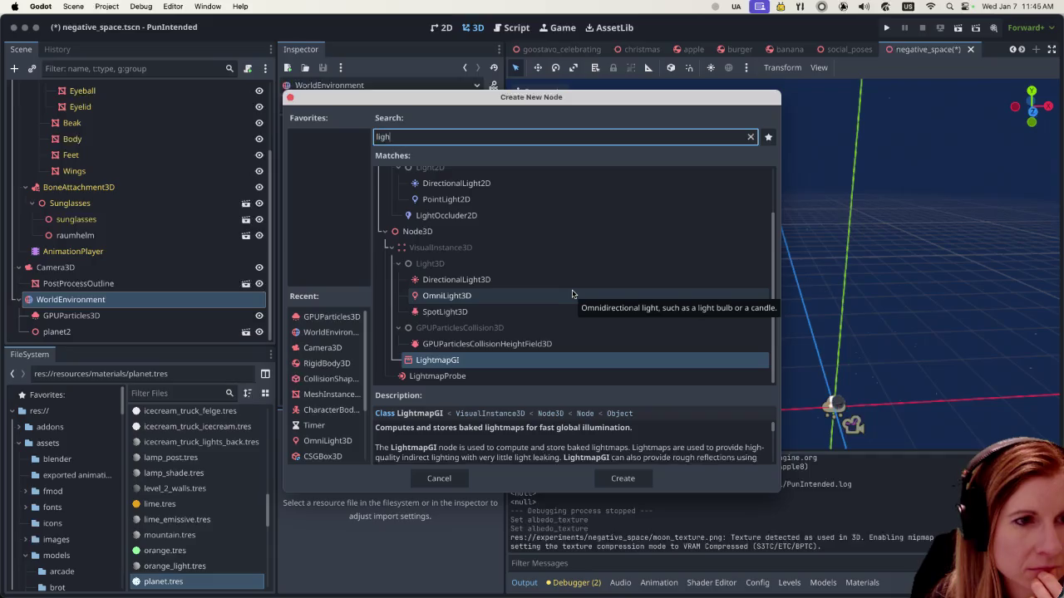
pyautogui.click(570, 282)
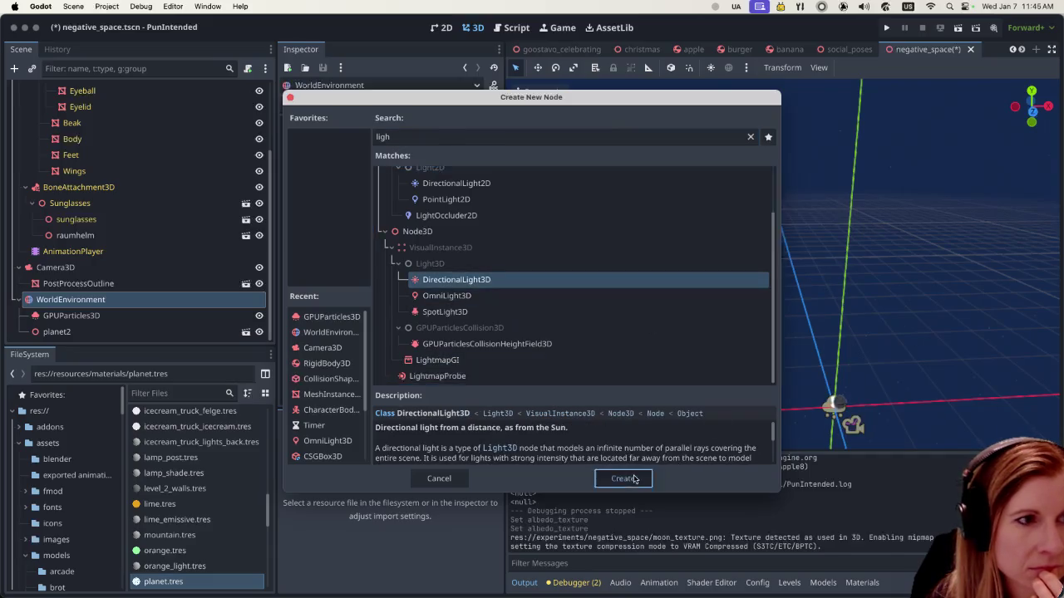
pyautogui.click(622, 478)
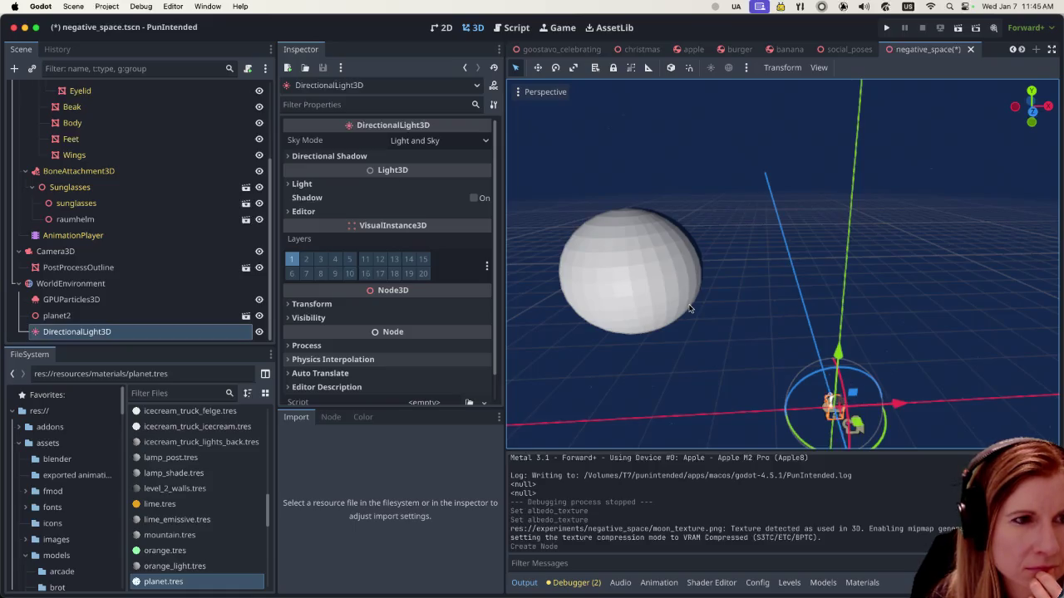
# Step: Move the DirectionalLight3D along Y and rotate it until the sphere shows lit and shadowed sides
pyautogui.moveTo(841, 358); pyautogui.dragTo(820, 172)
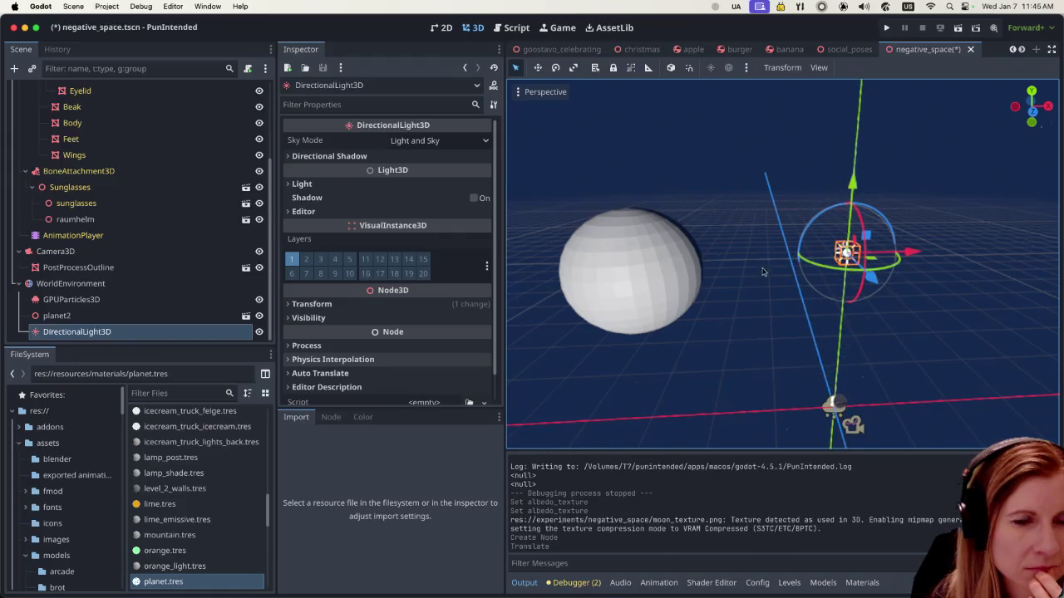
pyautogui.hscroll(-5, 865, 300)
pyautogui.scroll(-5, 866, 300)
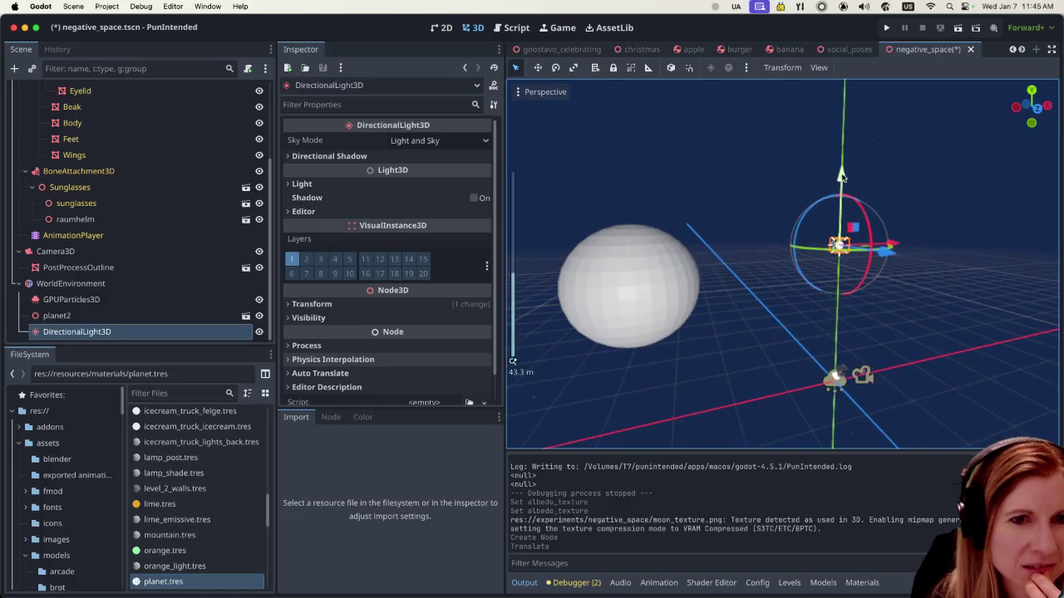
pyautogui.moveTo(839, 177); pyautogui.dragTo(843, 292)
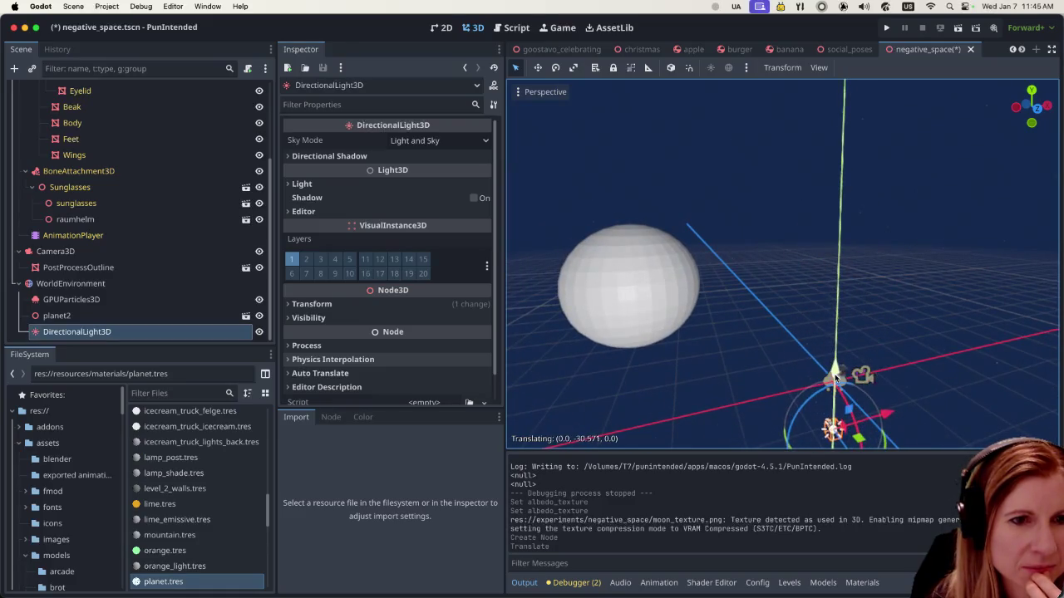
pyautogui.moveTo(843, 292); pyautogui.dragTo(866, 404)
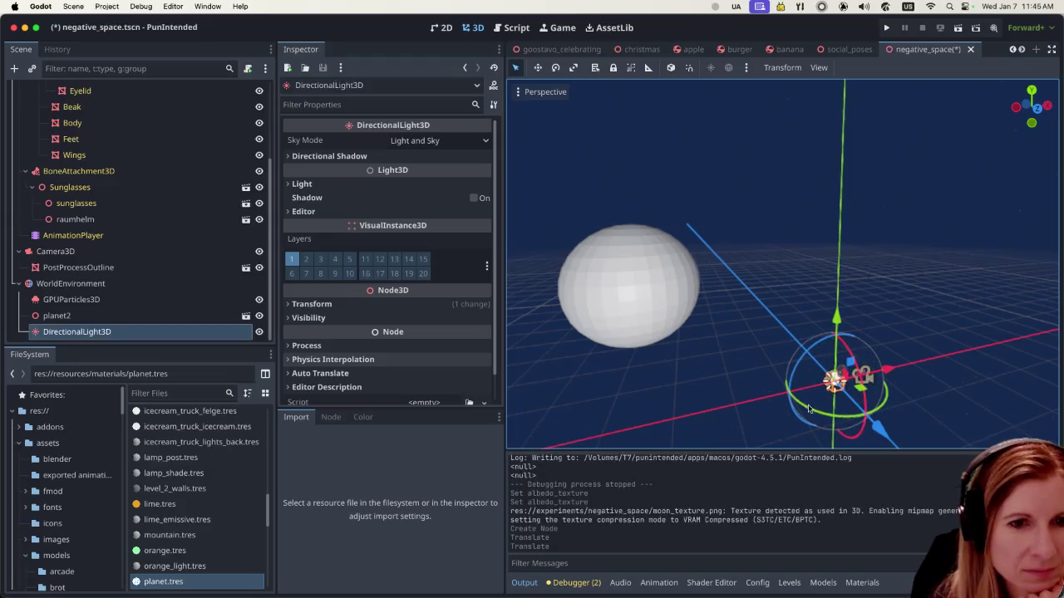
pyautogui.moveTo(809, 407); pyautogui.dragTo(848, 428)
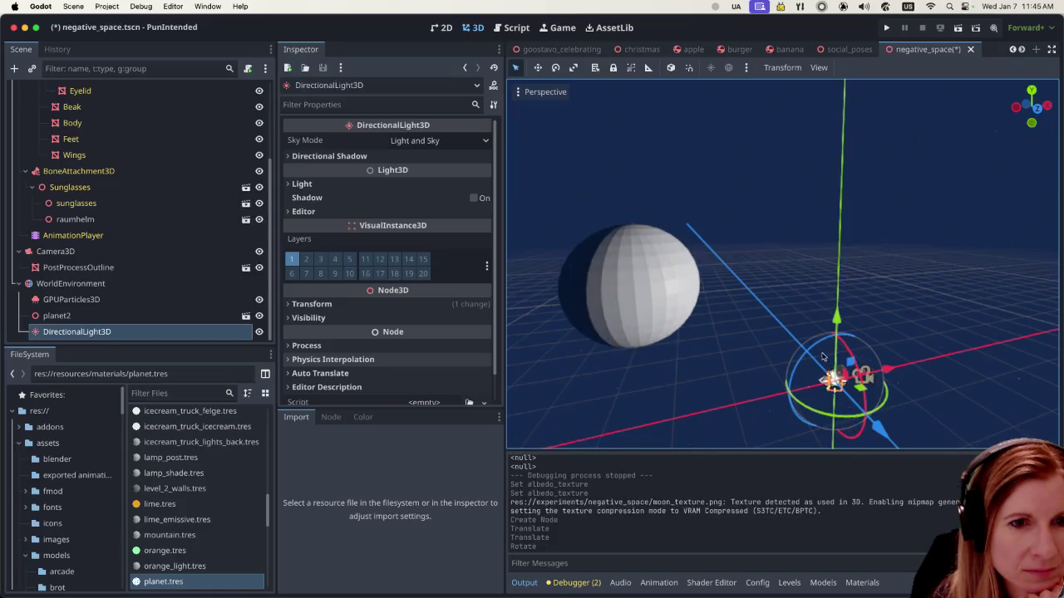
pyautogui.moveTo(820, 344)
pyautogui.mouseDown()
pyautogui.moveTo(794, 380)
pyautogui.moveTo(828, 344)
pyautogui.mouseUp()
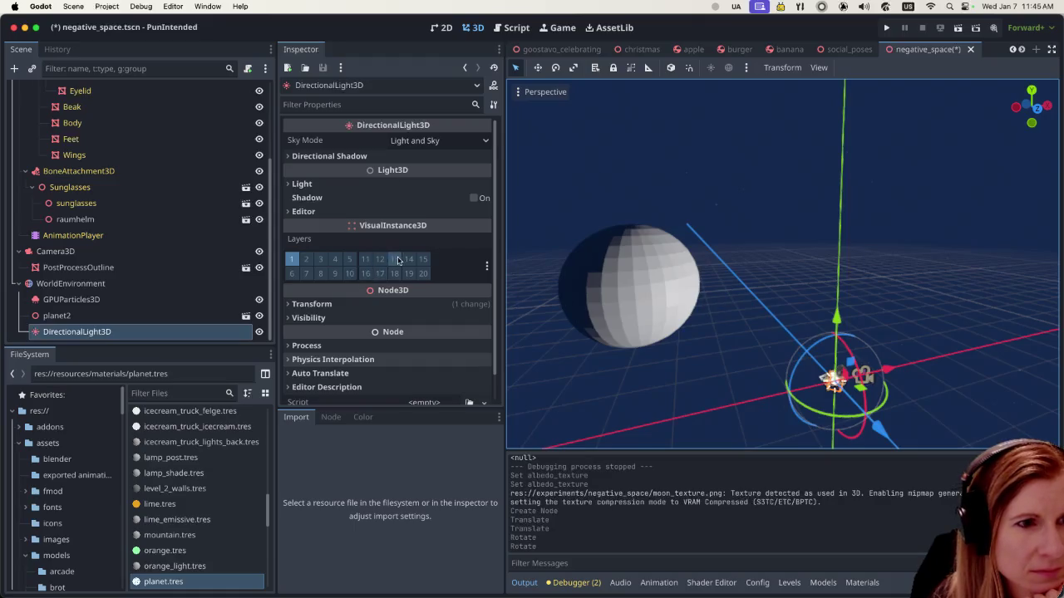
# Step: Show the planet.tres material properties again and narrow the side dock for more room
pyautogui.click(199, 582)
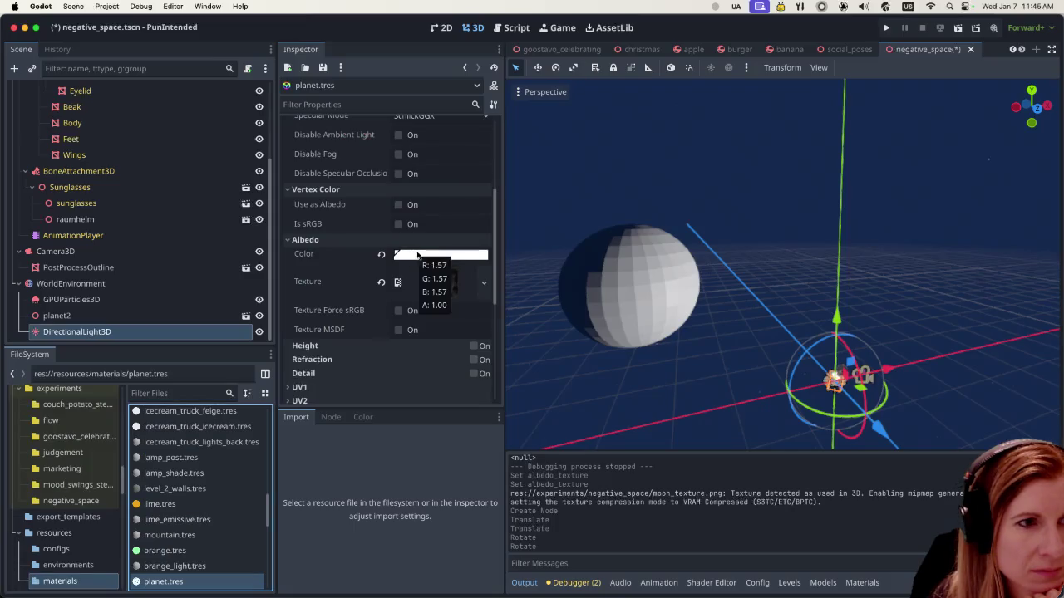
pyautogui.scroll(-1, 371, 296)
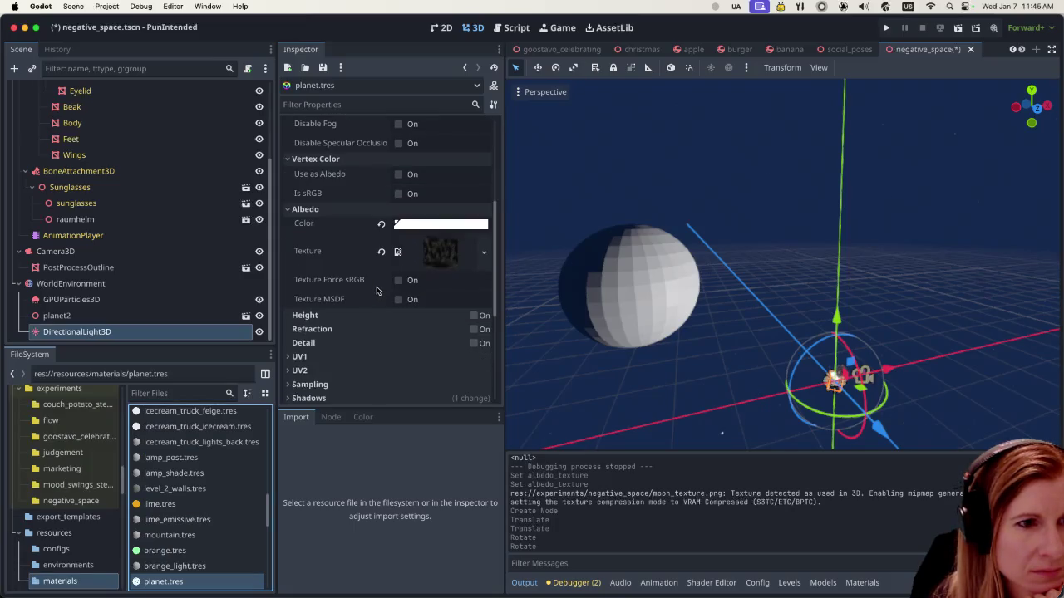
pyautogui.scroll(3, 381, 266)
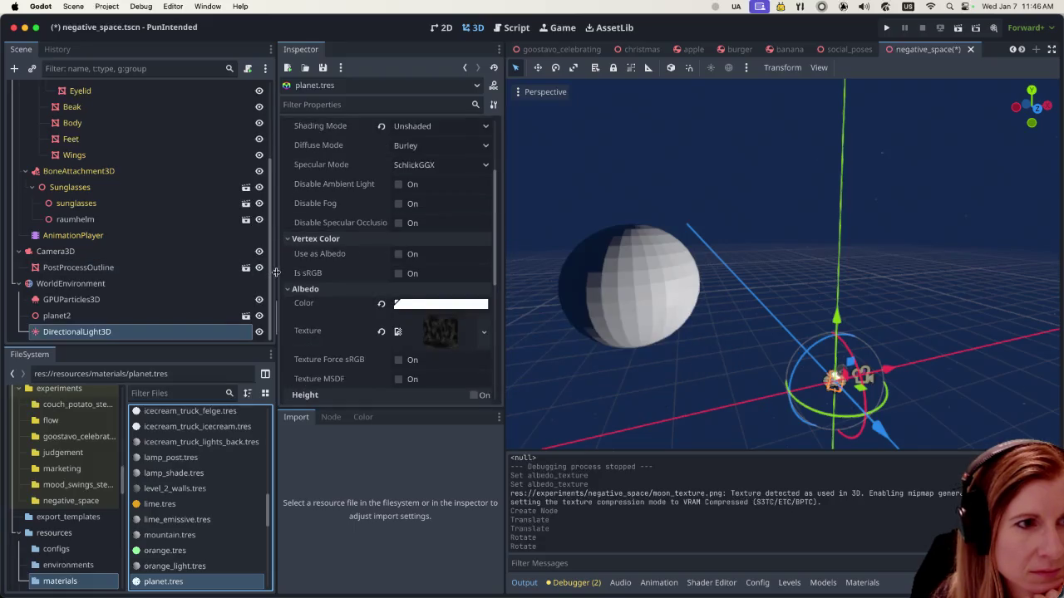
pyautogui.moveTo(275, 275); pyautogui.dragTo(218, 277)
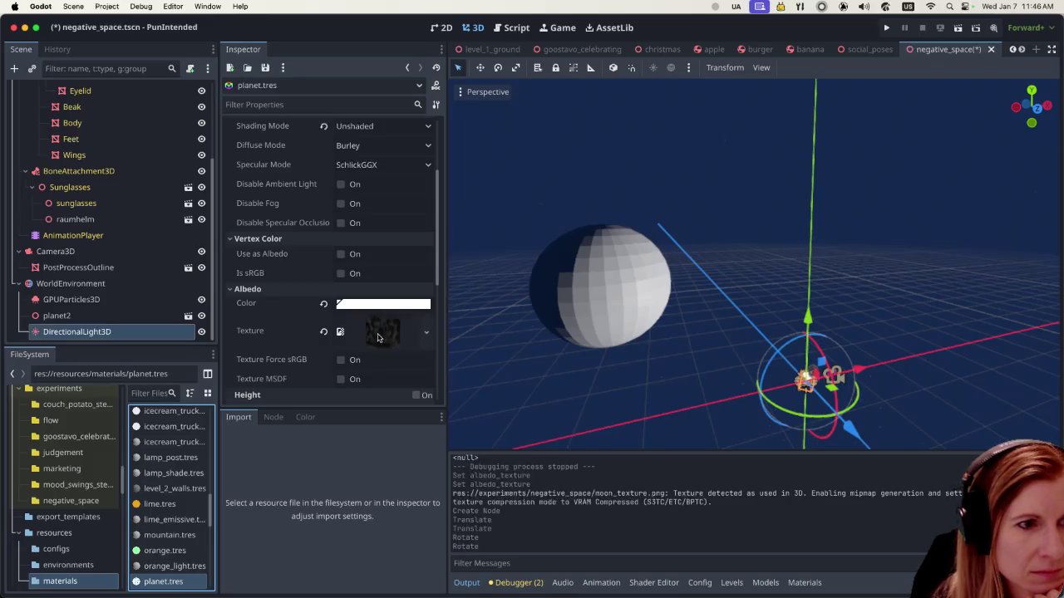
# Step: Preview the moon albedo texture, then open planet.tres's Shading Mode dropdown
pyautogui.scroll(-2, 377, 346)
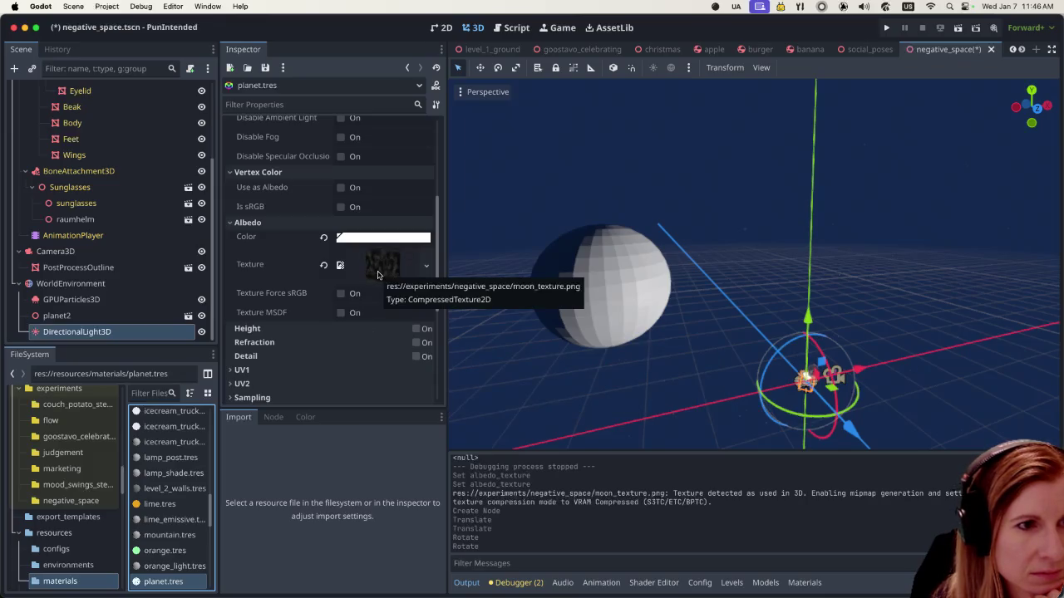
pyautogui.click(377, 275)
pyautogui.scroll(-5, 390, 328)
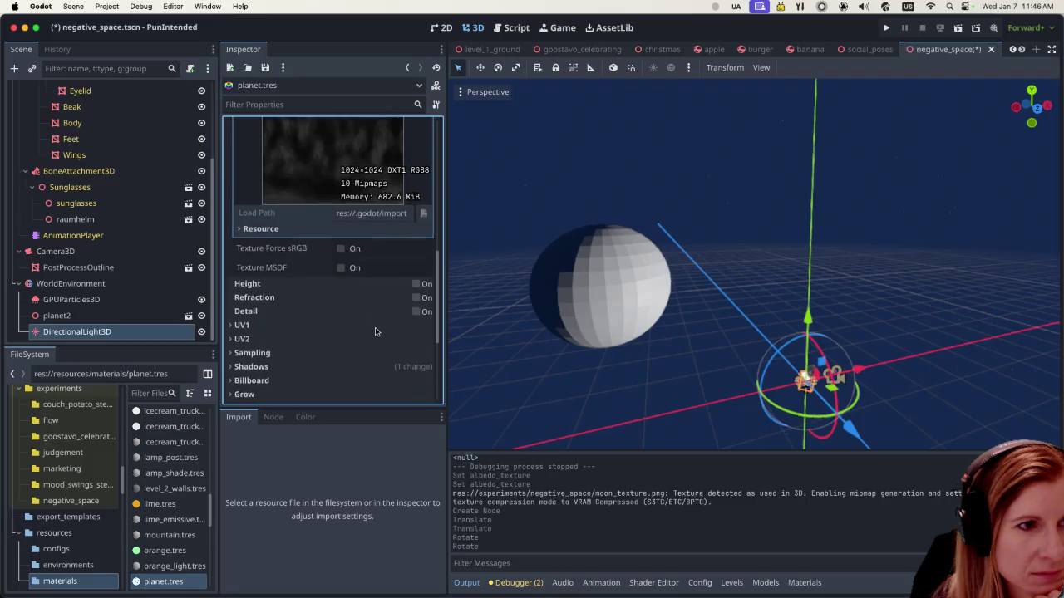
pyautogui.scroll(-5, 373, 324)
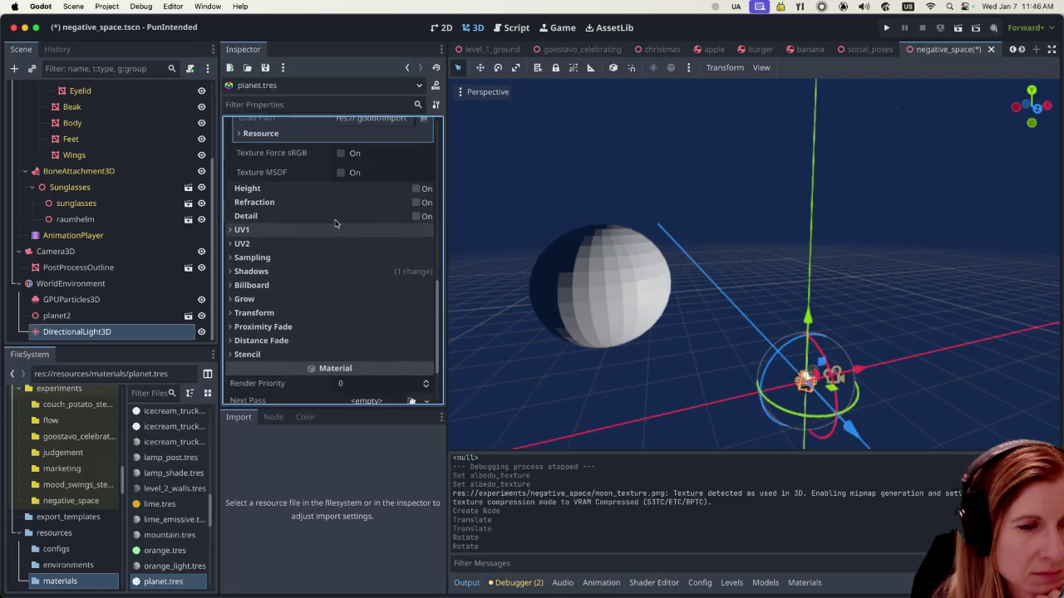
pyautogui.scroll(1, 334, 223)
pyautogui.scroll(5, 335, 224)
pyautogui.click(246, 270)
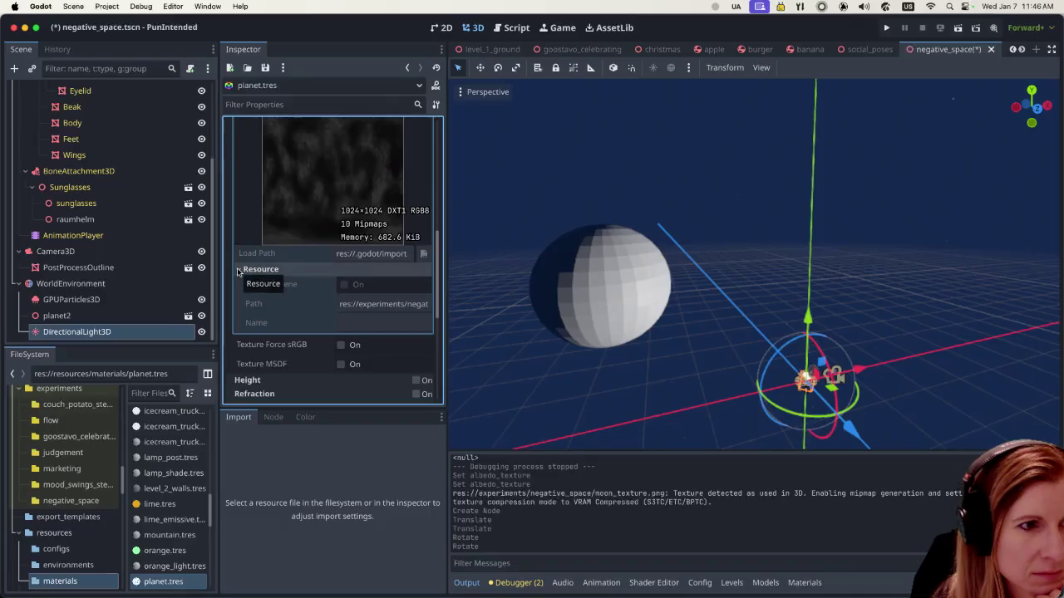
pyautogui.click(246, 270)
pyautogui.scroll(-5, 259, 306)
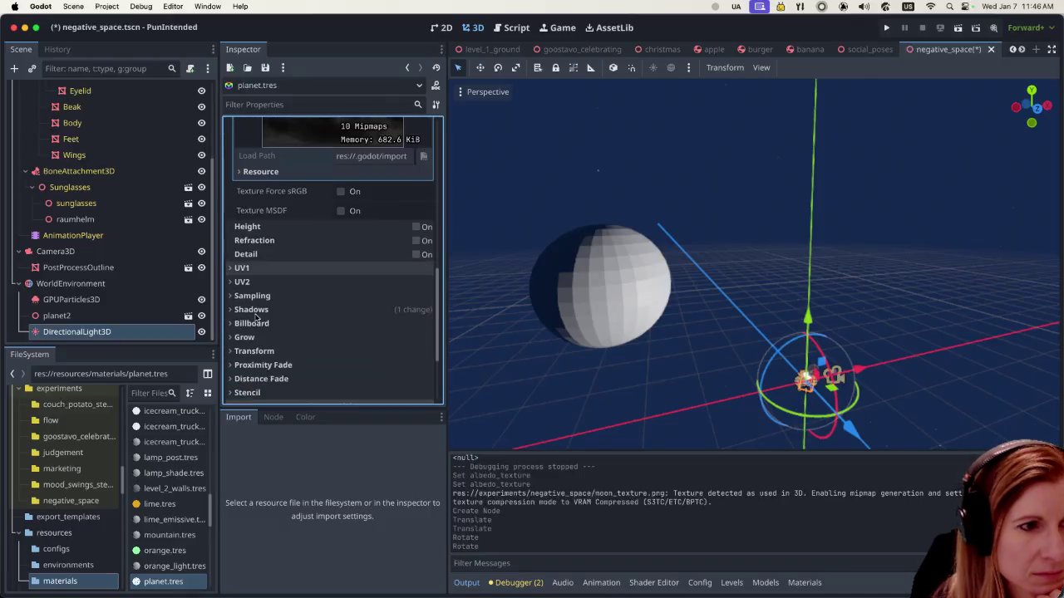
pyautogui.scroll(3, 276, 306)
pyautogui.scroll(8, 282, 299)
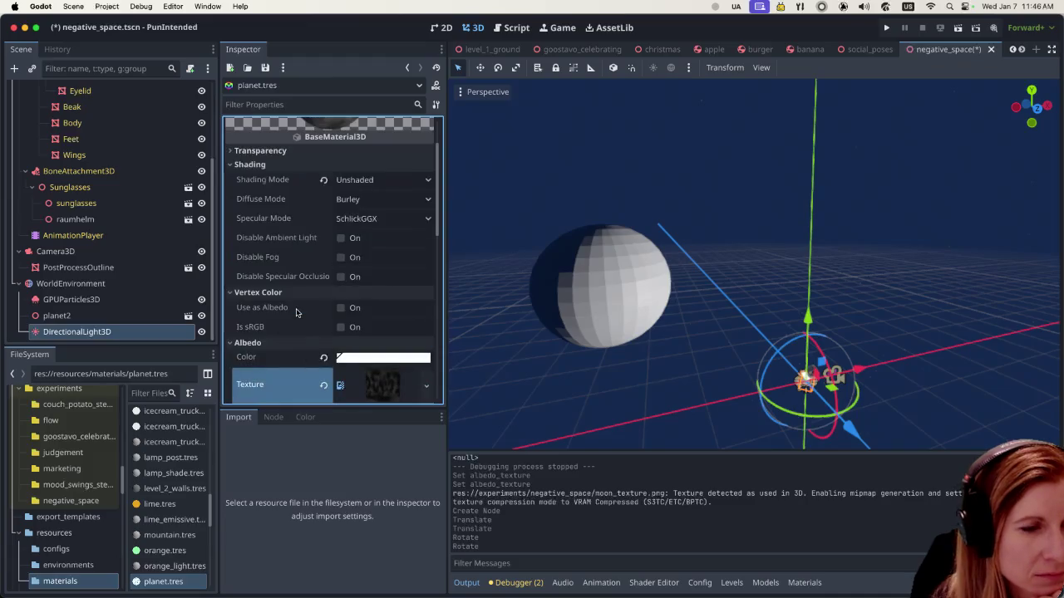
pyautogui.scroll(3, 306, 291)
pyautogui.click(382, 251)
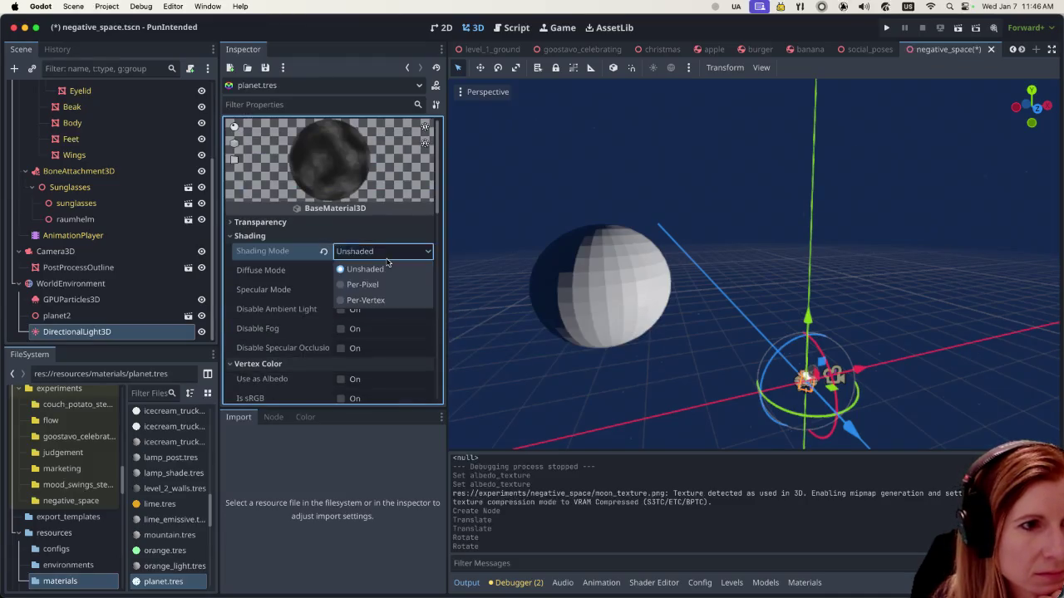
pyautogui.click(364, 283)
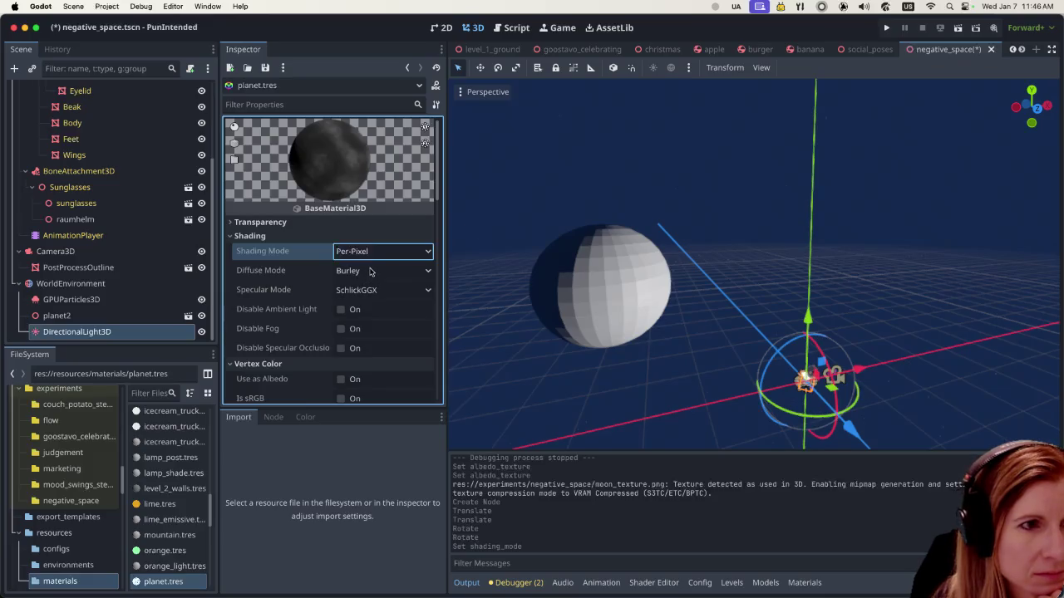
pyautogui.click(392, 258)
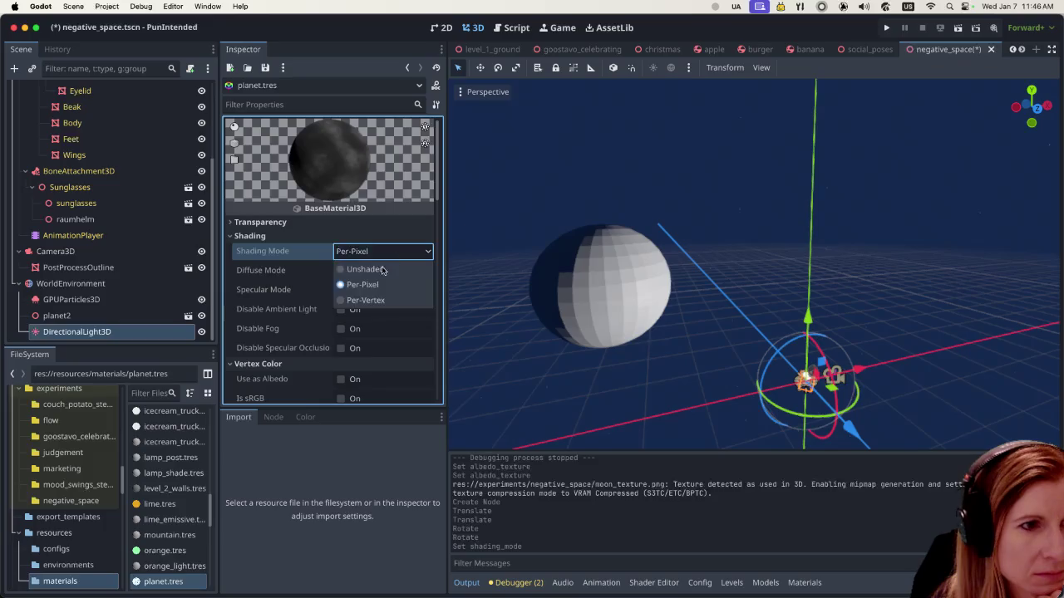
pyautogui.click(369, 300)
pyautogui.click(380, 258)
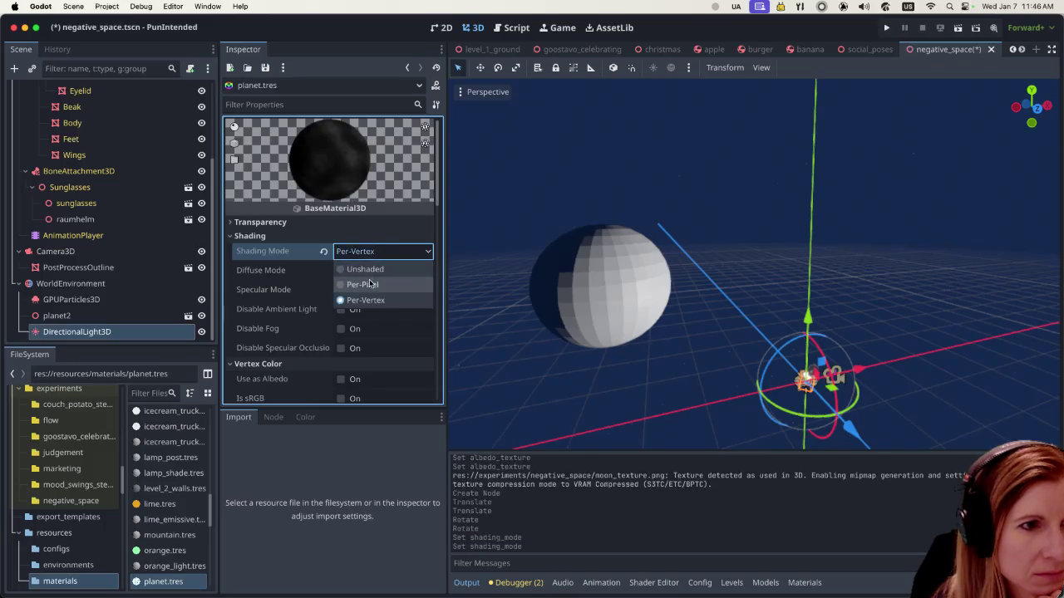
pyautogui.click(364, 284)
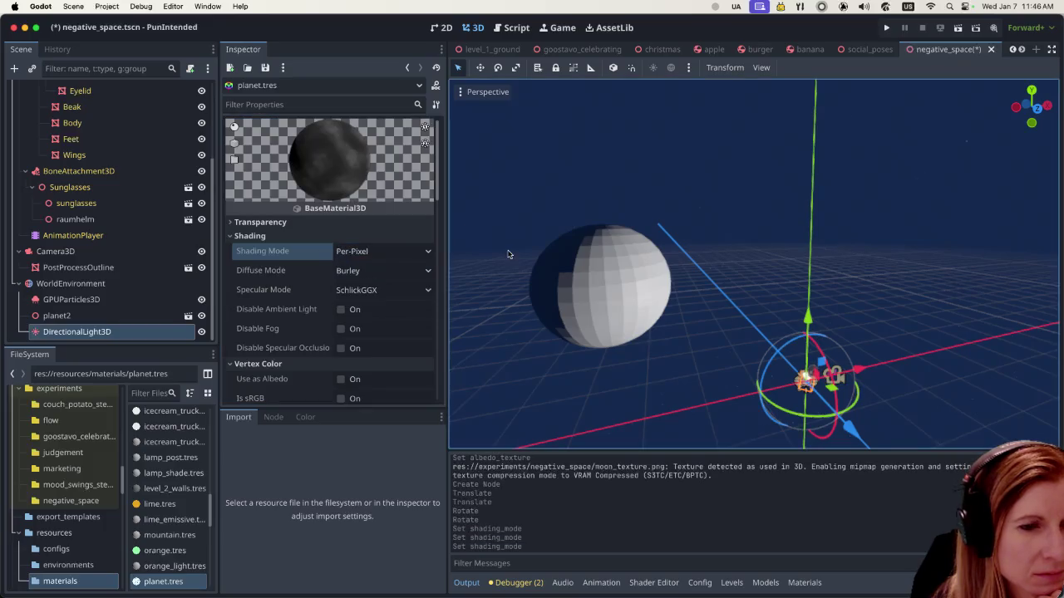
pyautogui.click(403, 252)
pyautogui.click(379, 269)
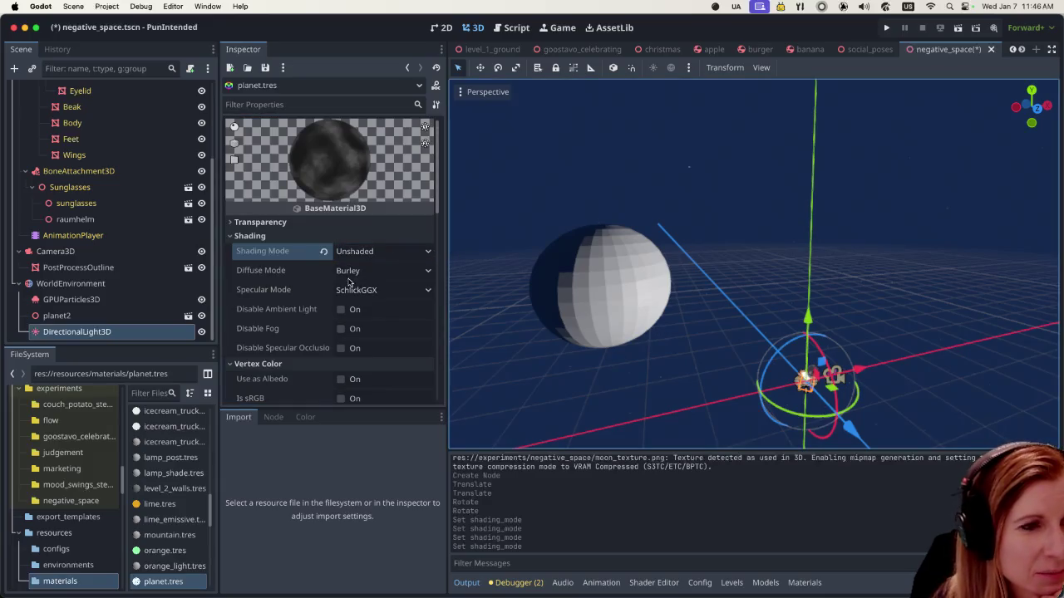
pyautogui.click(958, 30)
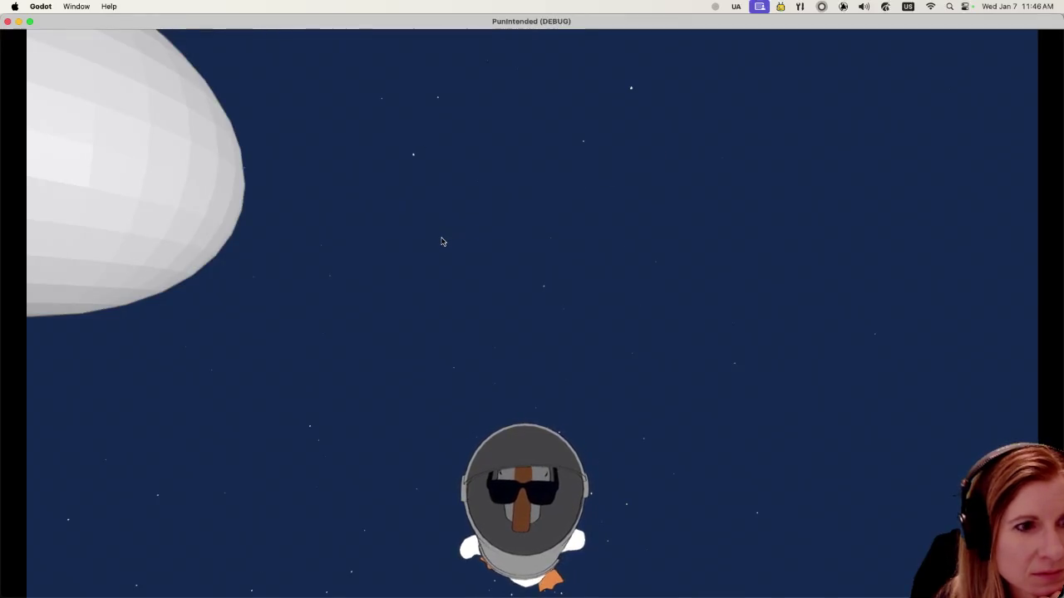
# Step: Close the running PunIntended debug game window
pyautogui.click(8, 20)
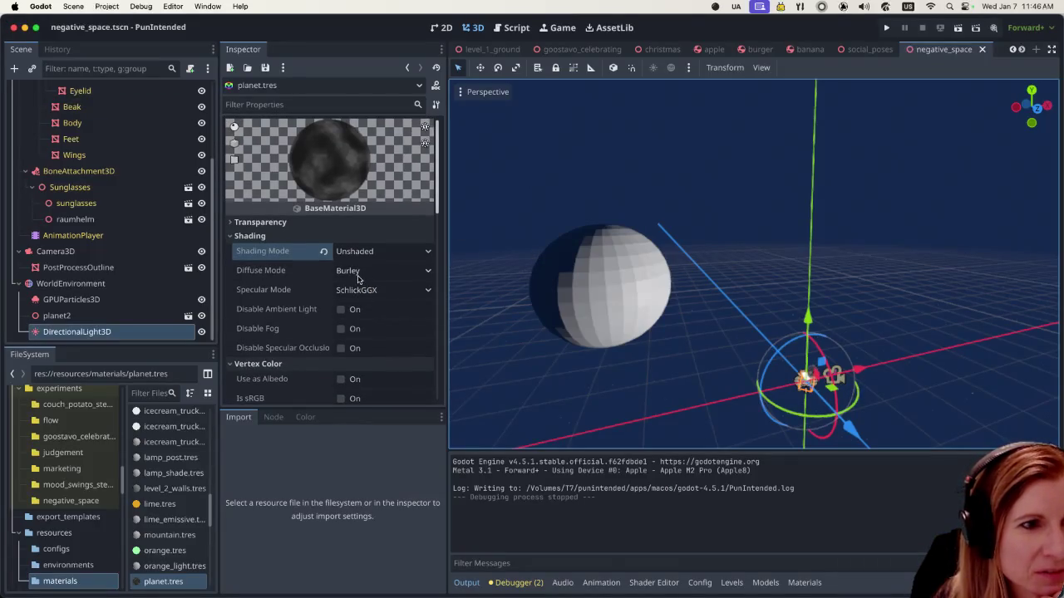
# Step: Revert the planet material's albedo Color to its default value
pyautogui.scroll(-2, 348, 287)
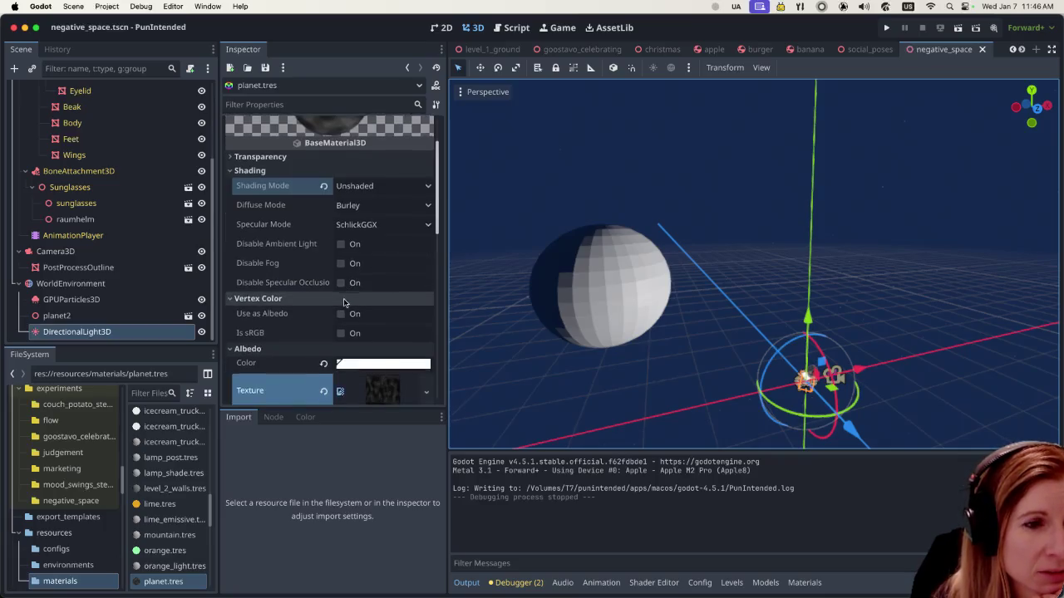
pyautogui.scroll(-1, 344, 302)
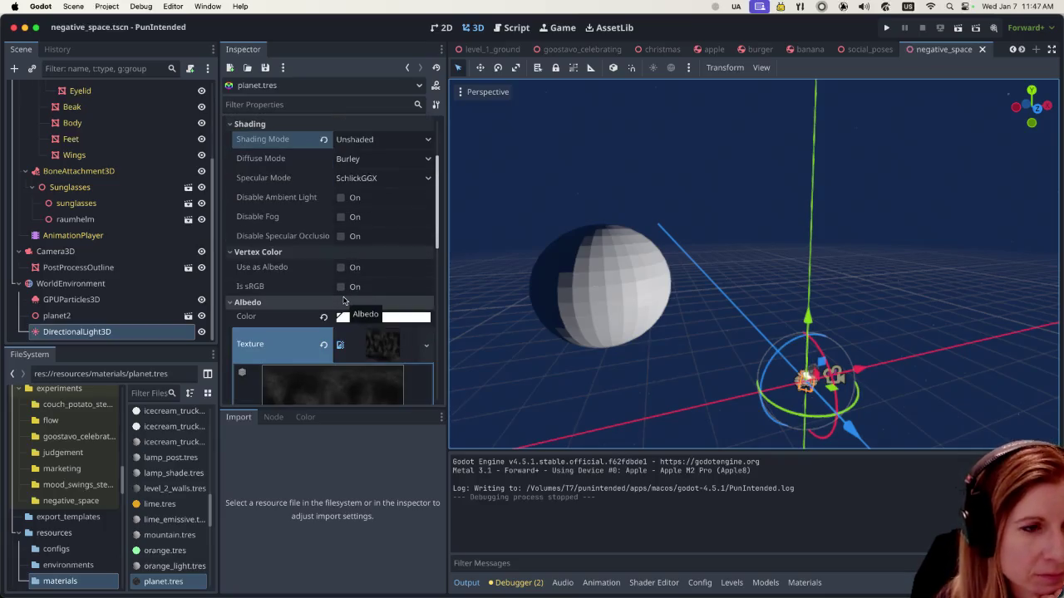
pyautogui.scroll(-1, 344, 299)
pyautogui.scroll(-2, 344, 299)
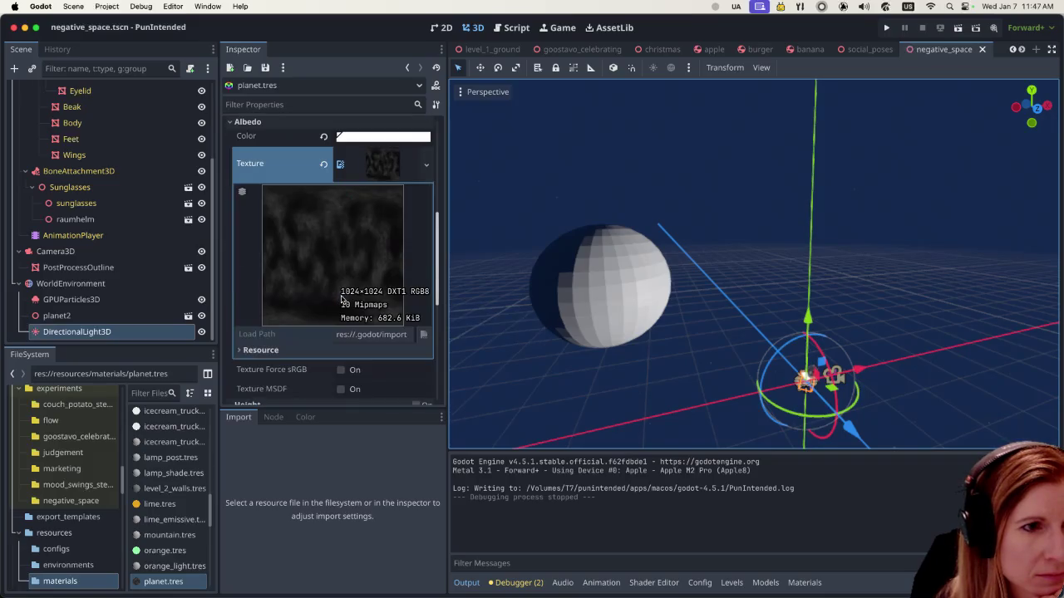
pyautogui.scroll(-2, 341, 296)
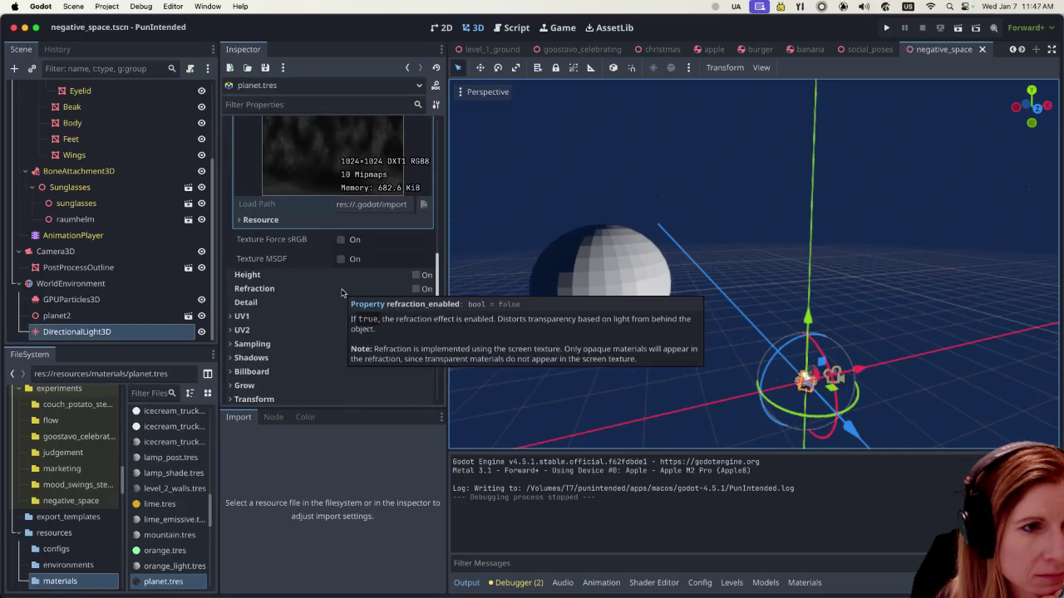
pyautogui.scroll(3, 293, 309)
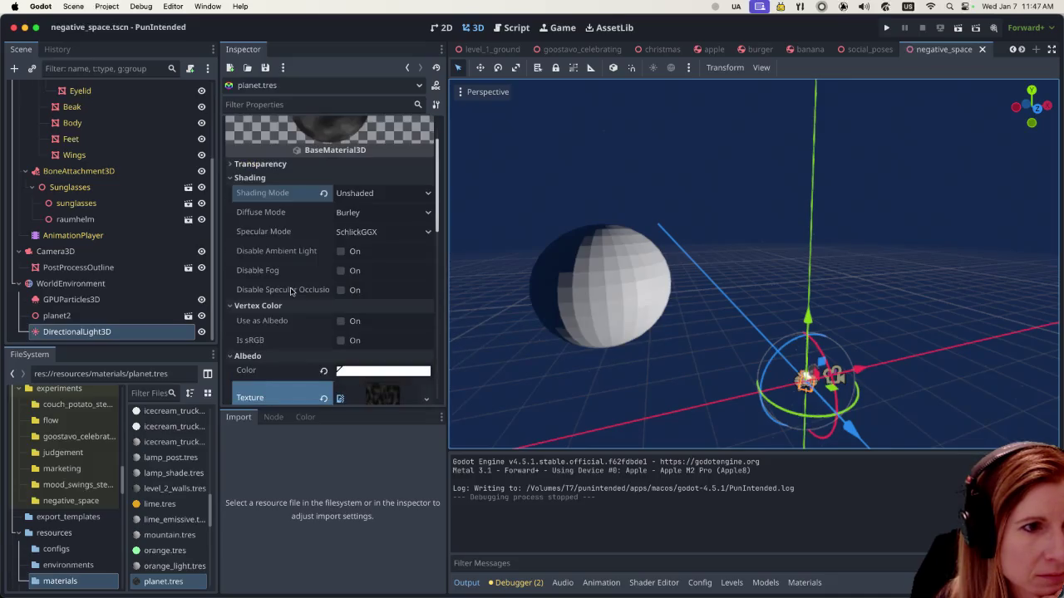
pyautogui.click(324, 371)
# Step: Open the albedo colour picker to confirm it shows white ffffff
pyautogui.scroll(1, 291, 252)
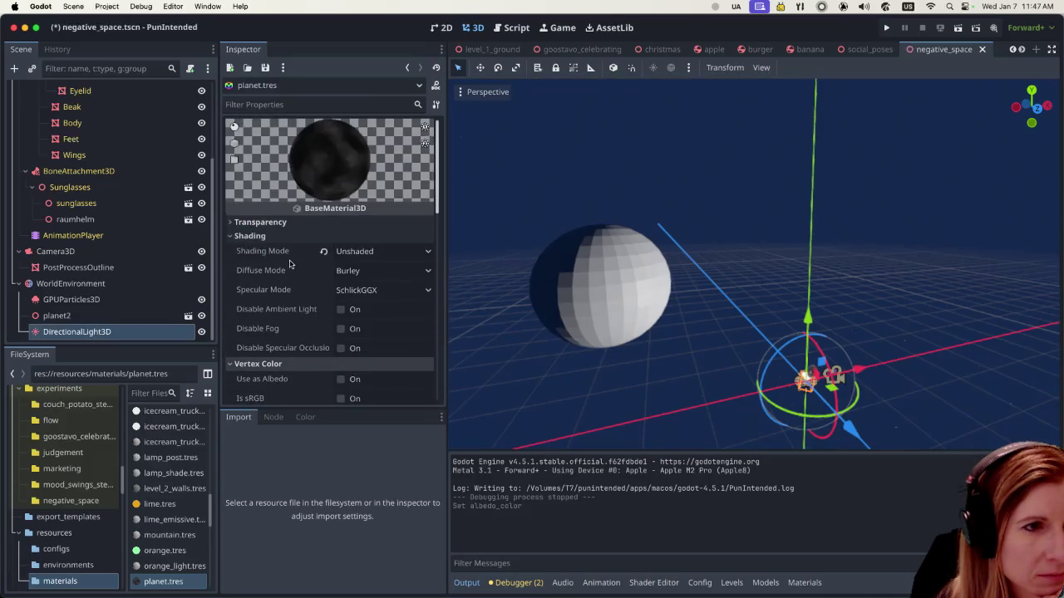
pyautogui.scroll(-2, 291, 252)
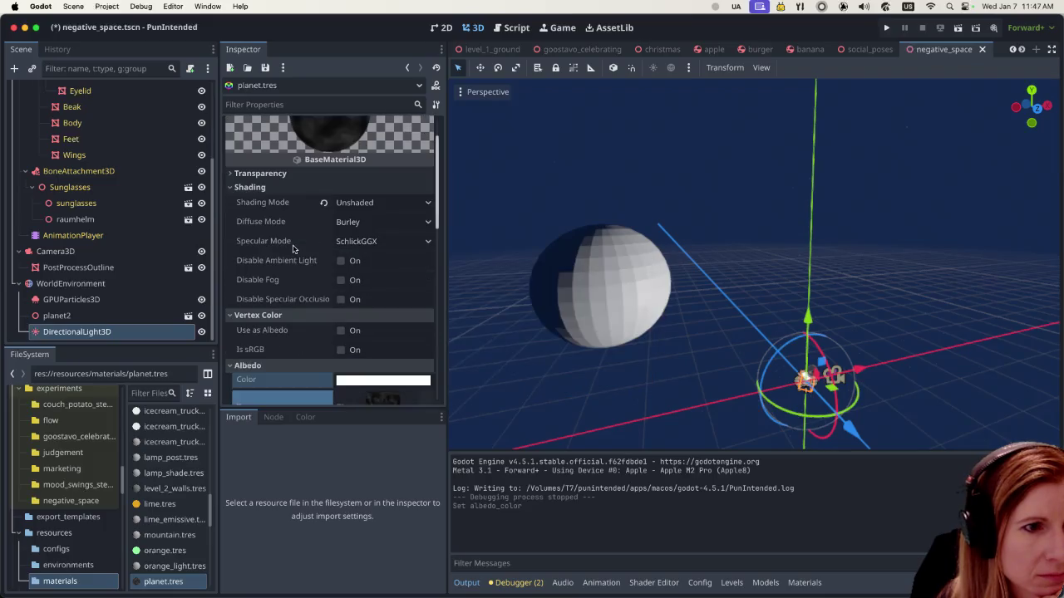
pyautogui.scroll(-1, 293, 249)
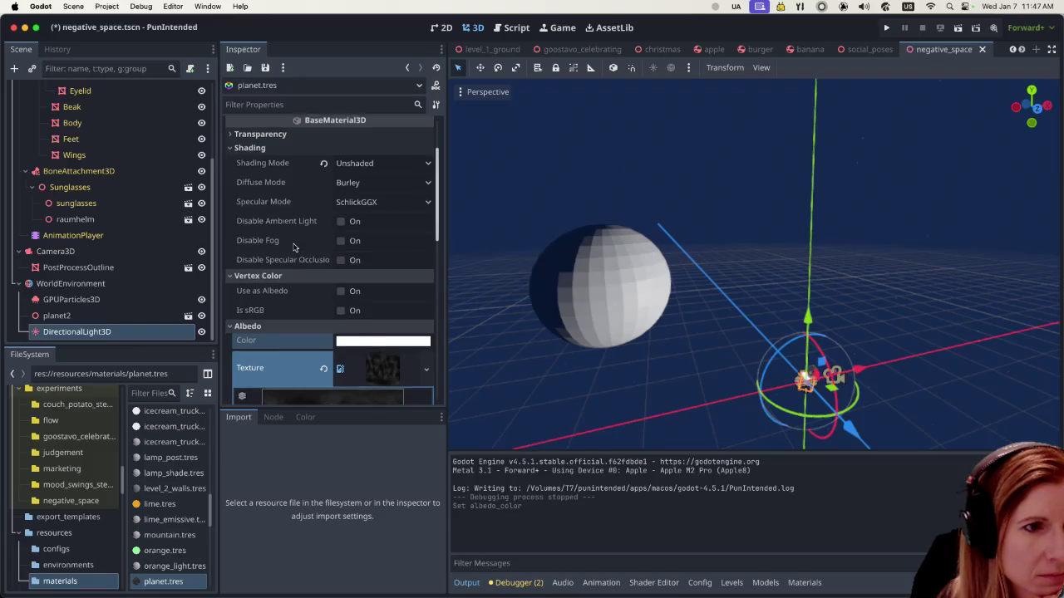
pyautogui.scroll(-1, 294, 250)
pyautogui.scroll(-3, 295, 266)
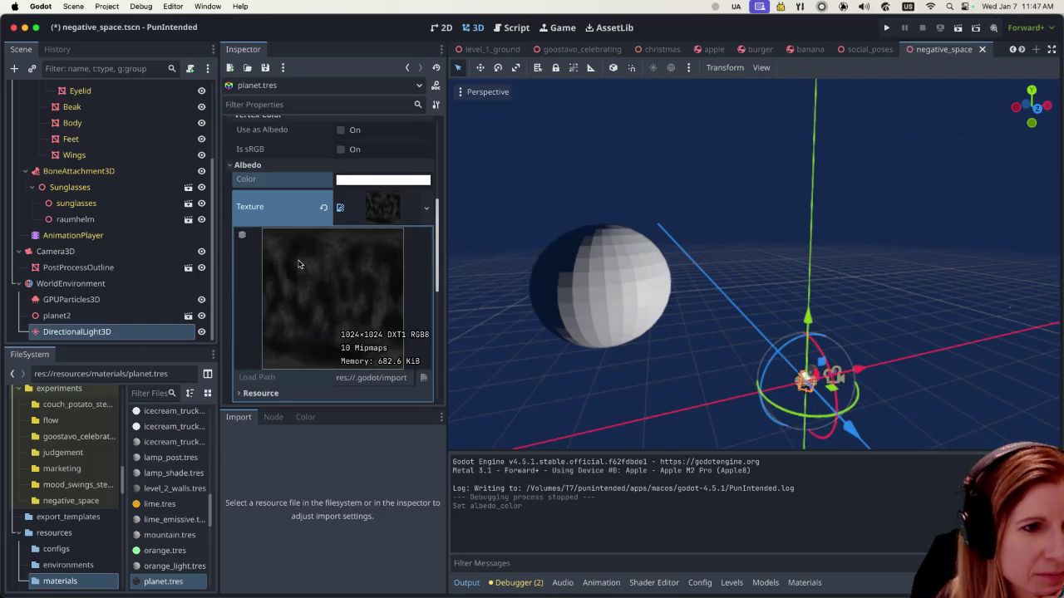
pyautogui.scroll(-2, 299, 264)
pyautogui.scroll(5, 297, 261)
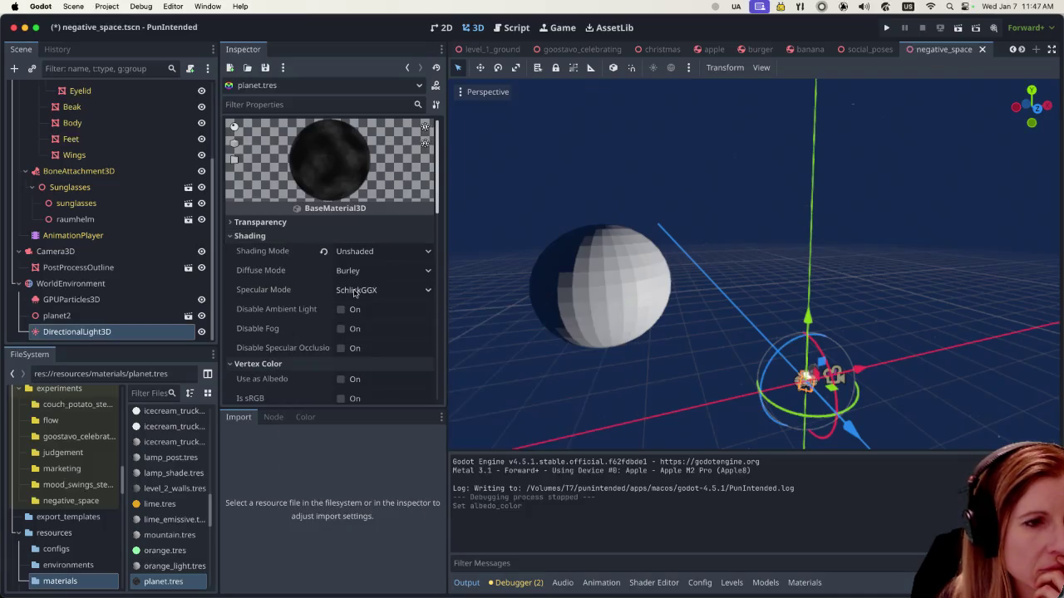
pyautogui.scroll(-2, 354, 292)
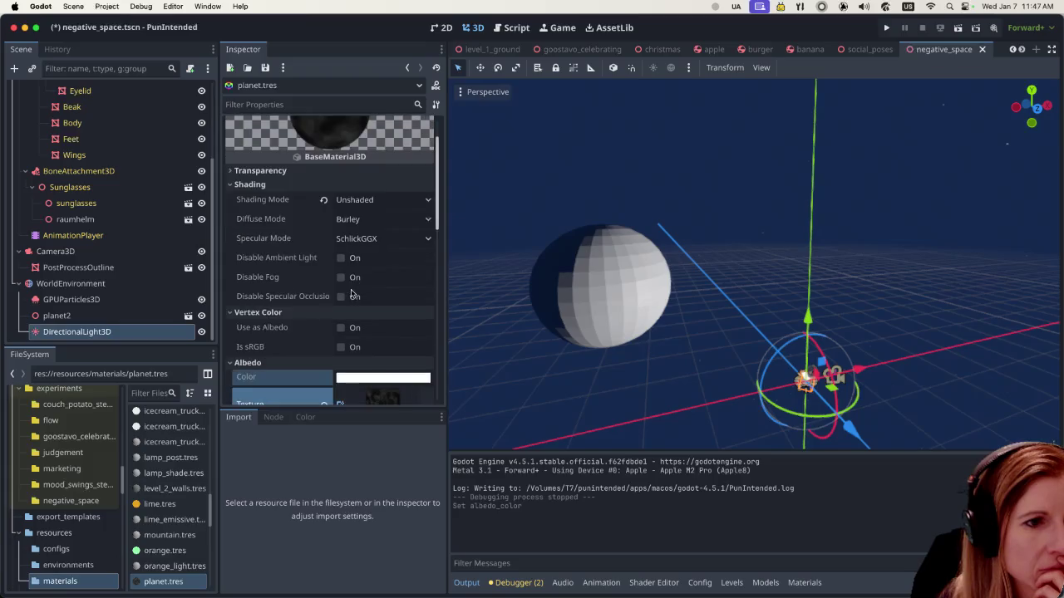
pyautogui.scroll(-5, 353, 287)
pyautogui.scroll(-1, 350, 287)
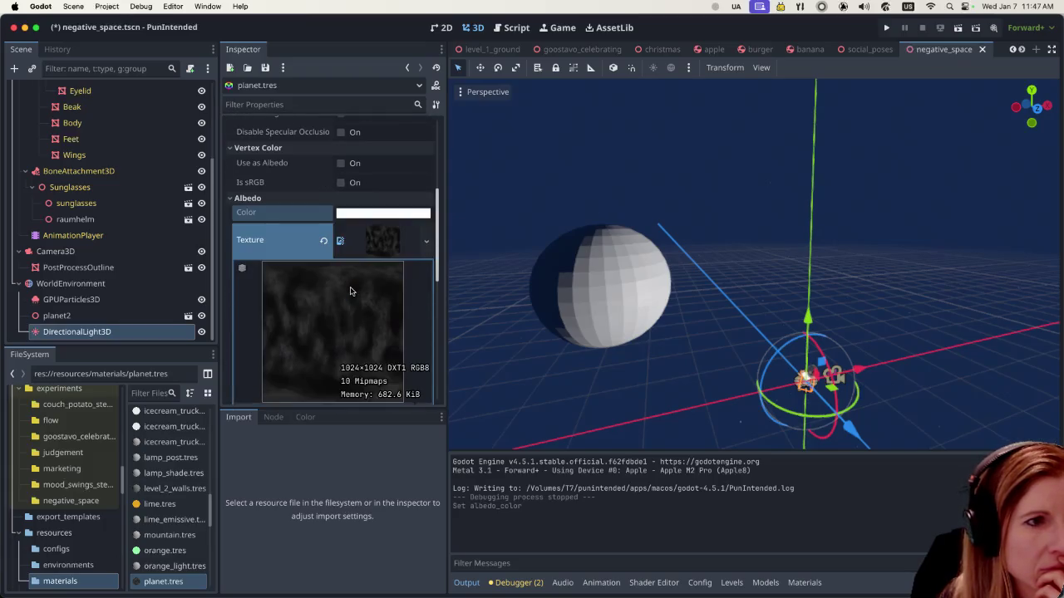
pyautogui.scroll(-1, 349, 286)
pyautogui.click(382, 204)
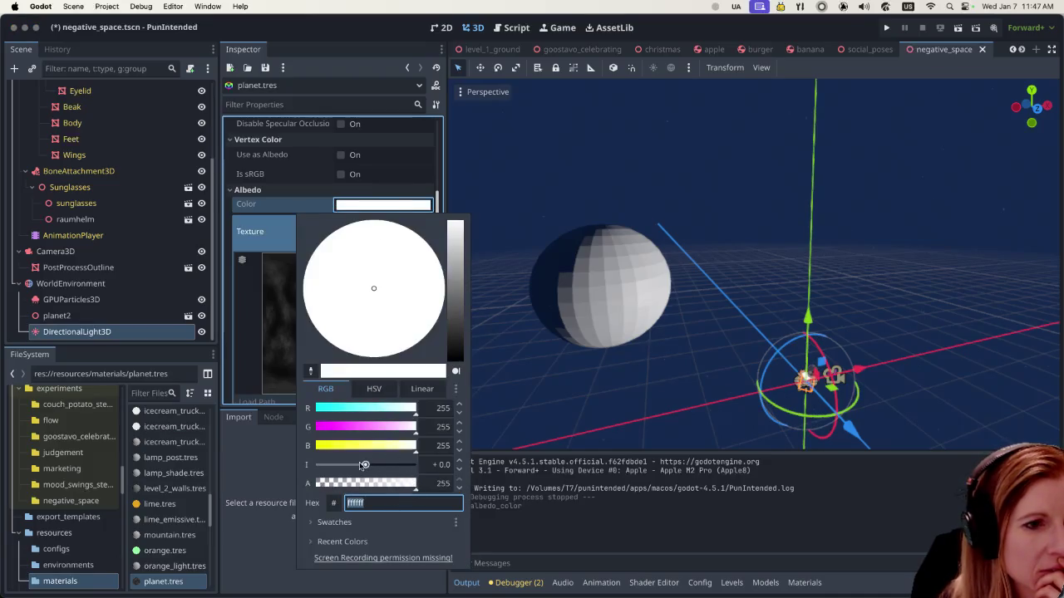
pyautogui.moveTo(365, 466)
pyautogui.mouseDown()
pyautogui.moveTo(355, 466)
pyautogui.moveTo(373, 466)
pyautogui.mouseUp()
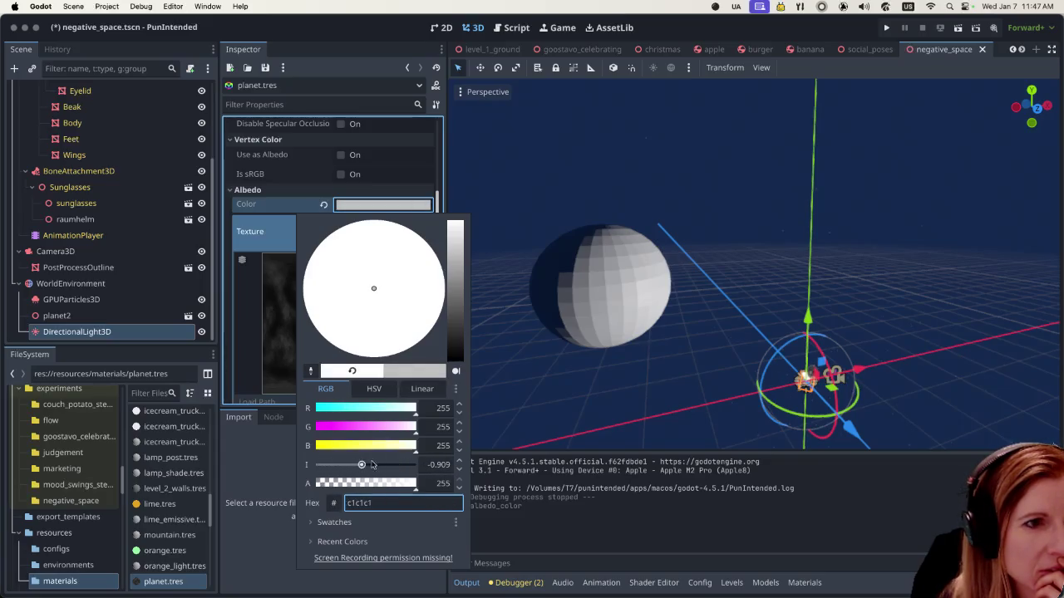
pyautogui.click(274, 465)
pyautogui.scroll(-5, 363, 291)
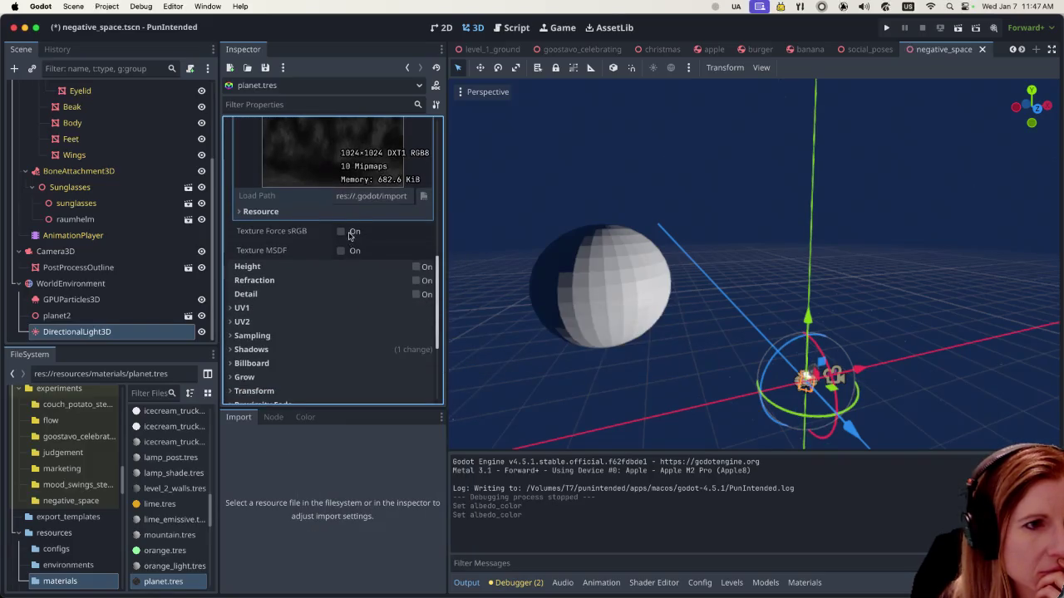
pyautogui.click(345, 235)
pyautogui.click(344, 250)
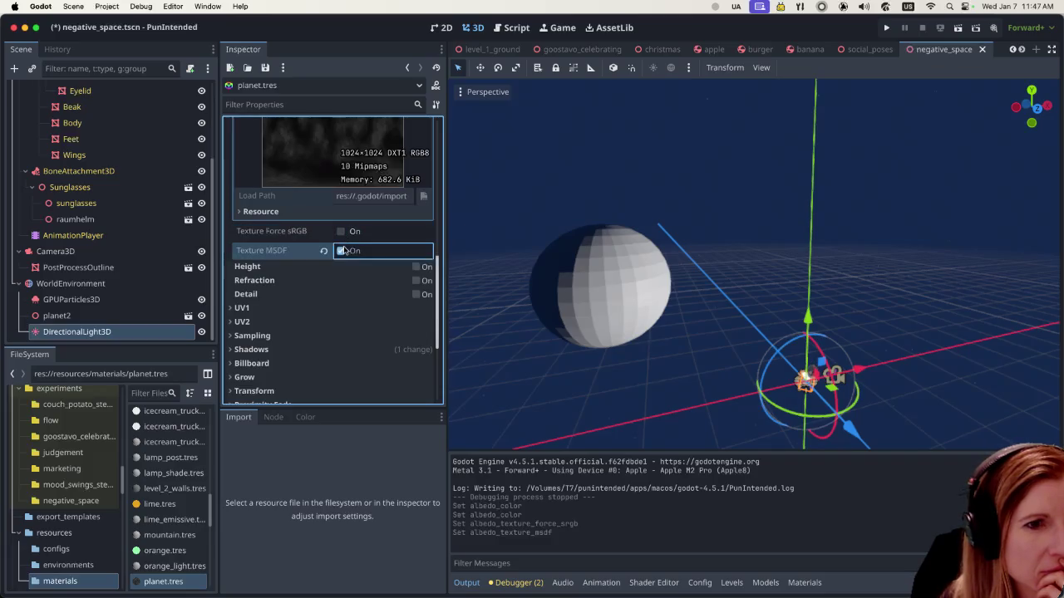
pyautogui.moveTo(246, 295)
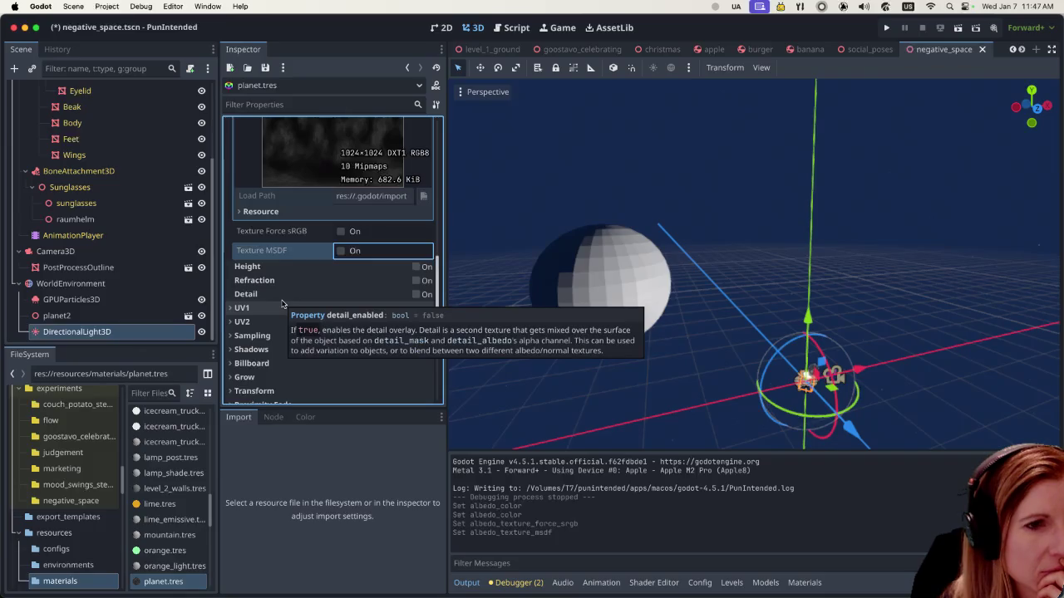
pyautogui.scroll(5, 329, 299)
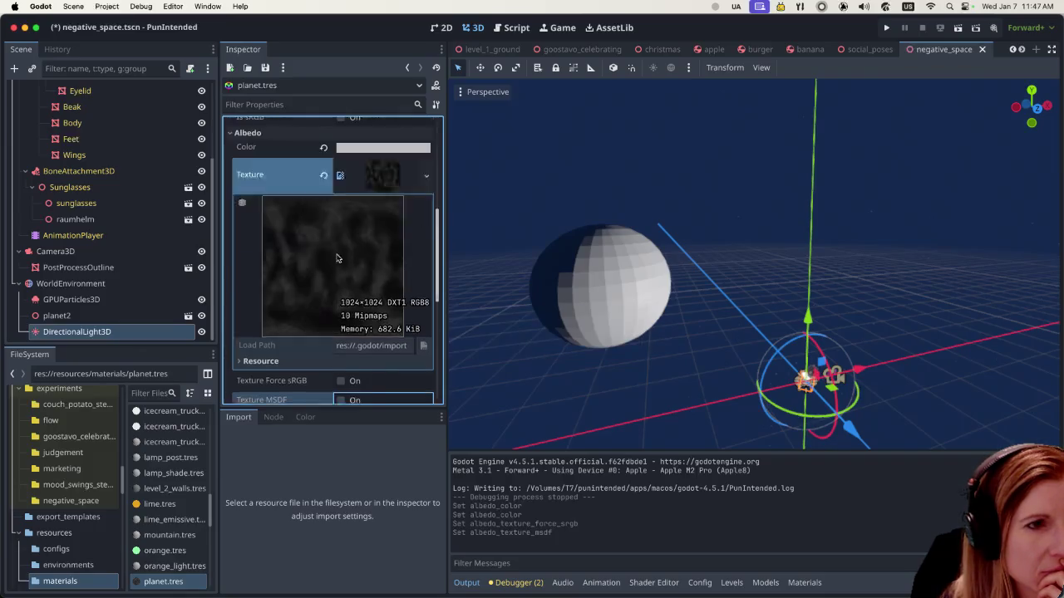
pyautogui.scroll(5, 336, 253)
pyautogui.scroll(2, 337, 252)
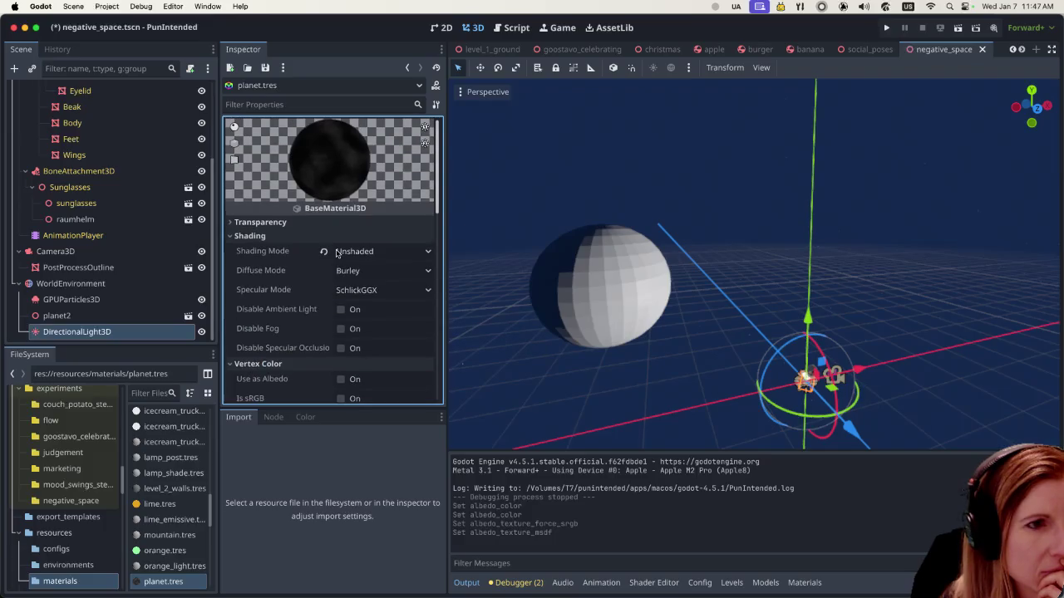
pyautogui.scroll(-2, 337, 253)
pyautogui.scroll(-2, 337, 253)
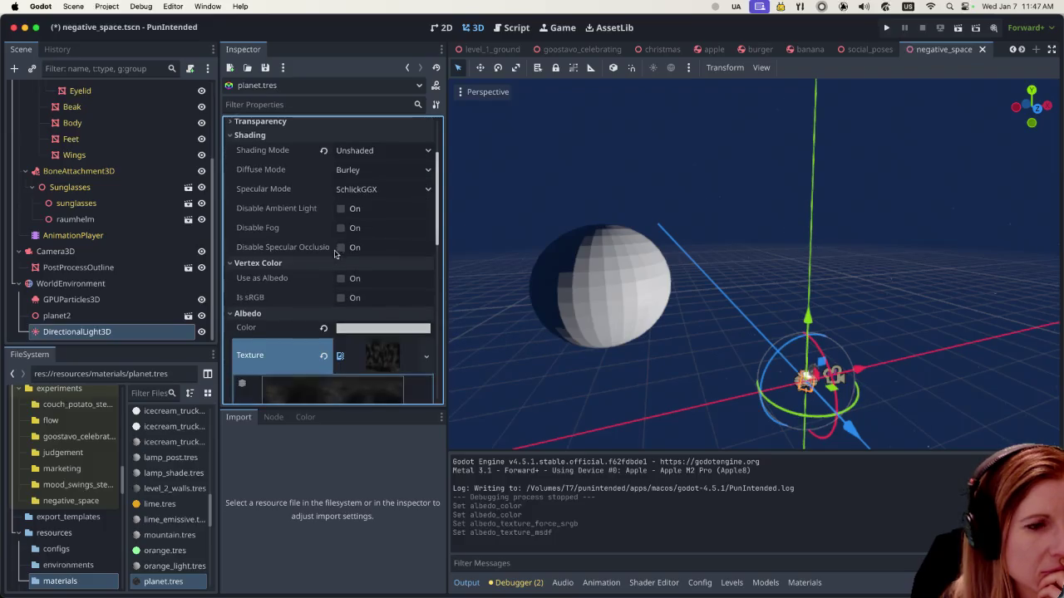
pyautogui.scroll(-2, 336, 253)
pyautogui.scroll(-2, 335, 254)
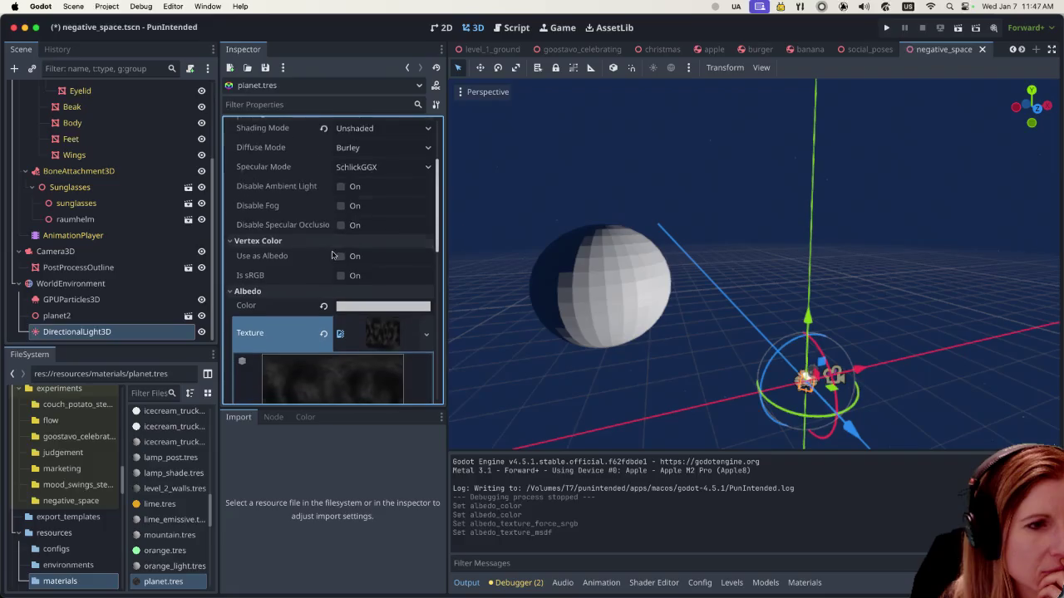
pyautogui.click(14, 69)
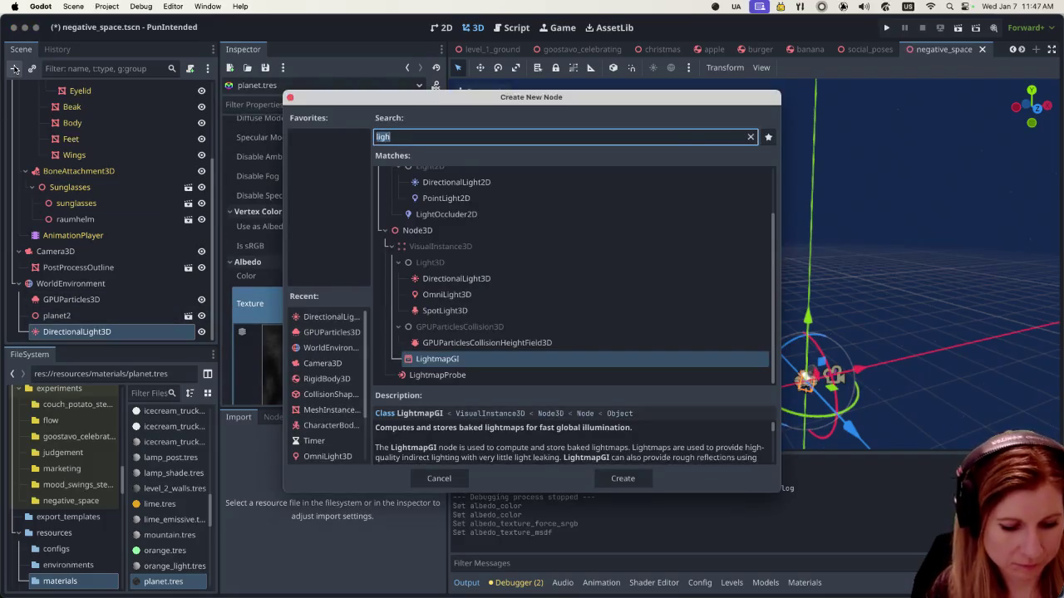
# Step: Create a CSGSphere3D node, found by searching 'csg', in the negative_space scene
pyautogui.write('csg')
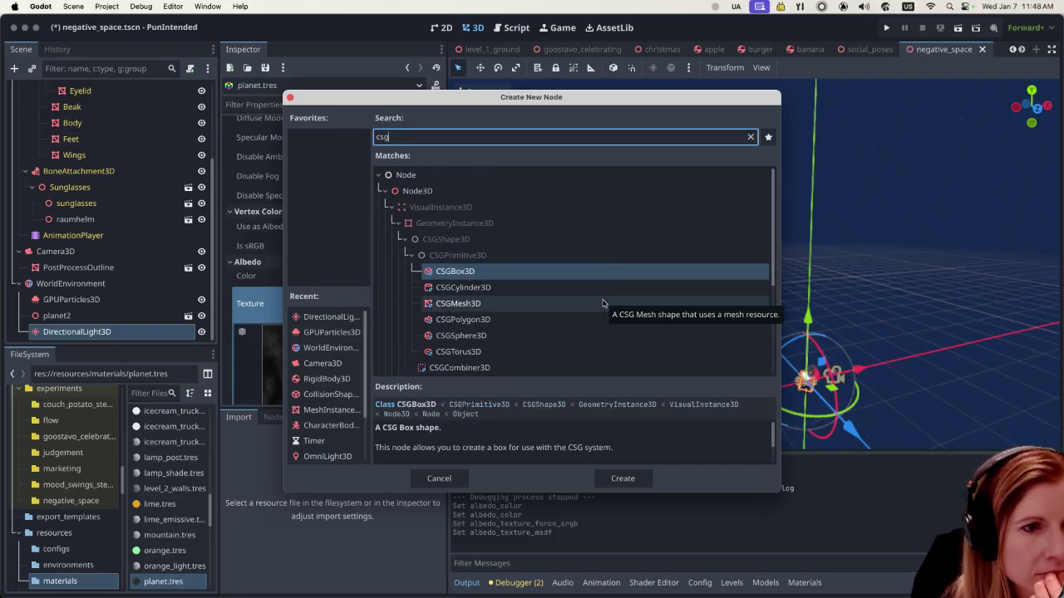
pyautogui.click(579, 337)
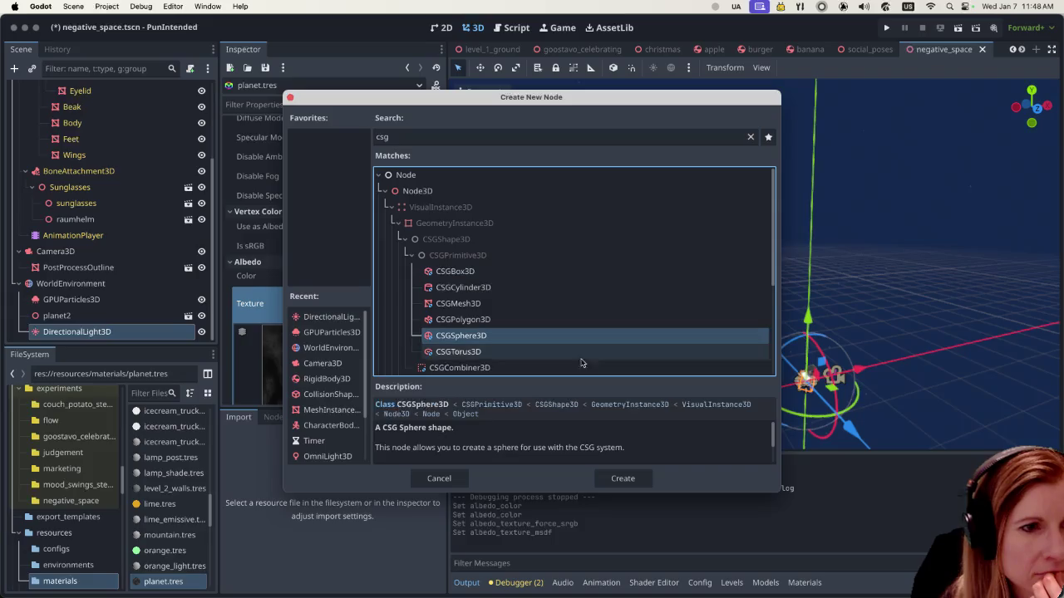
pyautogui.click(622, 481)
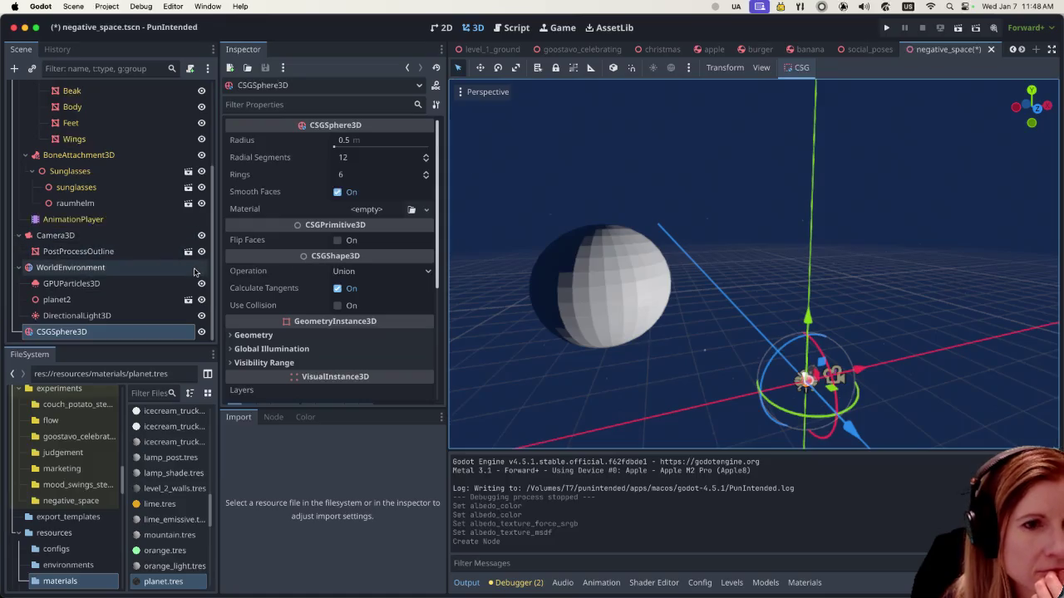
# Step: Raise the new CSGSphere3D along Y and shift it along Z toward the camera
pyautogui.moveTo(807, 317); pyautogui.dragTo(795, 190)
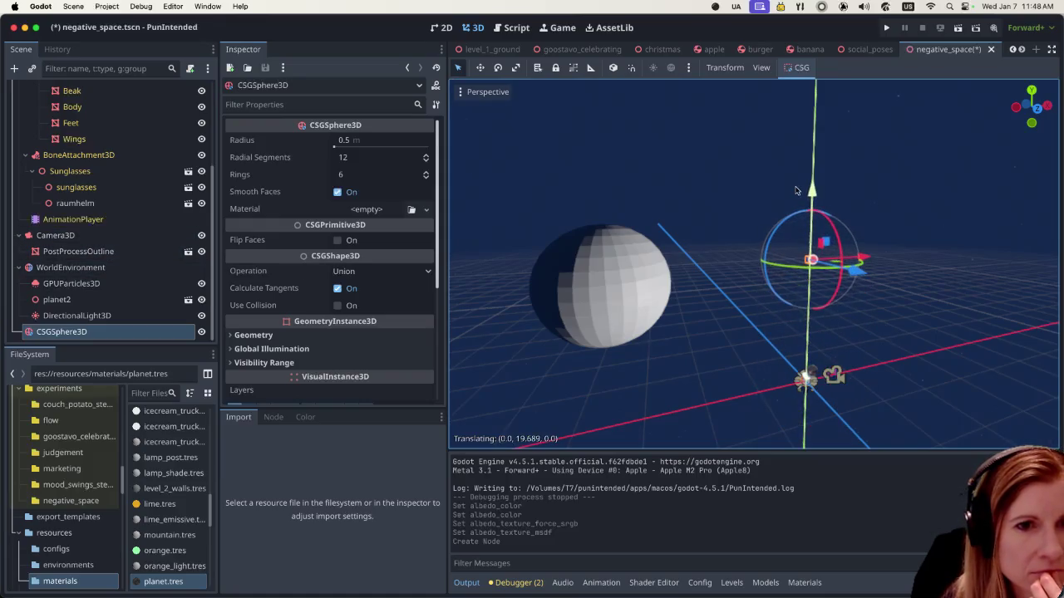
pyautogui.moveTo(854, 271)
pyautogui.mouseDown()
pyautogui.moveTo(751, 243)
pyautogui.moveTo(958, 242)
pyautogui.mouseUp()
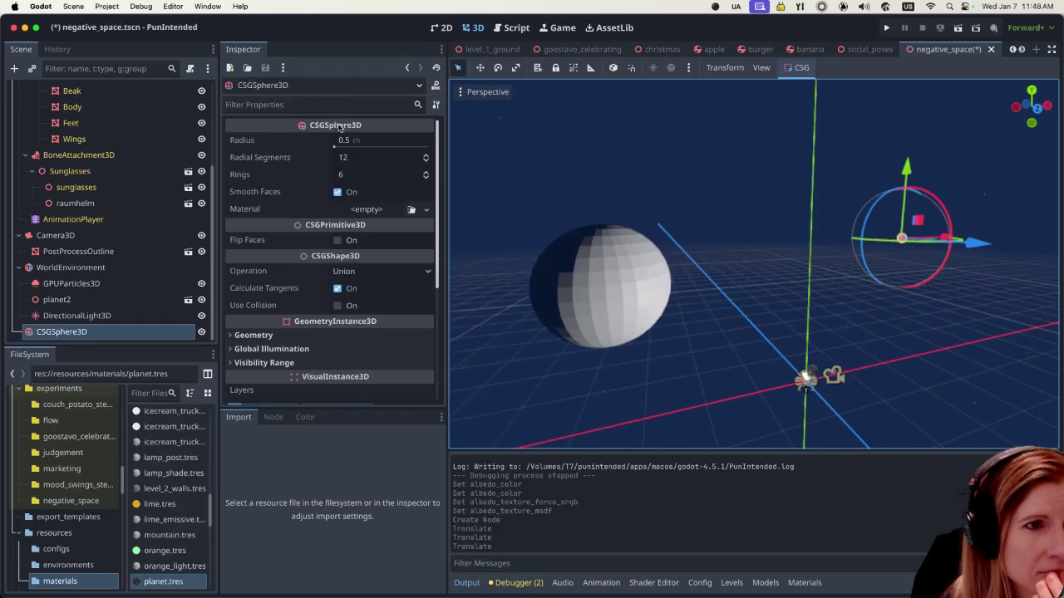
pyautogui.scroll(-3, 347, 239)
pyautogui.scroll(-2, 348, 238)
pyautogui.scroll(4, 349, 228)
pyautogui.scroll(1, 349, 218)
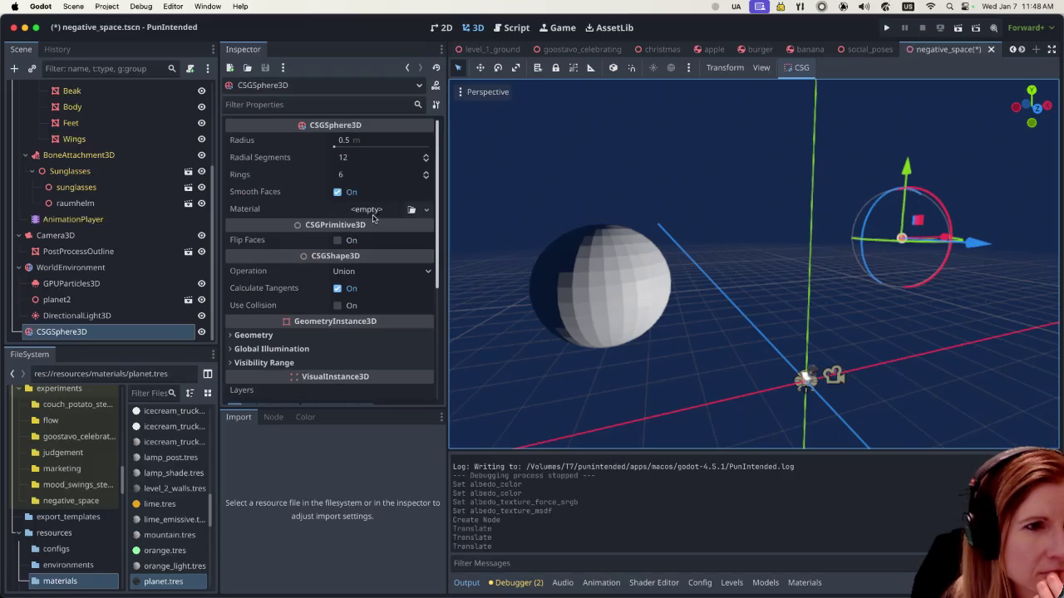
# Step: Give the CSGSphere3D a new StandardMaterial3D with Shading Mode set to Unshaded
pyautogui.click(366, 210)
pyautogui.click(379, 242)
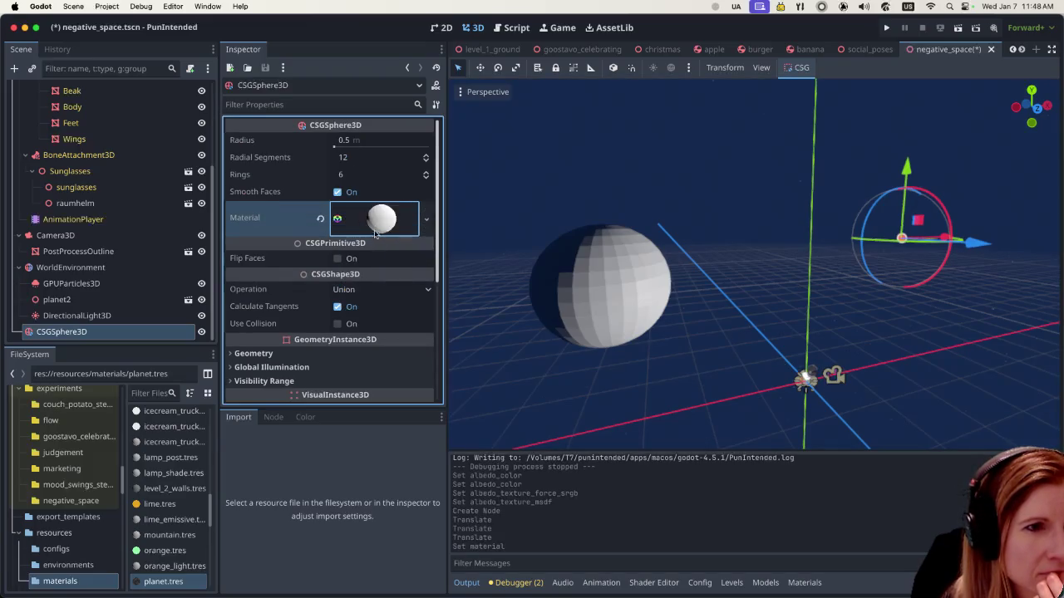
pyautogui.click(374, 233)
pyautogui.scroll(-5, 351, 291)
pyautogui.scroll(-2, 350, 288)
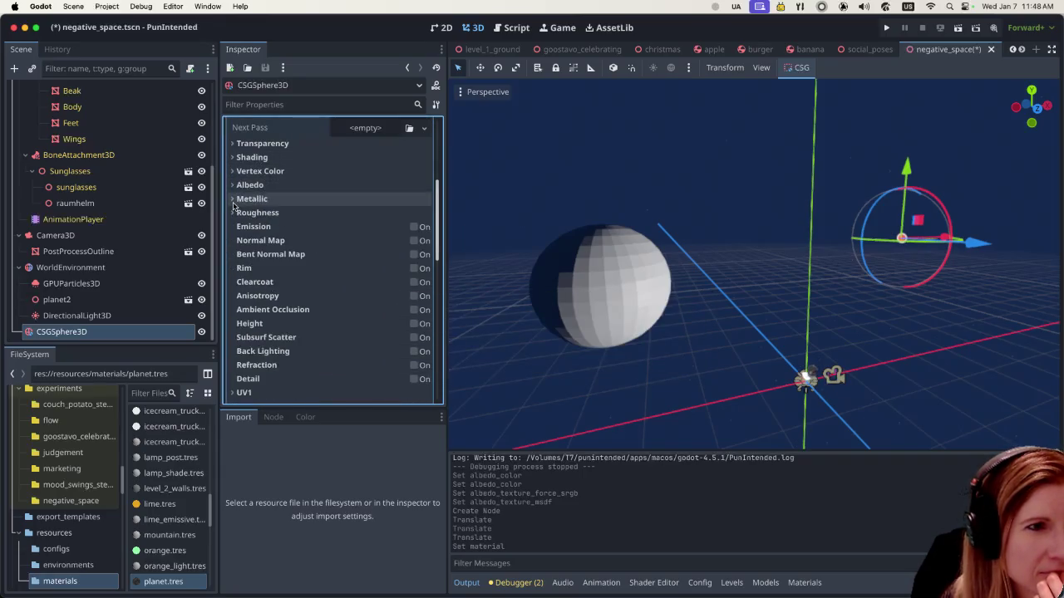
pyautogui.click(233, 158)
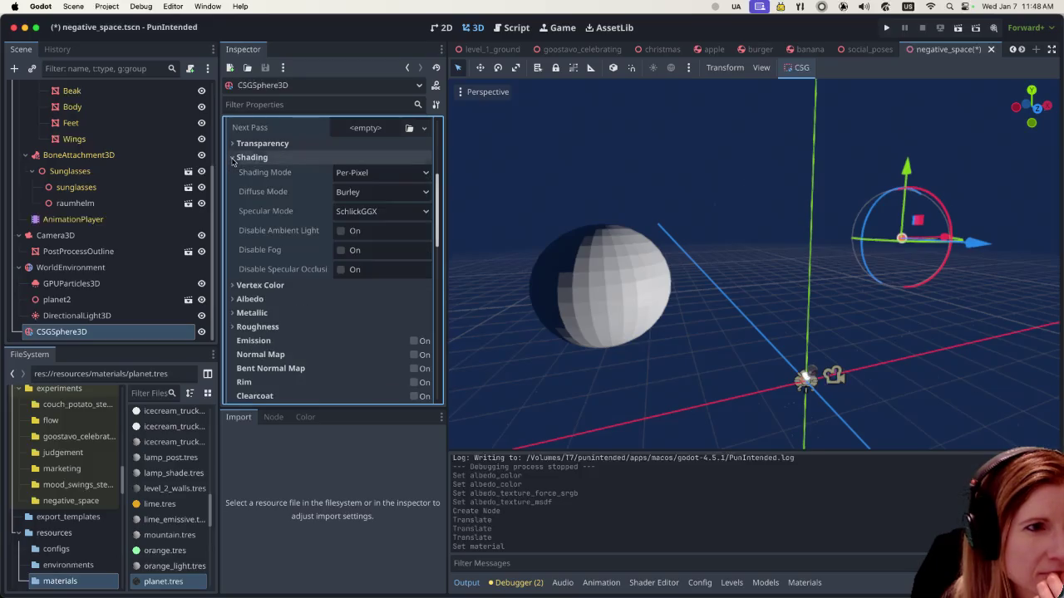
pyautogui.click(353, 172)
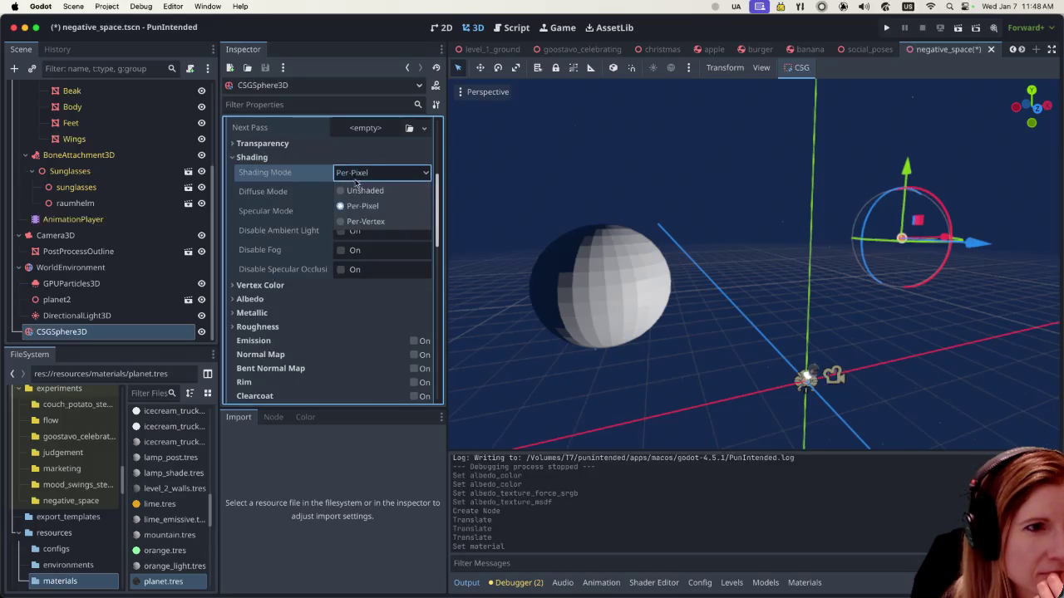
pyautogui.click(358, 189)
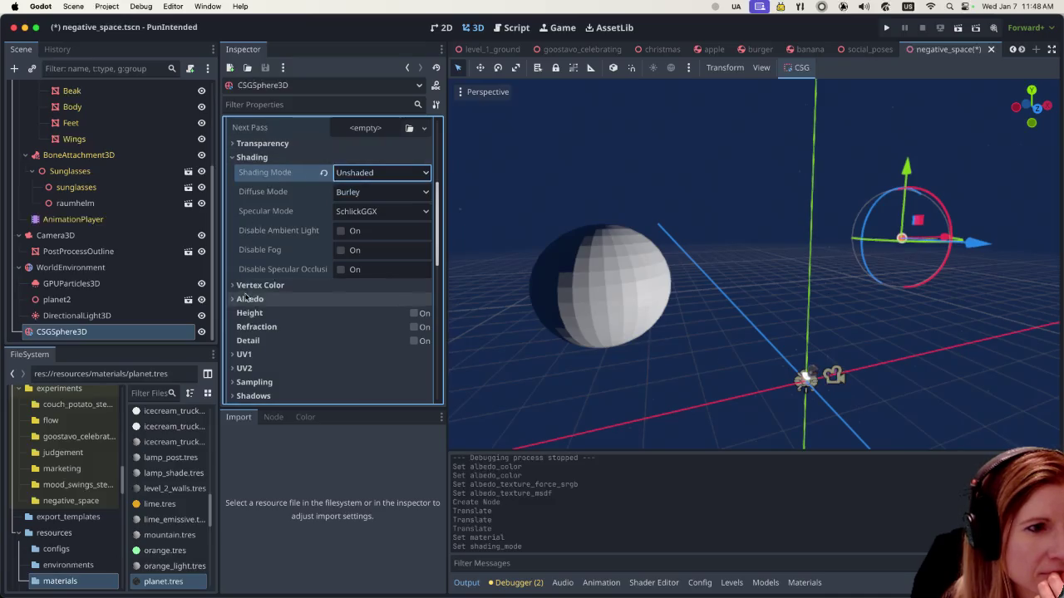
# Step: Review the material's Transparency settings, collapse Shading and expand the Albedo section
pyautogui.scroll(-2, 246, 256)
pyautogui.scroll(2, 266, 280)
pyautogui.scroll(3, 270, 270)
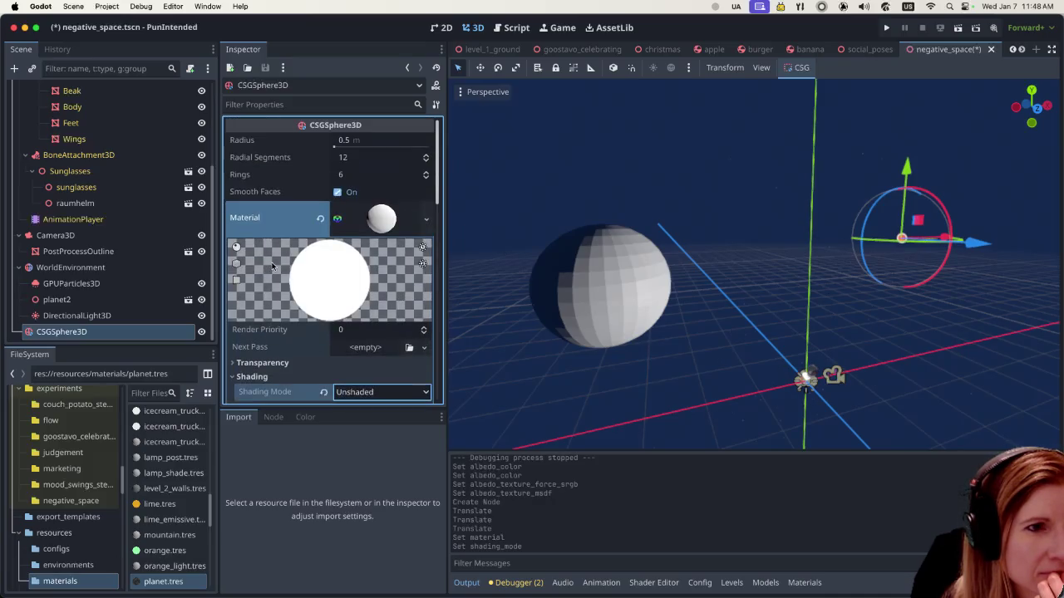
pyautogui.scroll(-1, 273, 262)
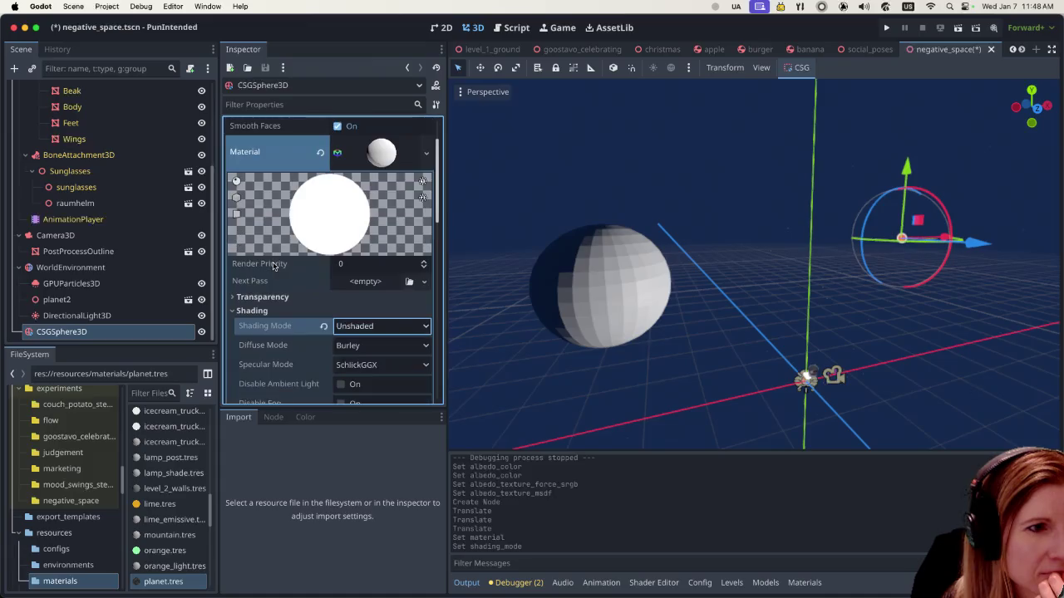
pyautogui.click(245, 298)
pyautogui.scroll(-2, 305, 314)
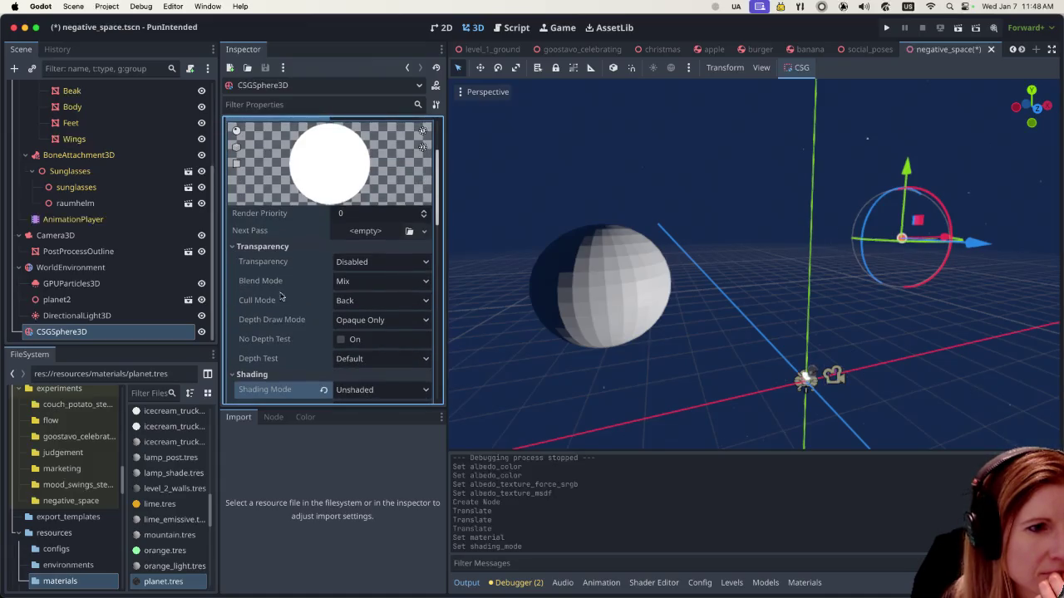
pyautogui.click(246, 246)
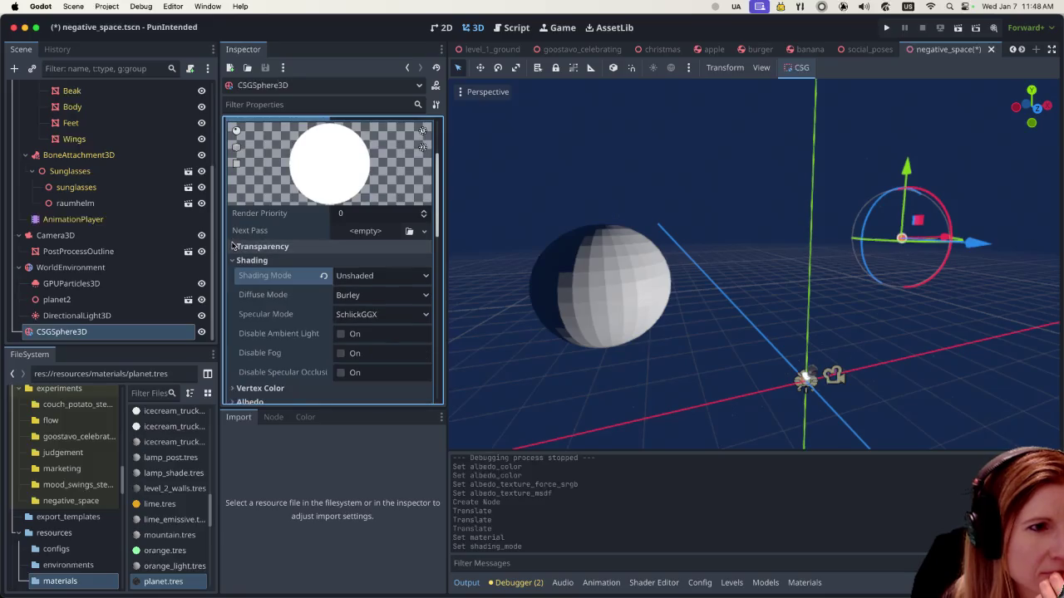
pyautogui.scroll(-2, 246, 246)
pyautogui.click(241, 209)
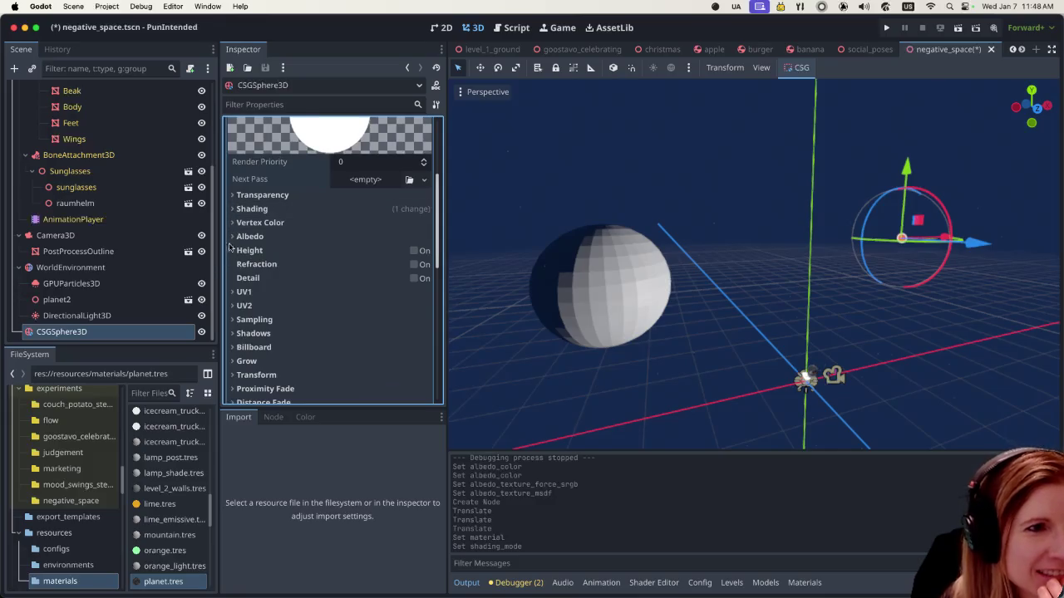
pyautogui.click(243, 236)
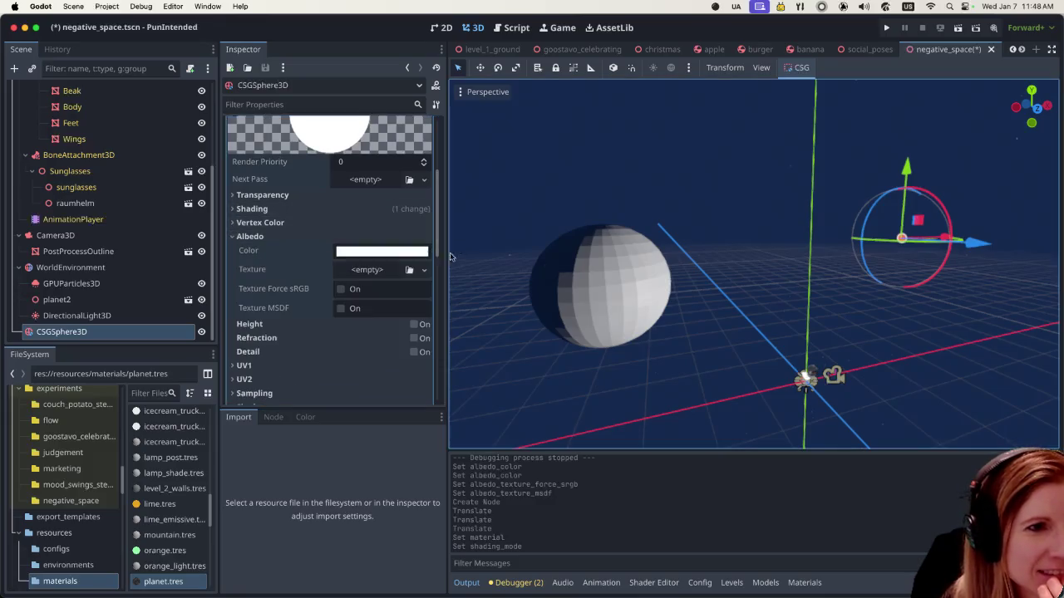
# Step: Quick Load moon_texture.png as the sphere material's albedo texture
pyautogui.click(381, 273)
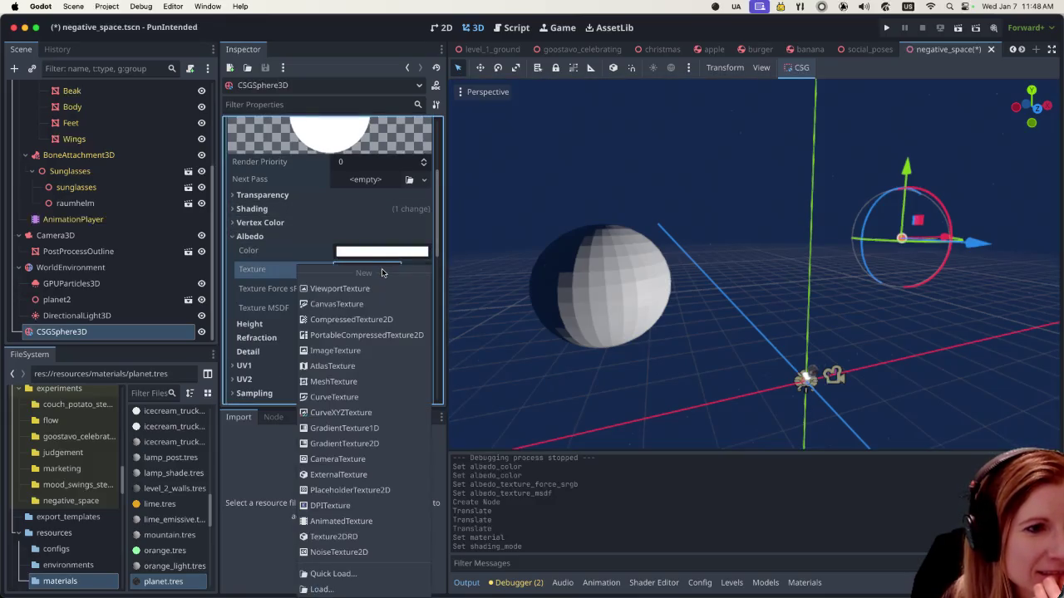
pyautogui.click(314, 254)
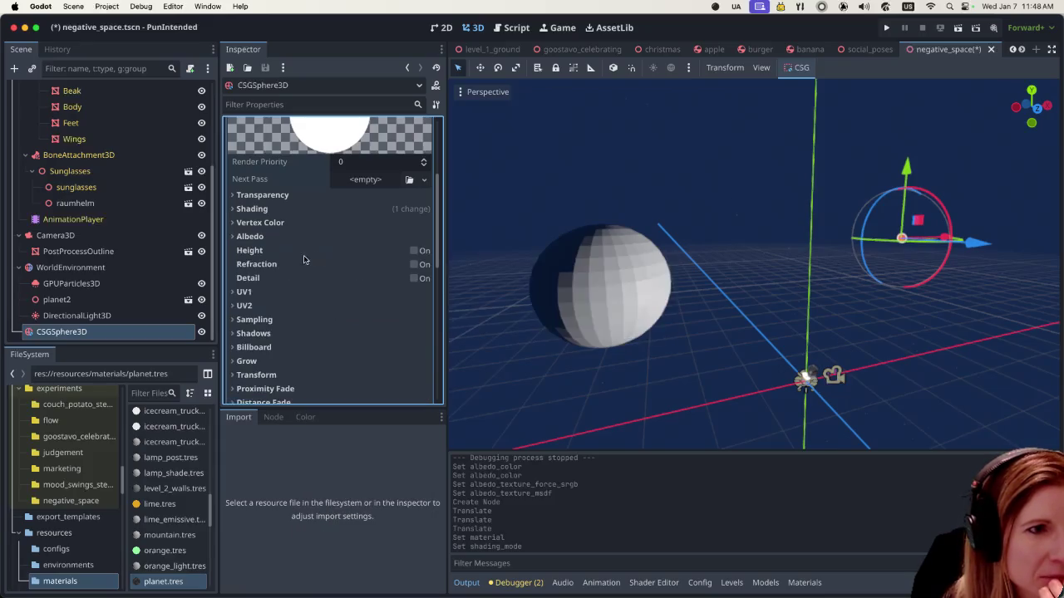
pyautogui.click(266, 236)
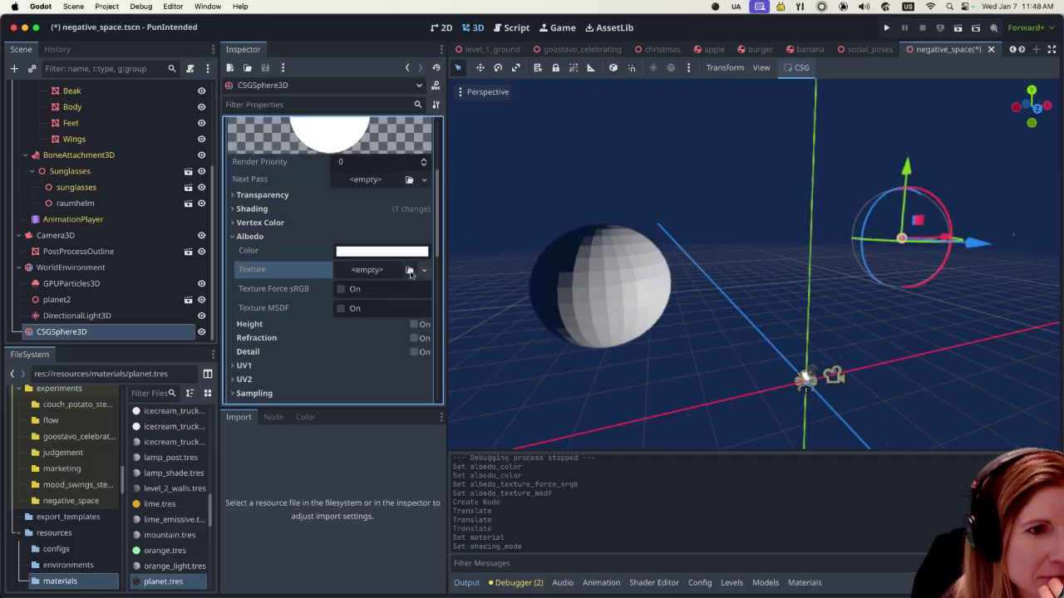
pyautogui.click(423, 271)
pyautogui.click(345, 576)
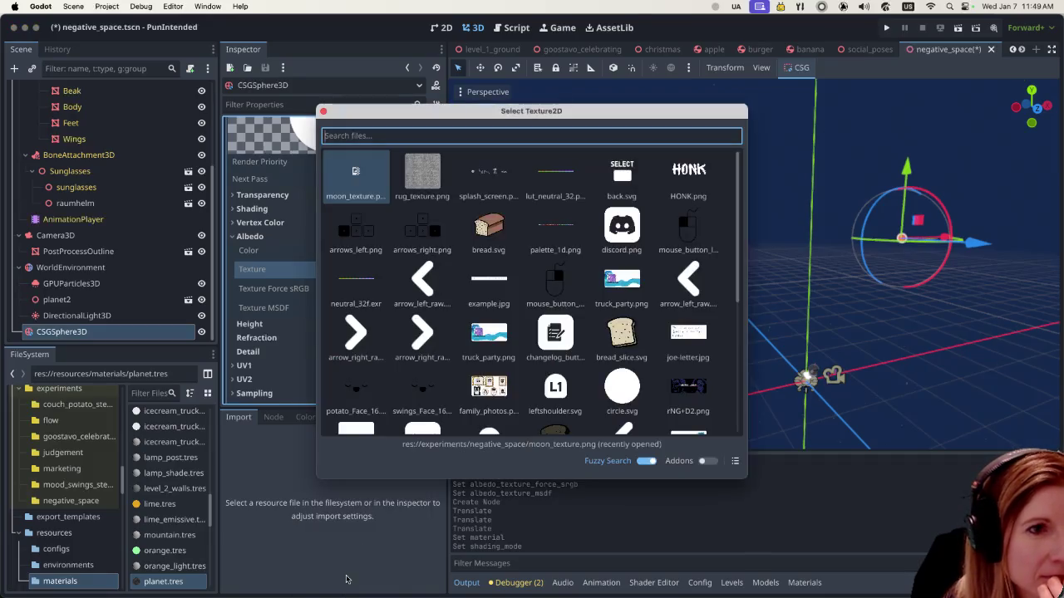
pyautogui.doubleClick(356, 177)
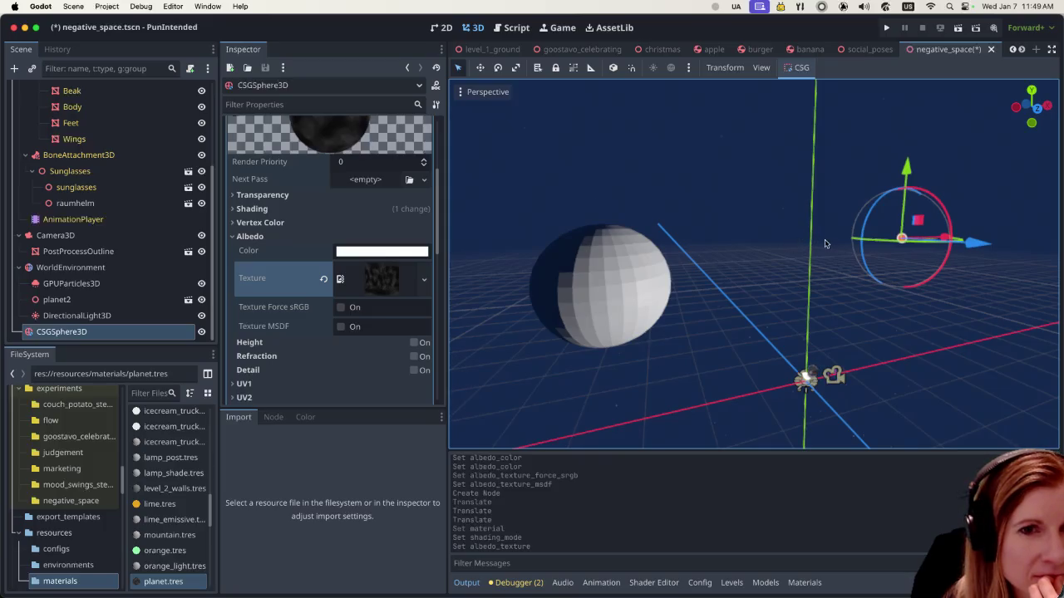
# Step: Orbit around the textured sphere and deselect it to view the result
pyautogui.moveTo(825, 242); pyautogui.dragTo(893, 244)
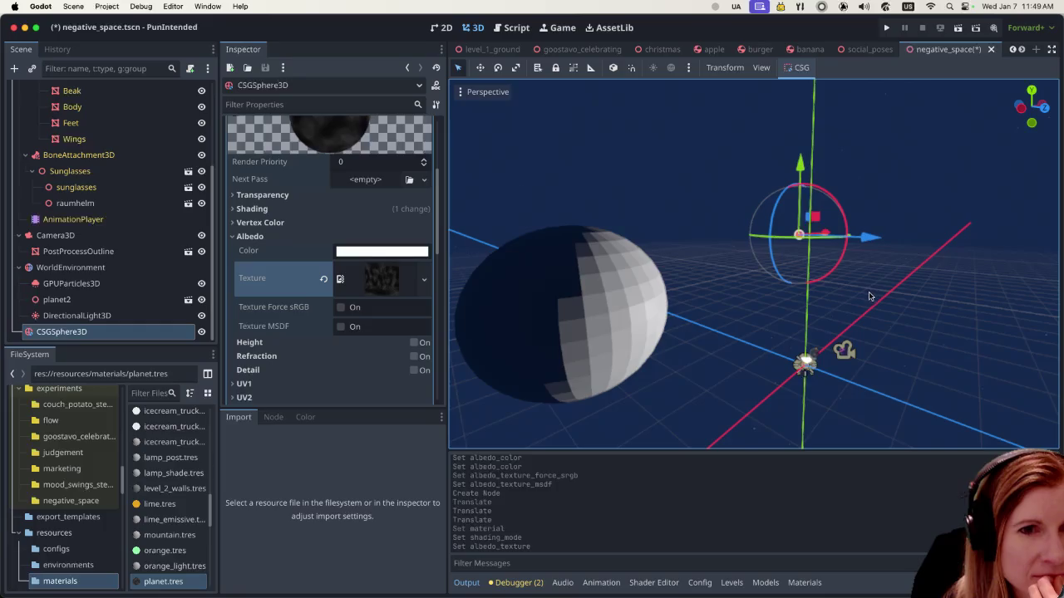
pyautogui.scroll(-2, 896, 281)
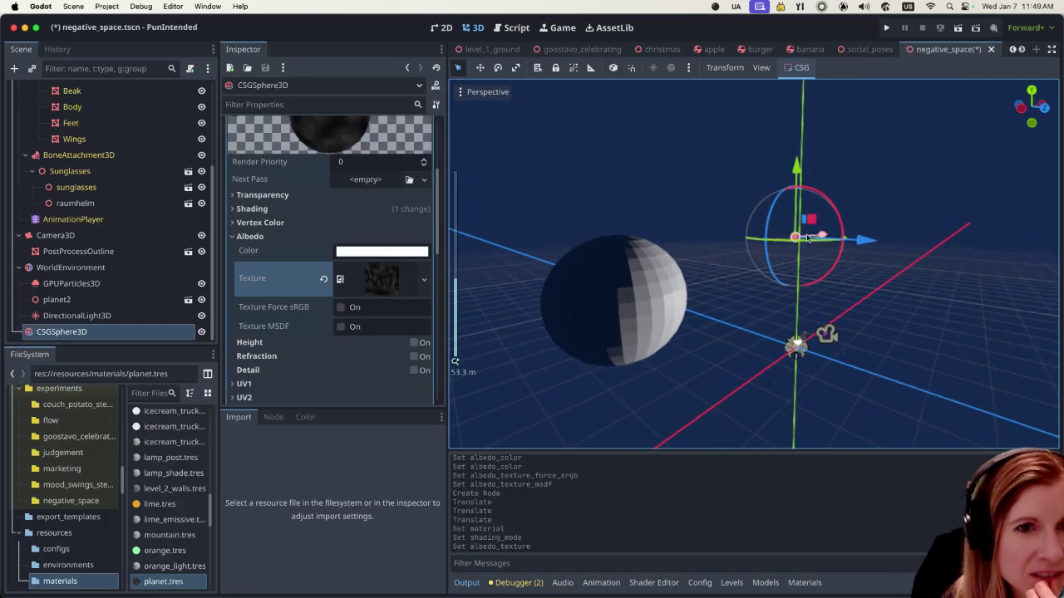
pyautogui.click(823, 265)
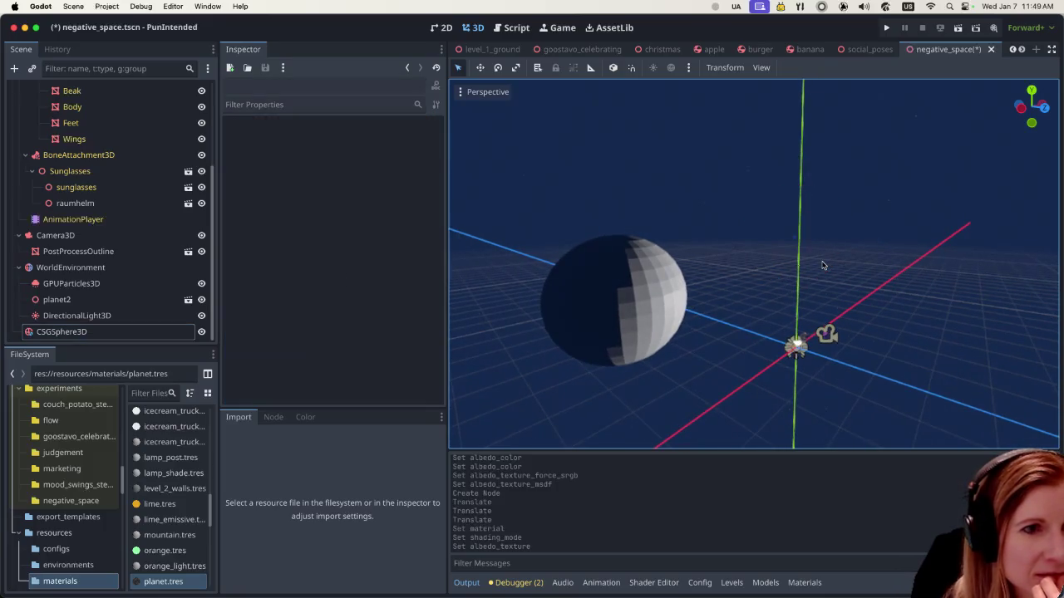
pyautogui.click(154, 316)
pyautogui.click(151, 332)
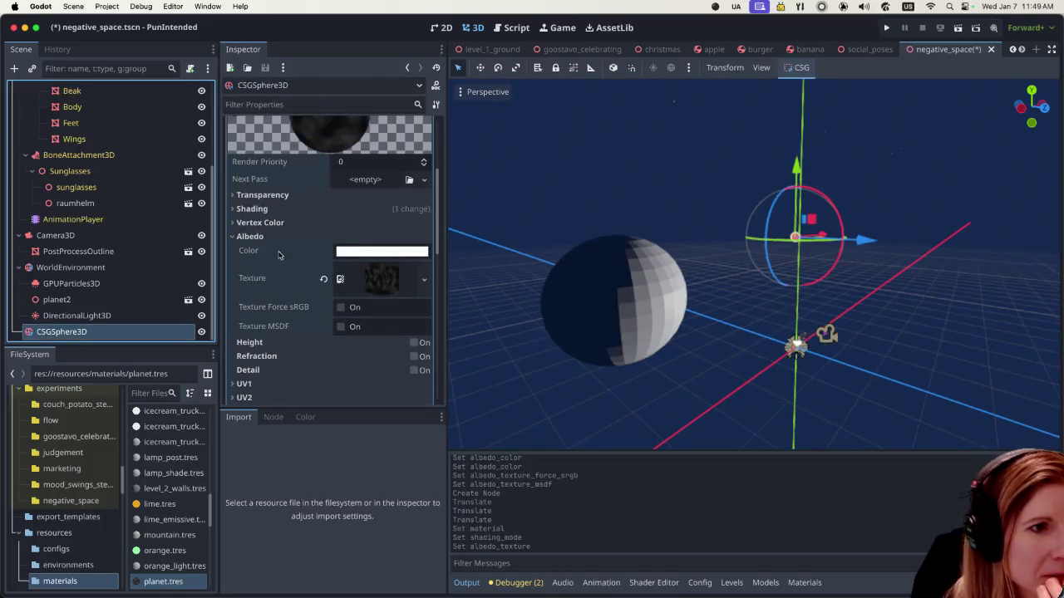
pyautogui.scroll(2, 258, 278)
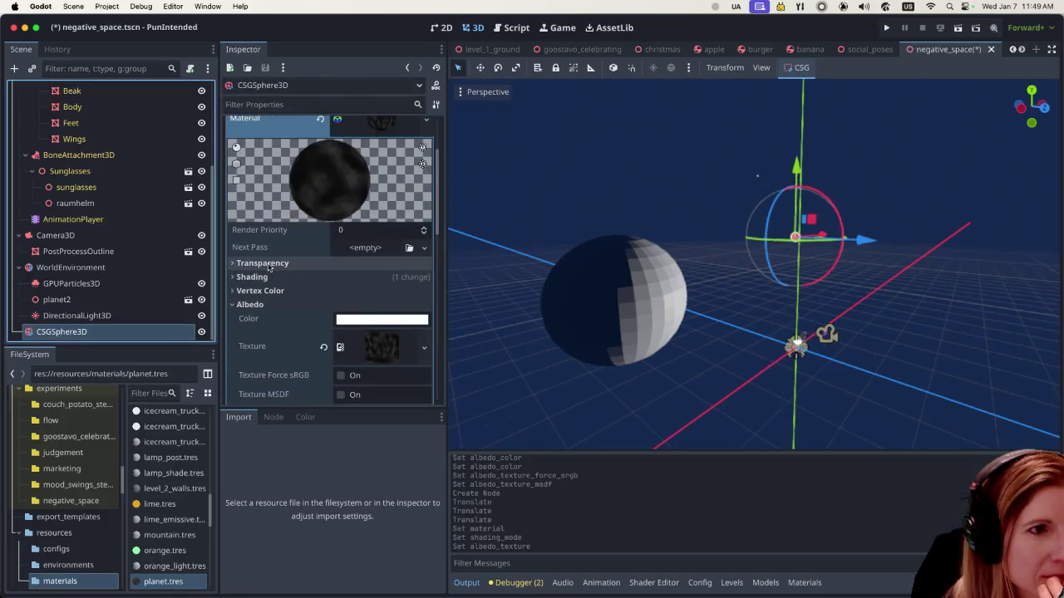
pyautogui.scroll(3, 268, 264)
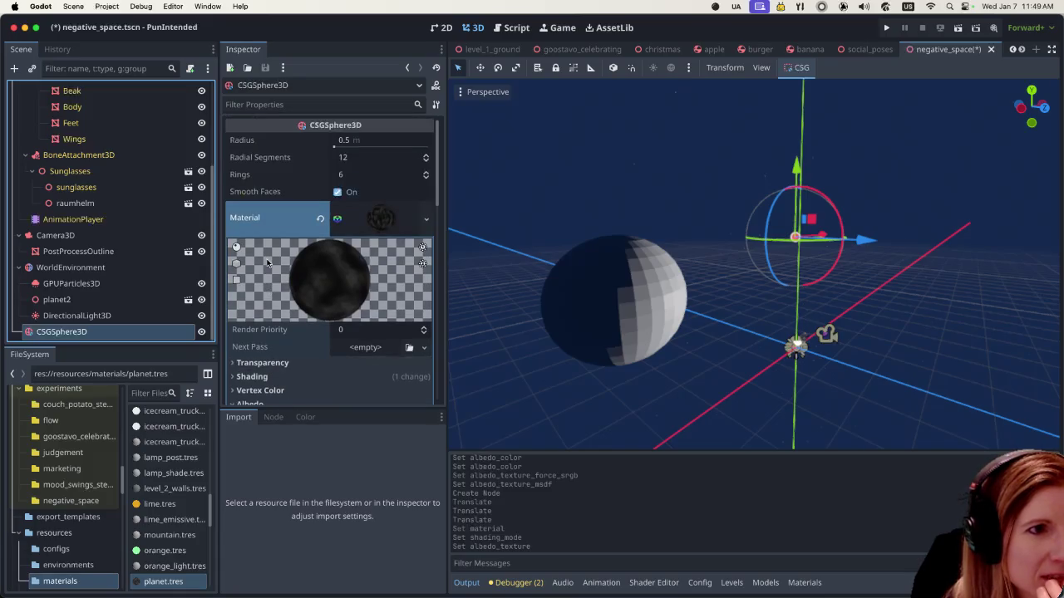
pyautogui.scroll(-5, 266, 263)
pyautogui.scroll(-10, 263, 278)
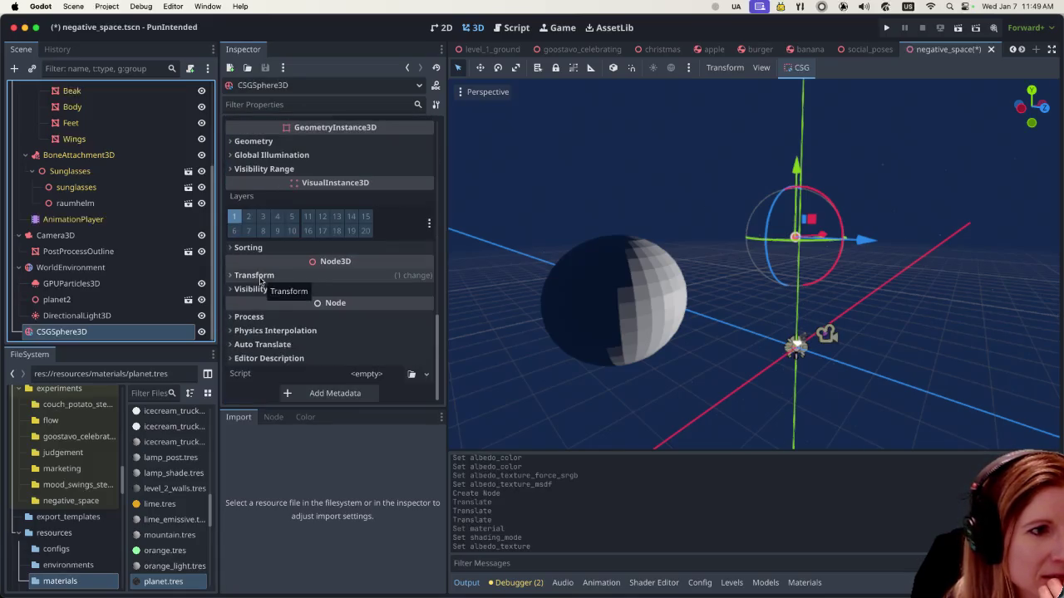
pyautogui.doubleClick(133, 337)
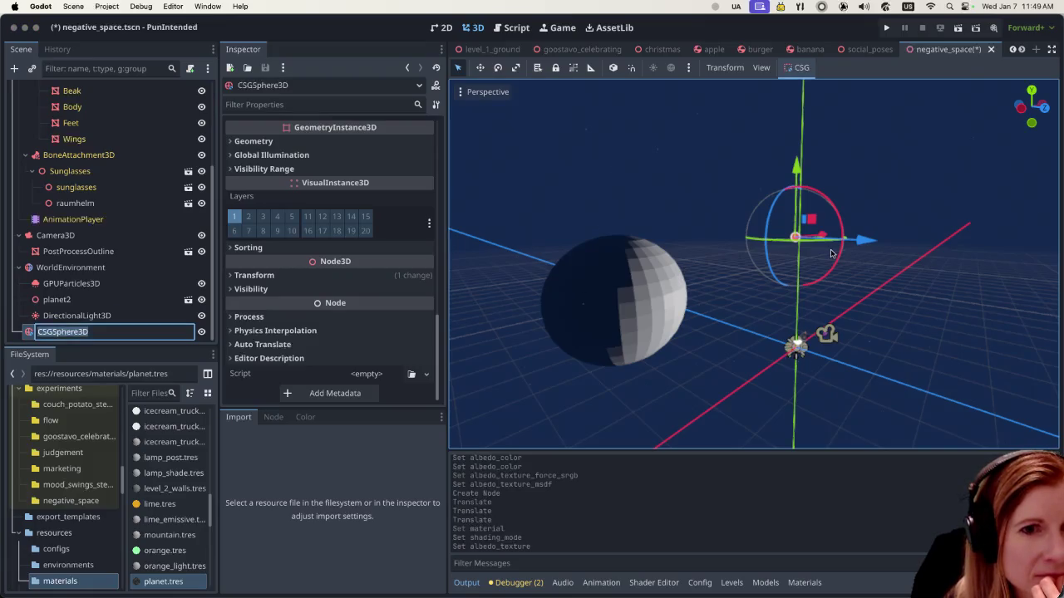
pyautogui.scroll(3, 831, 254)
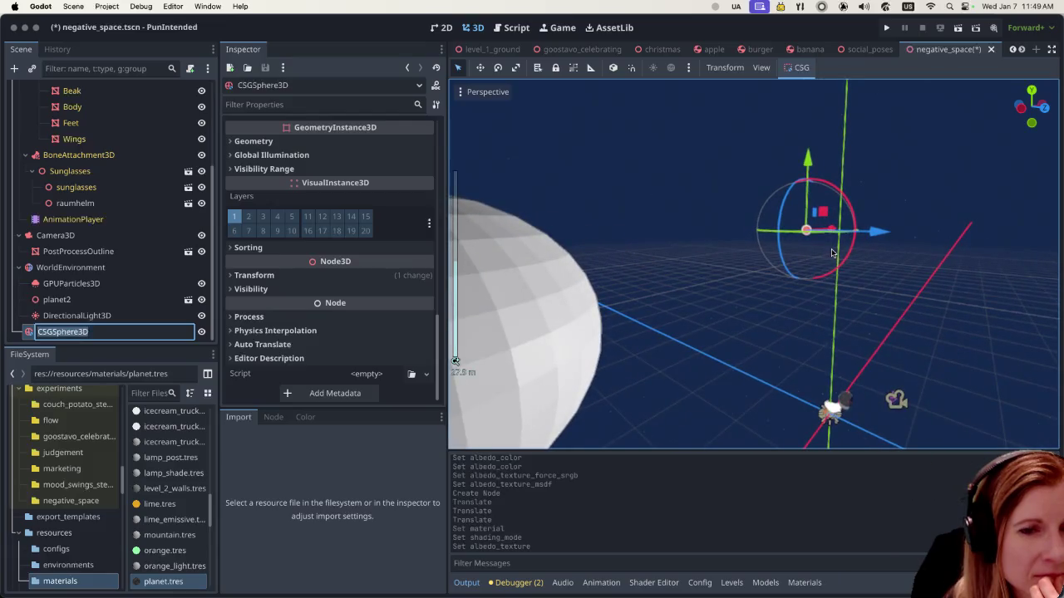
pyautogui.write('f')
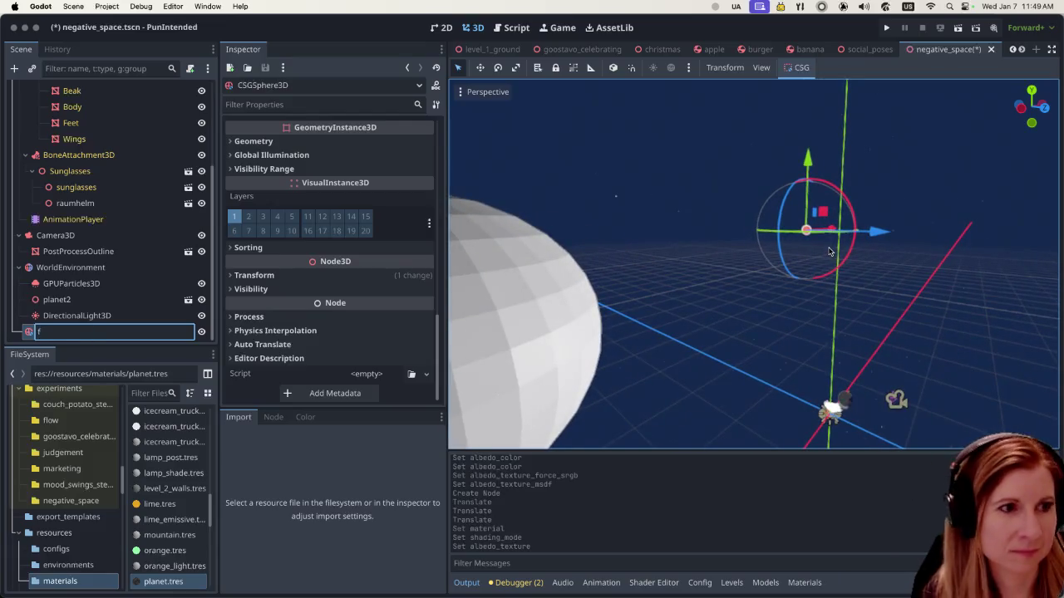
pyautogui.hotkey('ctrl', 'z')
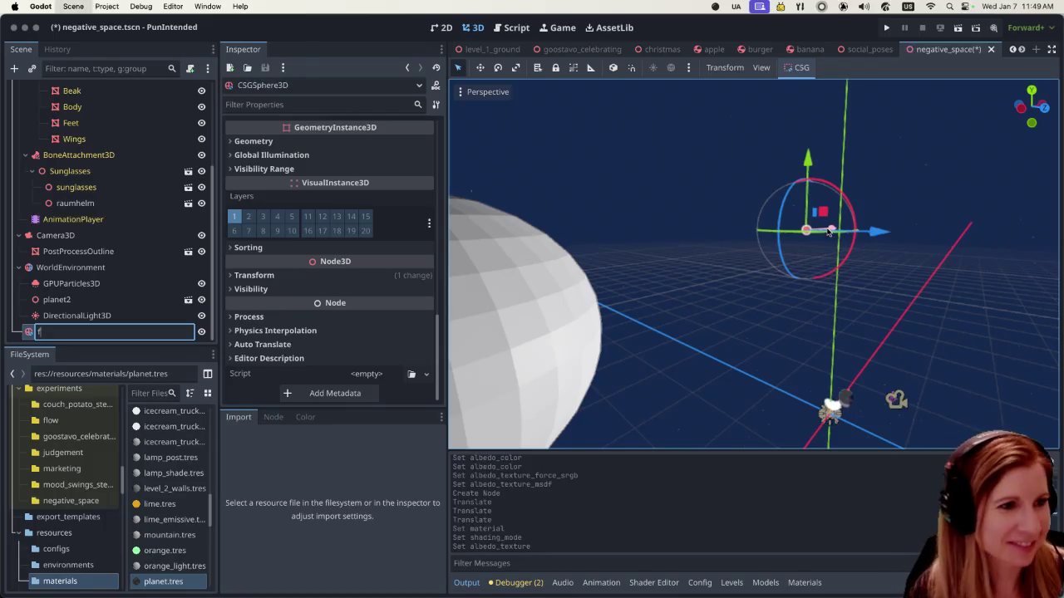
pyautogui.press('Return')
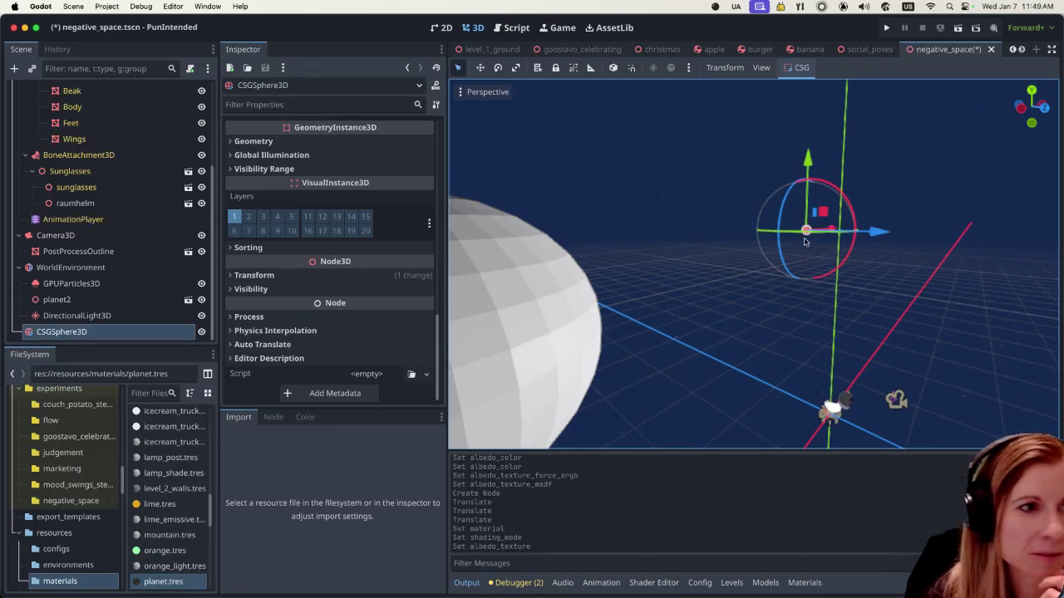
pyautogui.press('f')
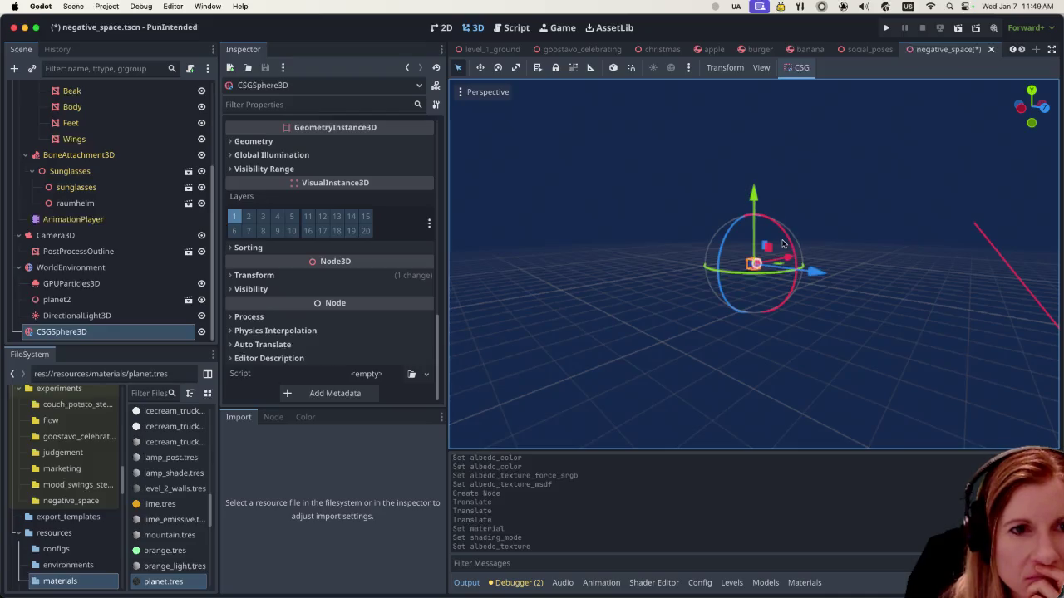
# Step: Expand the sphere's Transform and set its linked scale to 5
pyautogui.scroll(2, 773, 258)
pyautogui.scroll(2, 760, 270)
pyautogui.scroll(3, 748, 284)
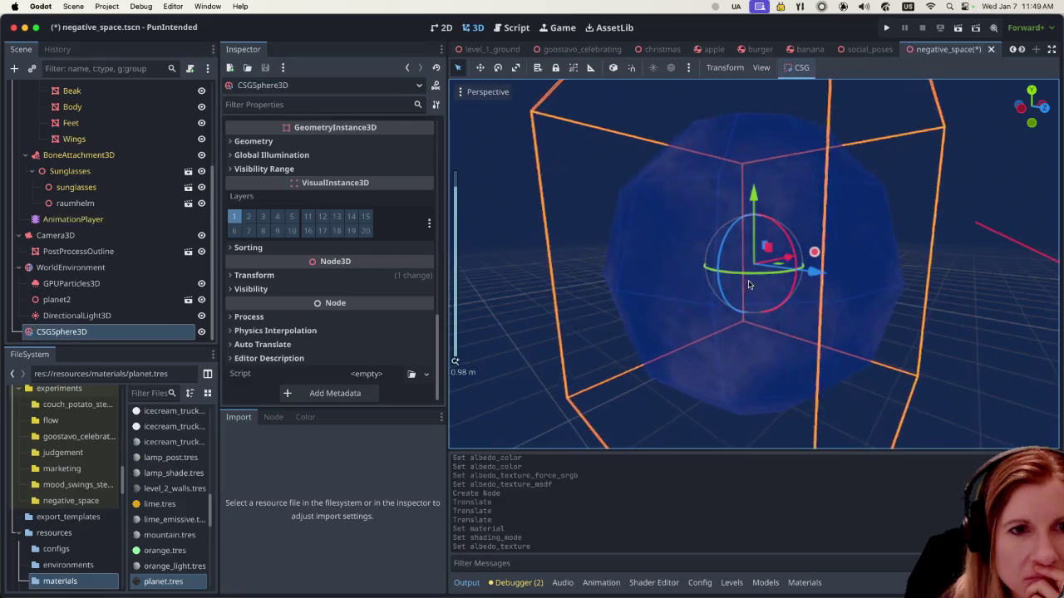
pyautogui.scroll(-5, 748, 284)
pyautogui.scroll(-3, 747, 284)
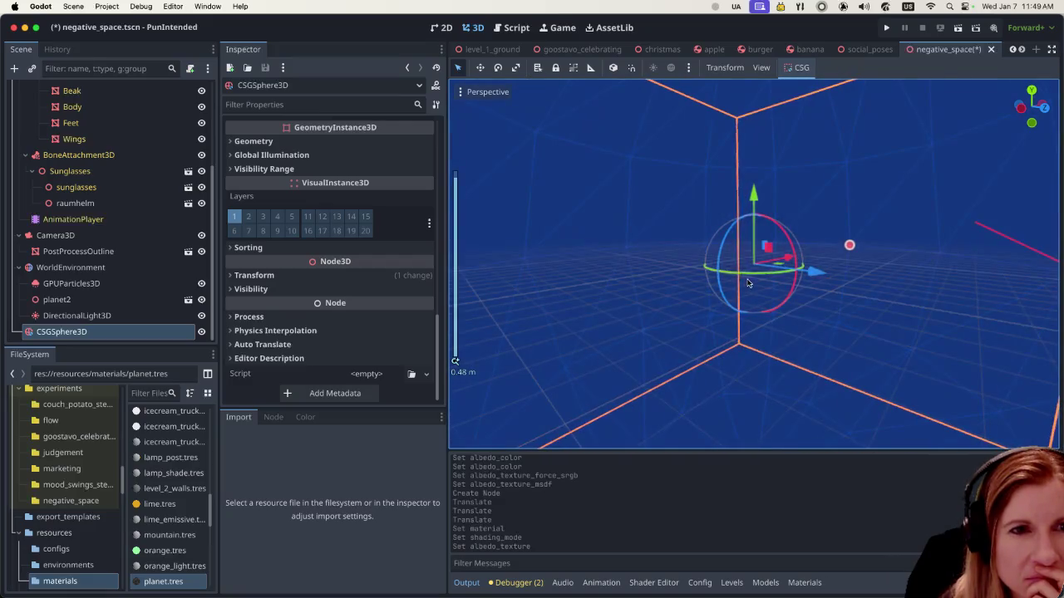
pyautogui.scroll(-3, 747, 283)
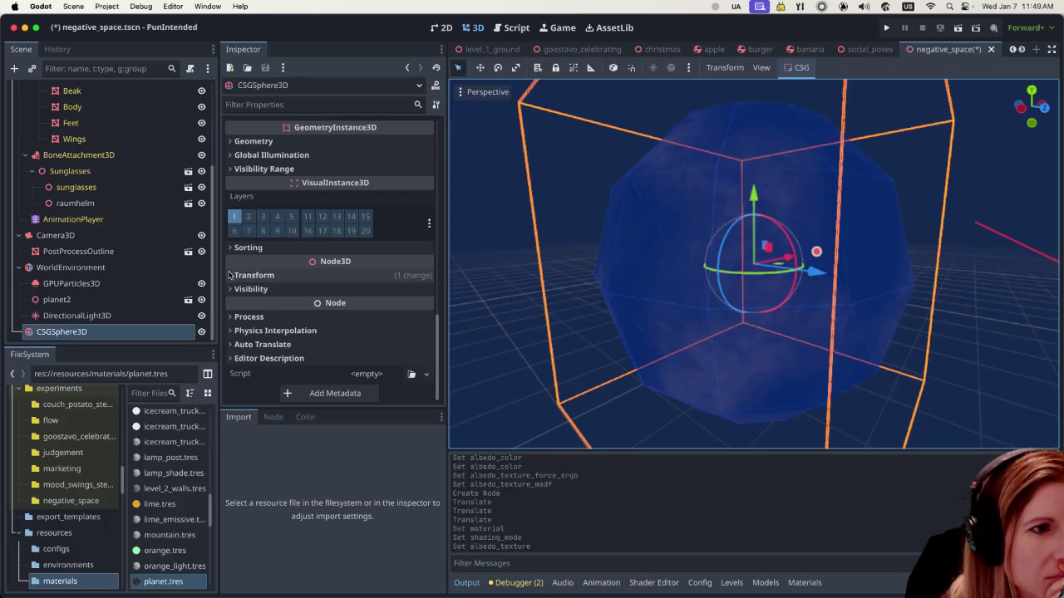
pyautogui.click(264, 275)
pyautogui.scroll(-1, 274, 311)
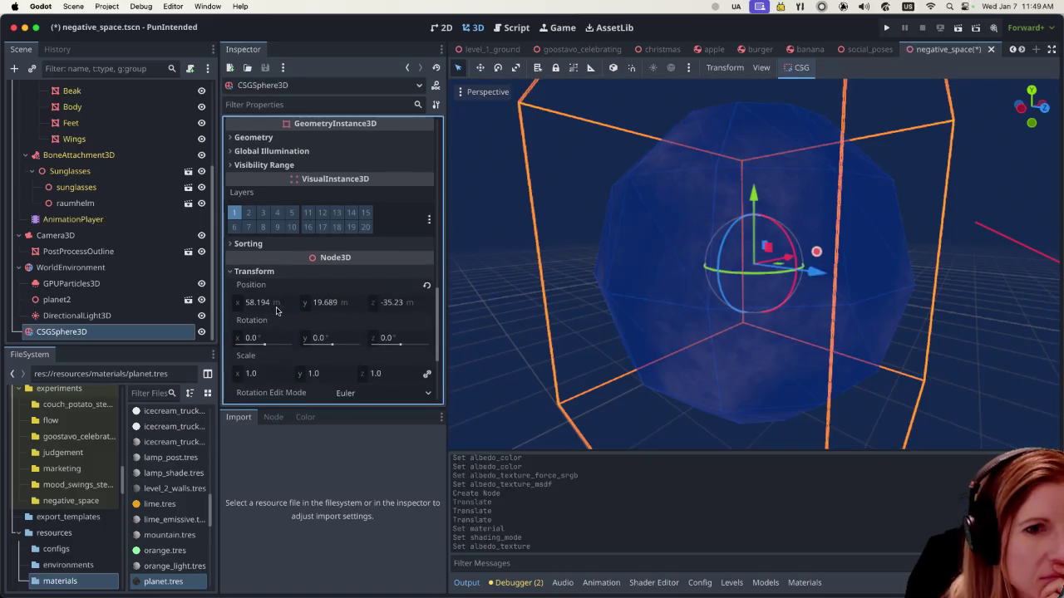
pyautogui.click(256, 374)
pyautogui.write('5')
pyautogui.press('Return')
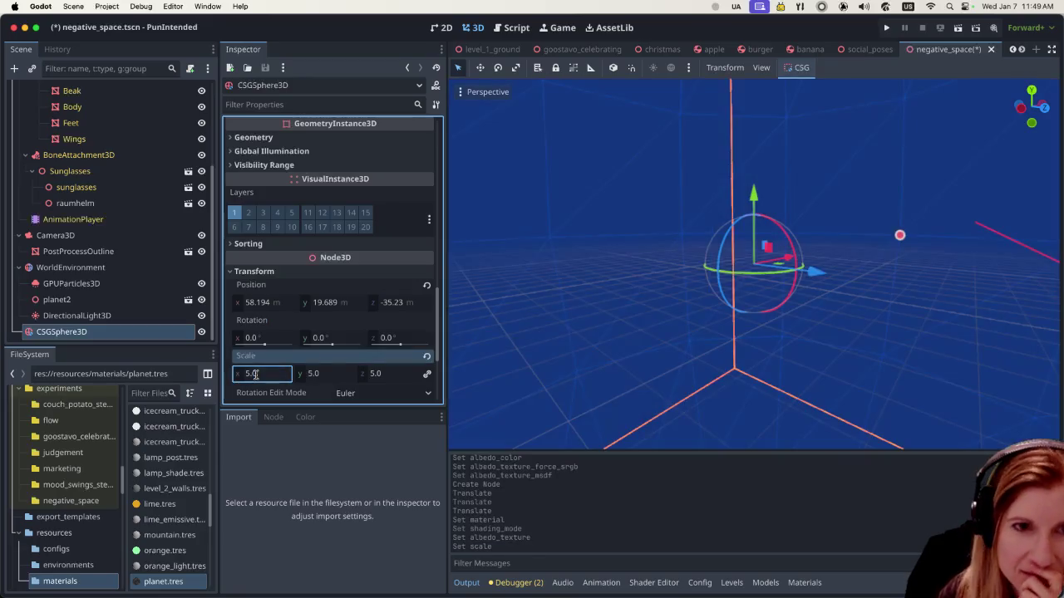
# Step: Raise the sphere's scale to 10 on all axes, then reselect it to check
pyautogui.scroll(-3, 685, 306)
pyautogui.scroll(-2, 684, 305)
pyautogui.scroll(-1, 686, 304)
pyautogui.scroll(-2, 688, 303)
pyautogui.scroll(1, 689, 301)
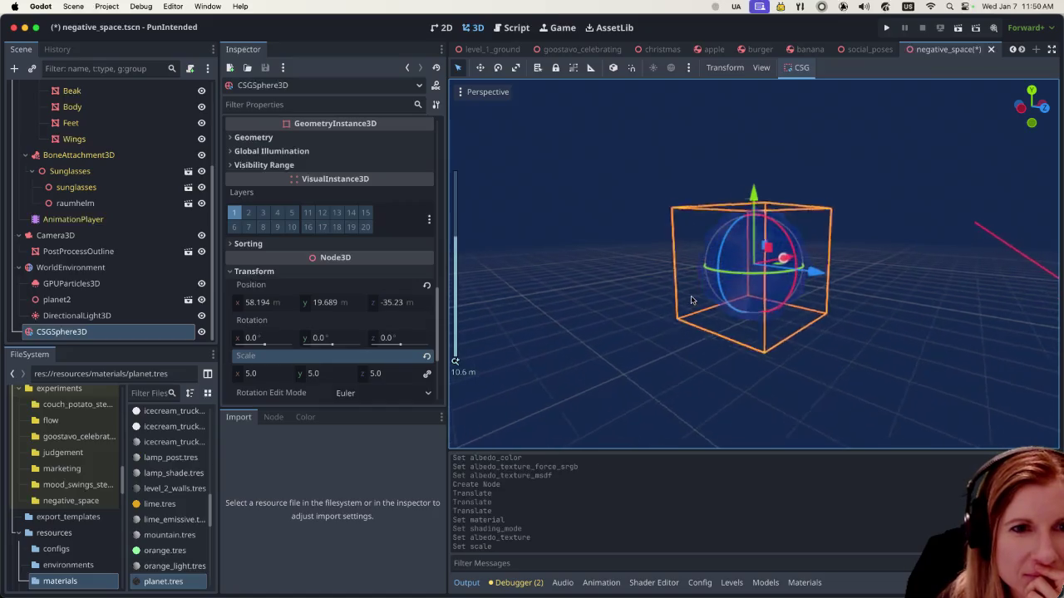
pyautogui.click(253, 374)
pyautogui.write('10')
pyautogui.press('Return')
pyautogui.scroll(-5, 581, 332)
pyautogui.scroll(-1, 656, 326)
pyautogui.click(805, 350)
pyautogui.scroll(5, 802, 316)
pyautogui.click(790, 310)
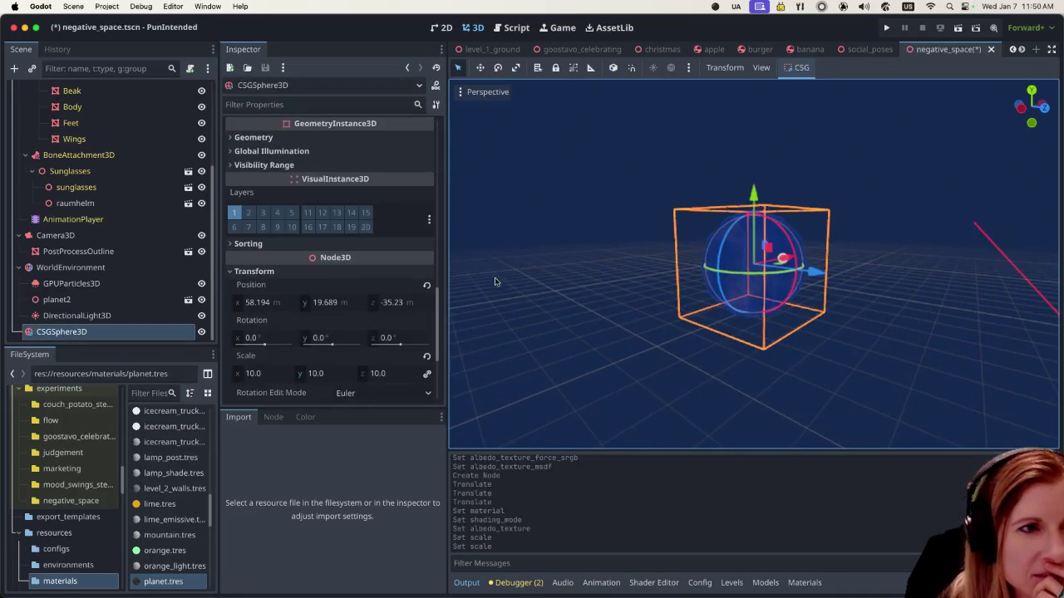
pyautogui.scroll(-10, 325, 262)
pyautogui.scroll(5, 328, 263)
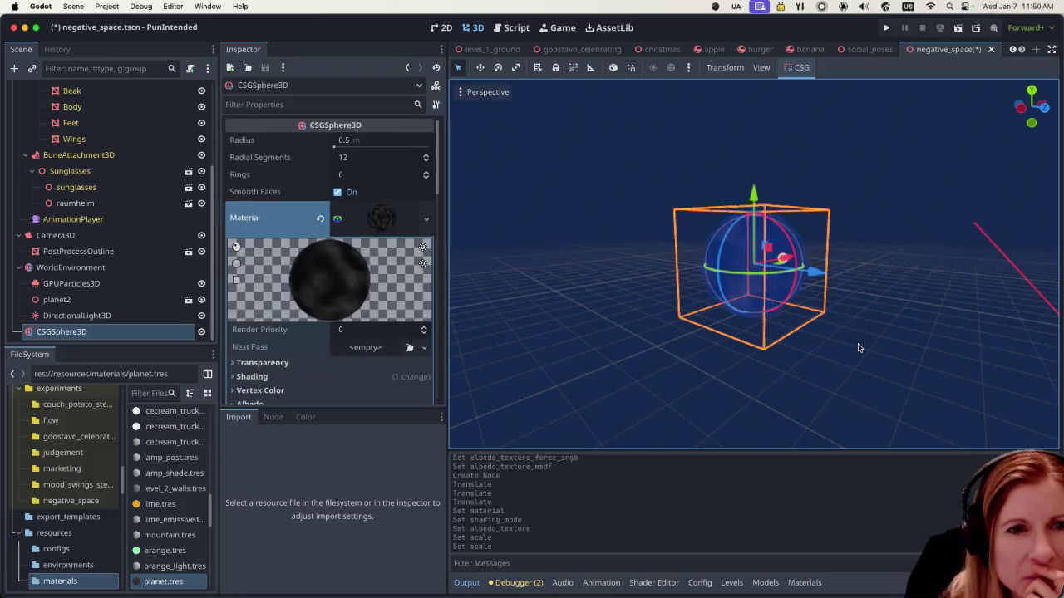
# Step: Select the distant moon sphere and drag it farther out along the Z axis
pyautogui.hscroll(-5, 784, 352)
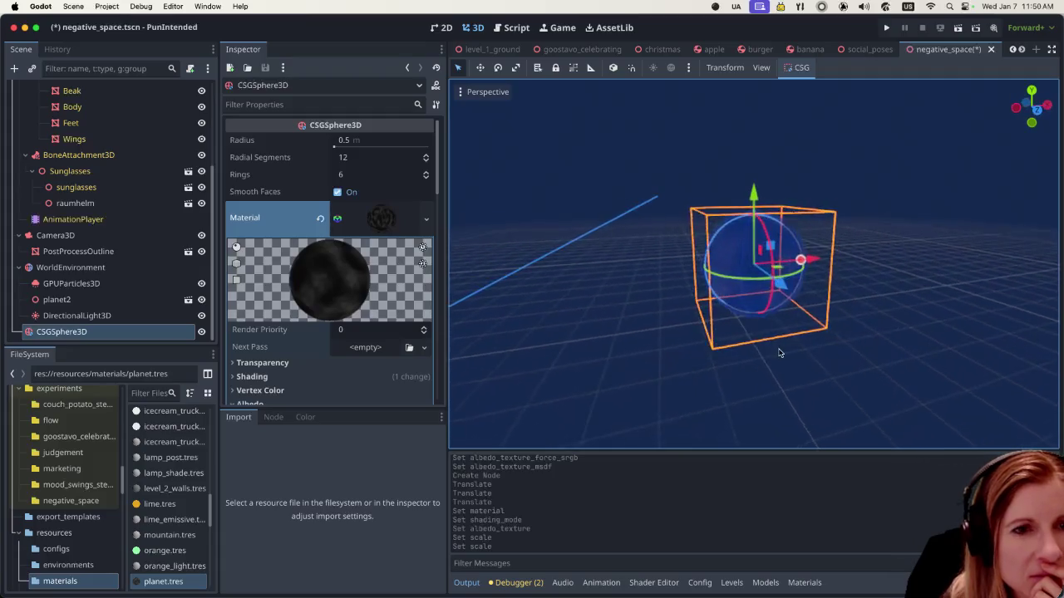
pyautogui.click(817, 371)
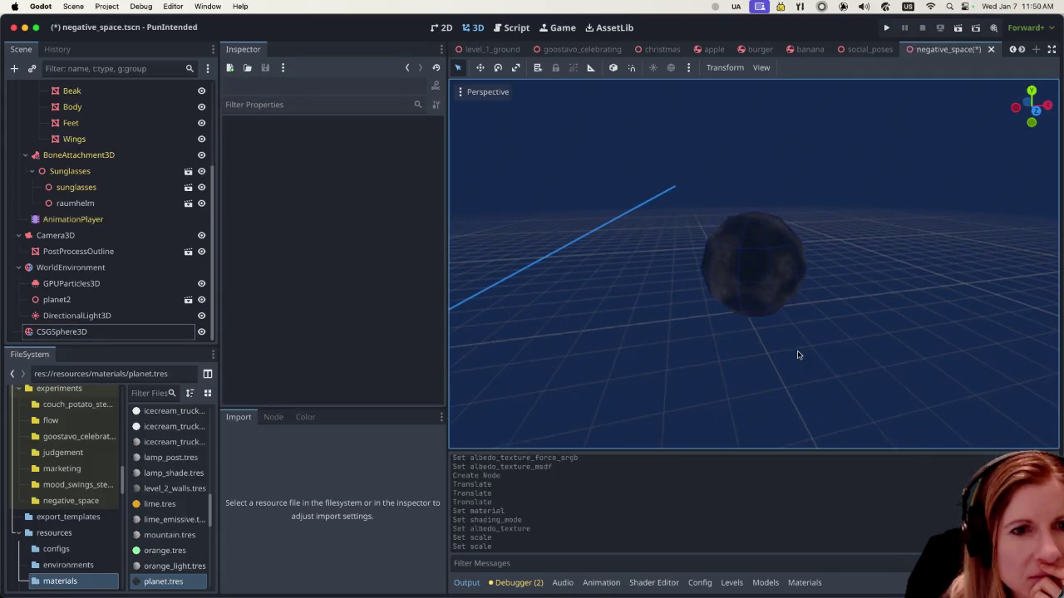
pyautogui.scroll(-3, 797, 355)
pyautogui.scroll(-3, 791, 352)
pyautogui.scroll(-3, 786, 351)
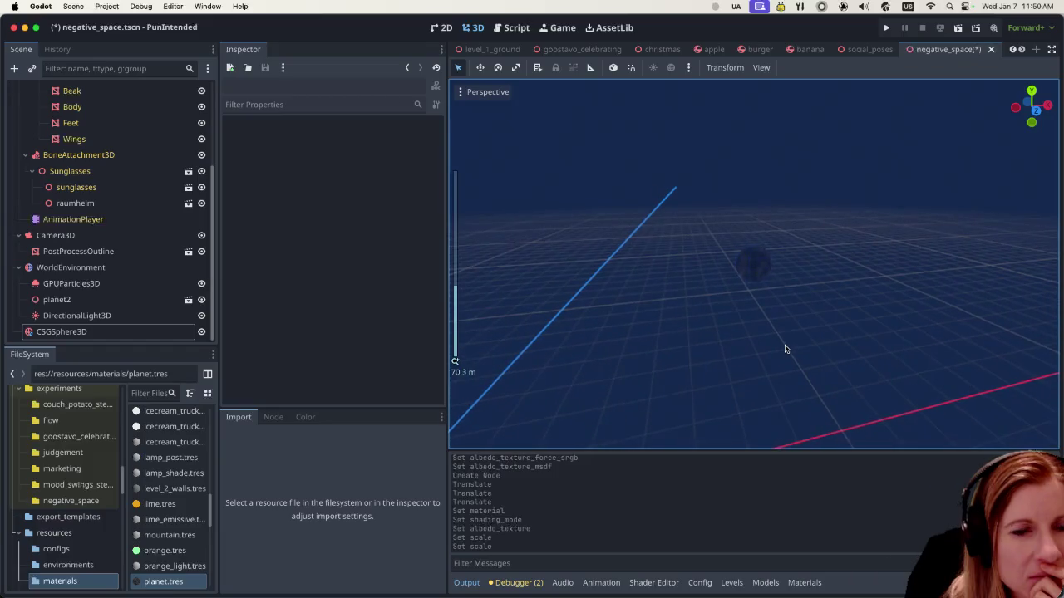
pyautogui.scroll(-2, 766, 295)
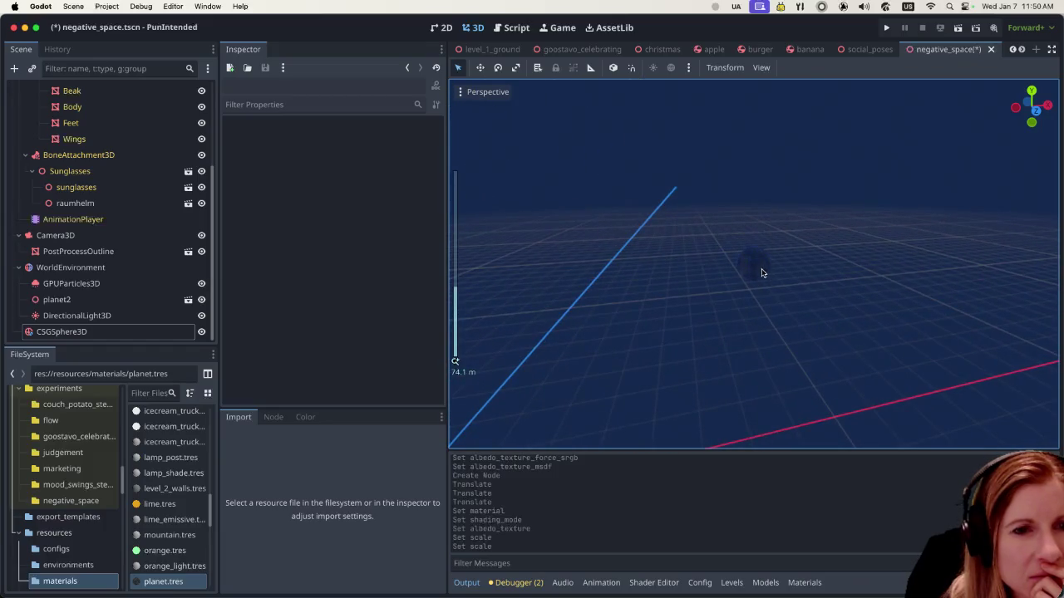
pyautogui.click(761, 273)
pyautogui.moveTo(772, 286); pyautogui.dragTo(851, 467)
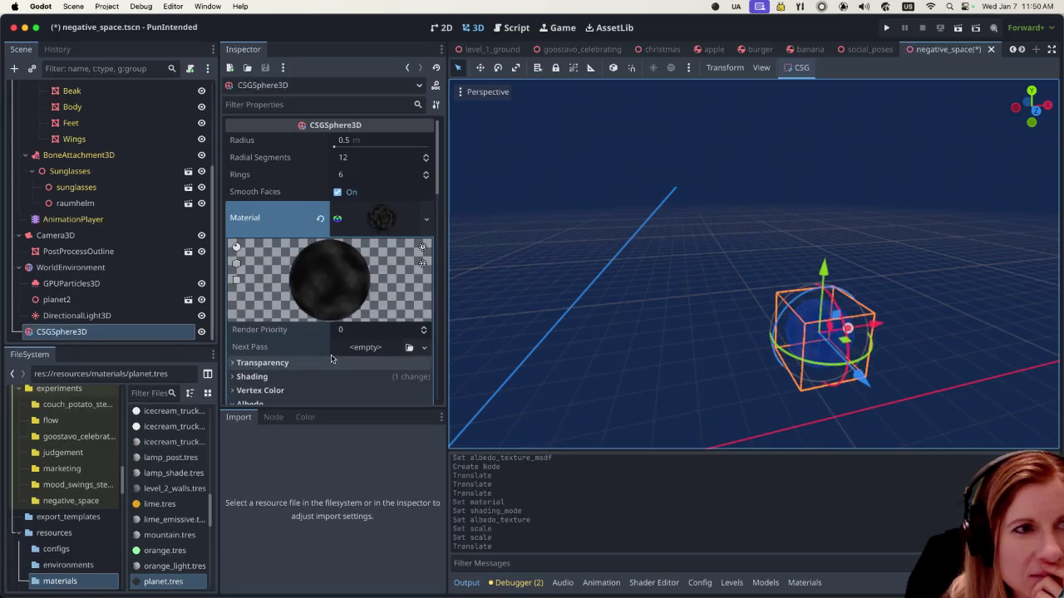
# Step: Drag the sphere's Radius up from 0.5 m to 2.244 m
pyautogui.scroll(-5, 767, 380)
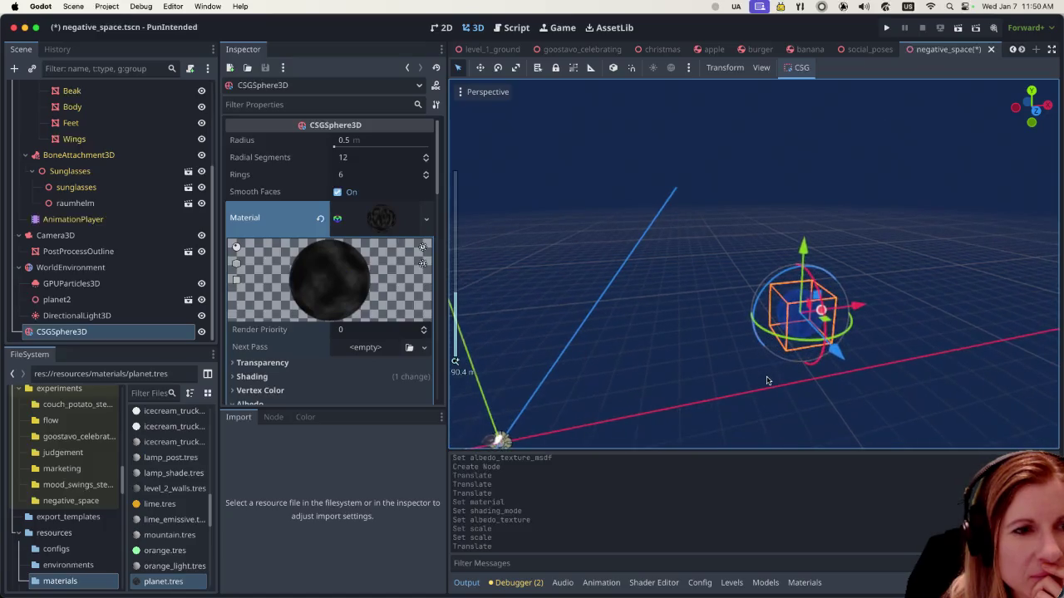
pyautogui.moveTo(339, 141); pyautogui.dragTo(337, 152)
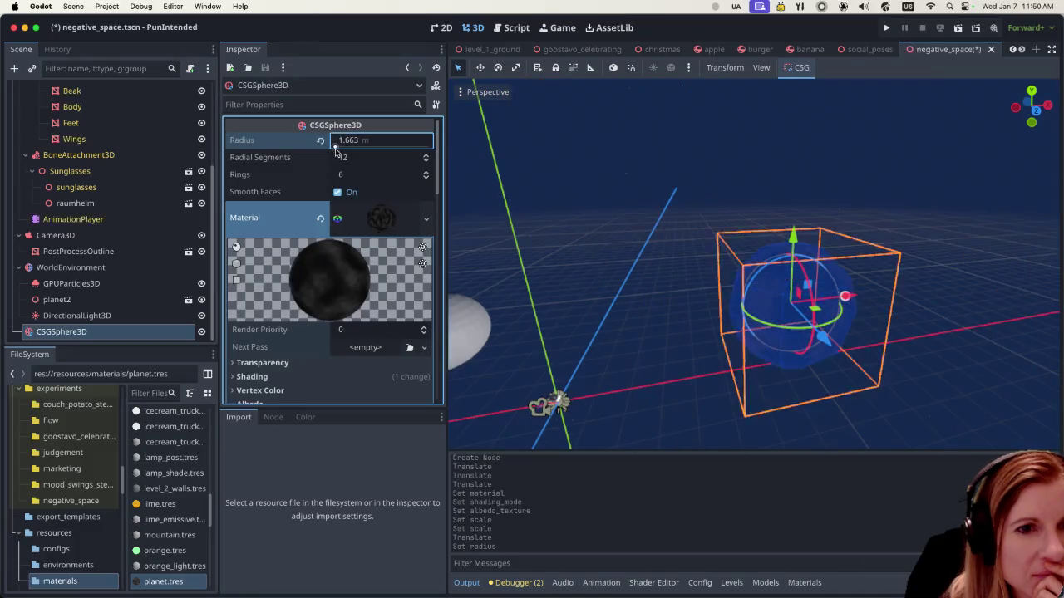
pyautogui.scroll(-1, 490, 279)
pyautogui.scroll(-2, 490, 278)
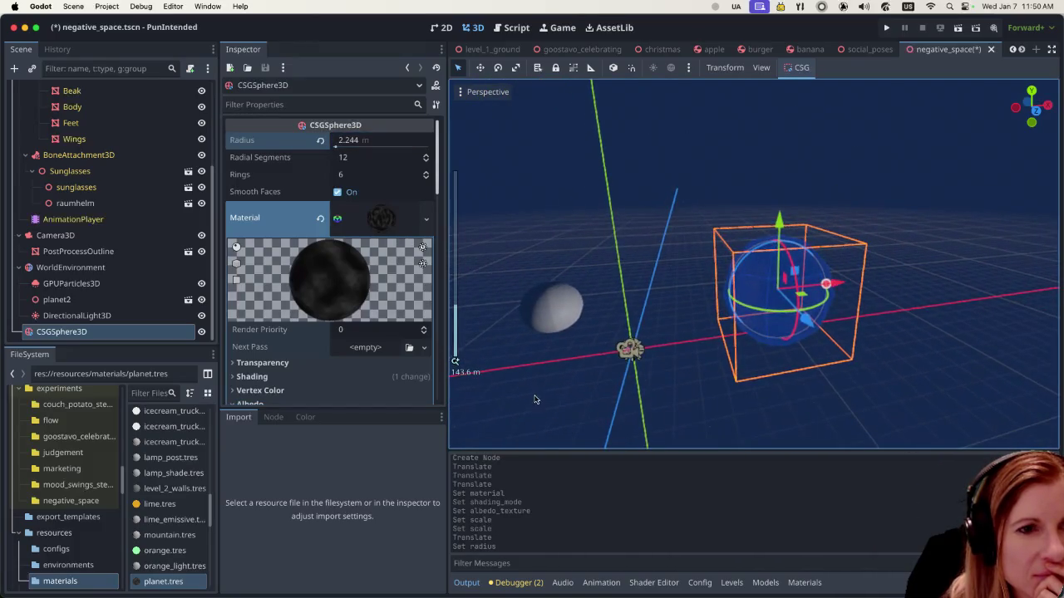
pyautogui.click(679, 321)
pyautogui.hscroll(5, 722, 287)
pyautogui.hscroll(1, 722, 287)
pyautogui.hscroll(2, 823, 289)
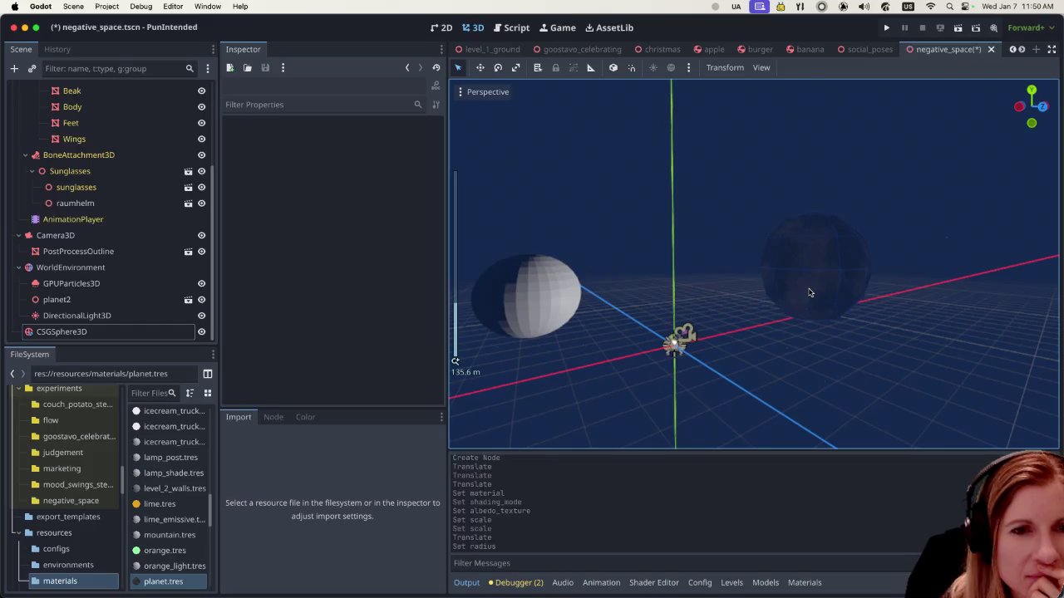
# Step: Select the moon sphere, then the DirectionalLight3D and planet2 nodes in turn
pyautogui.click(811, 293)
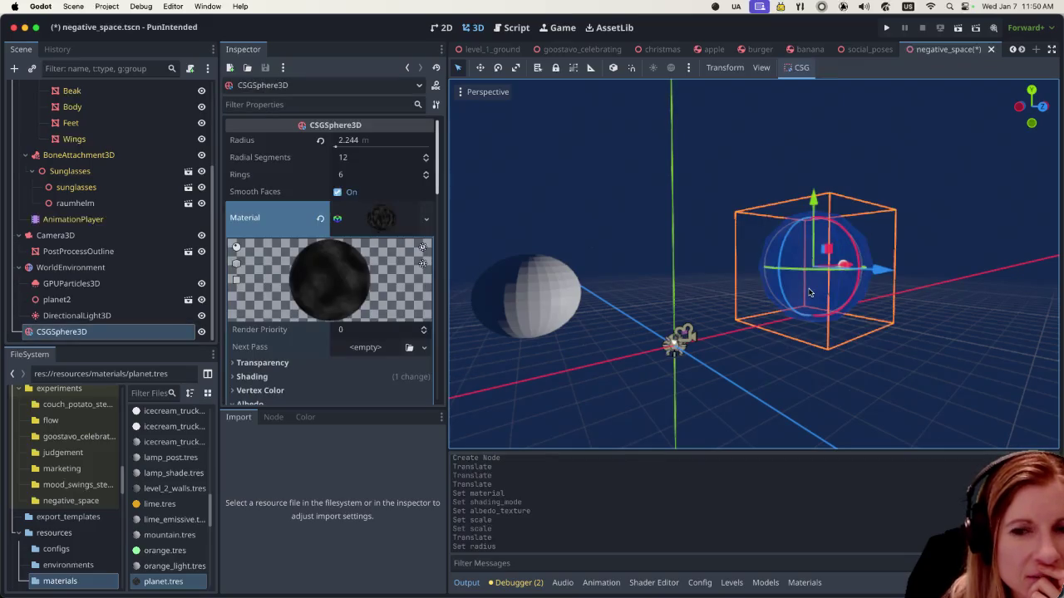
pyautogui.click(775, 392)
pyautogui.click(837, 268)
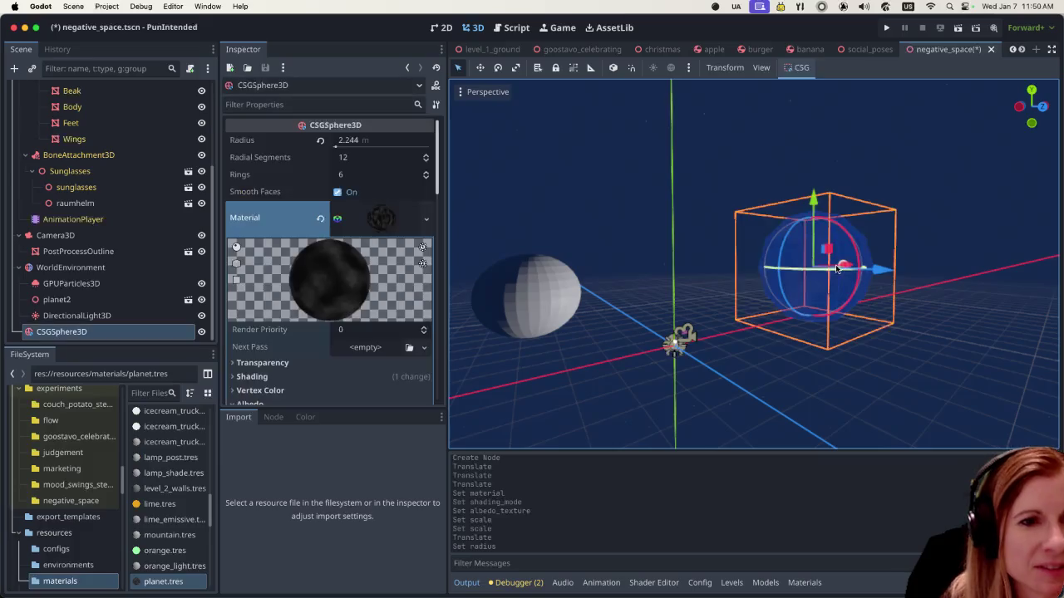
pyautogui.click(108, 316)
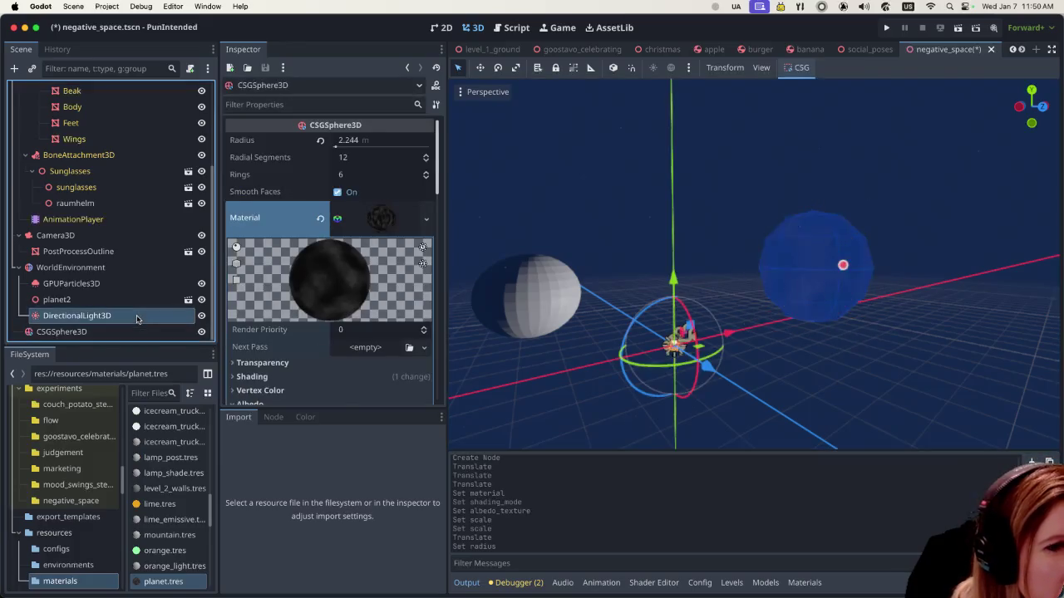
pyautogui.click(555, 328)
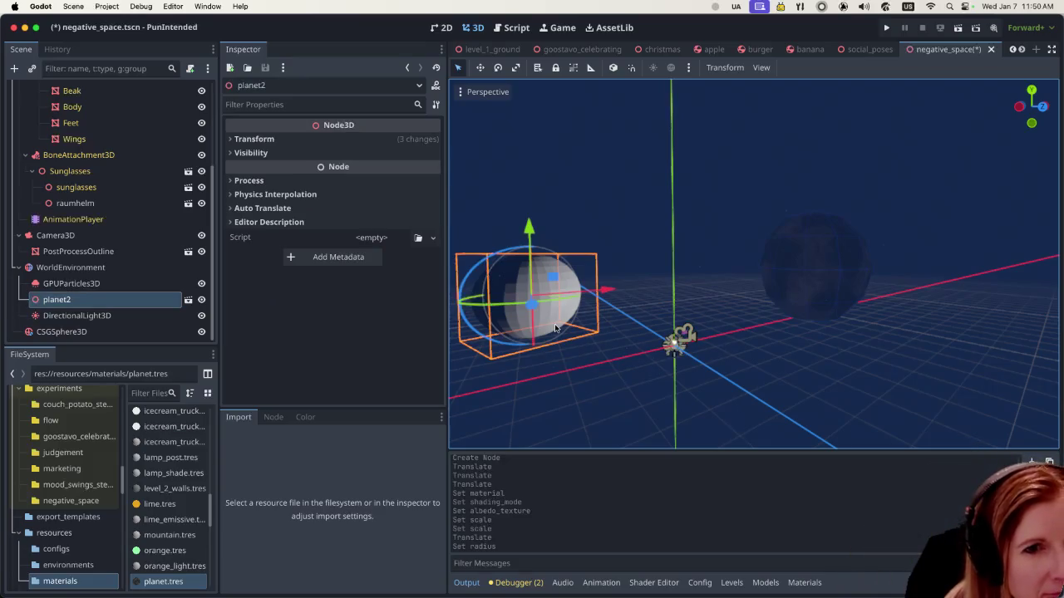
# Step: Reselect the right-hand moon sphere and expand its material's Albedo settings
pyautogui.click(768, 313)
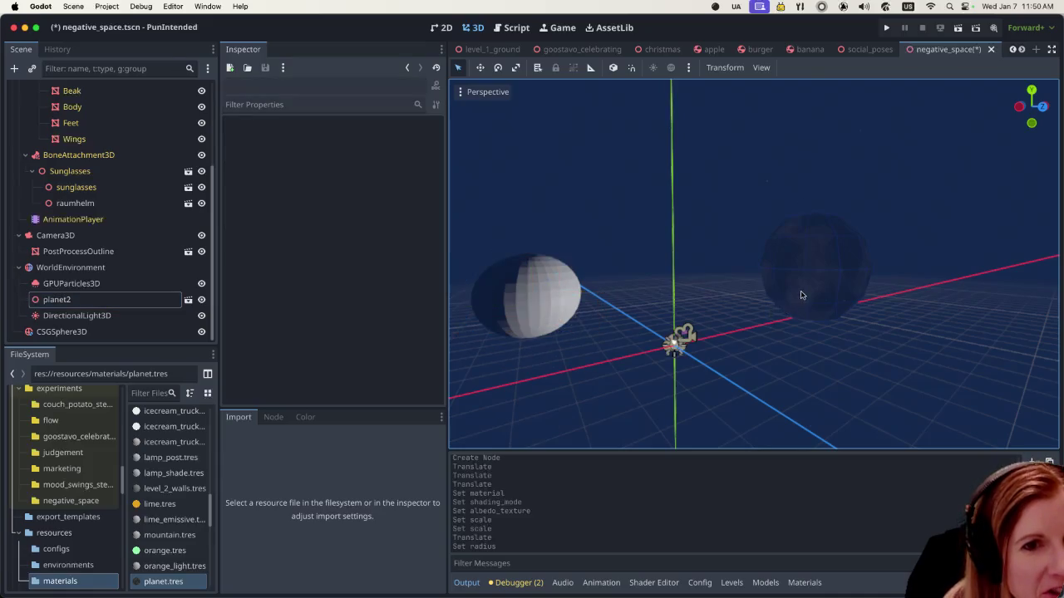
pyautogui.click(802, 298)
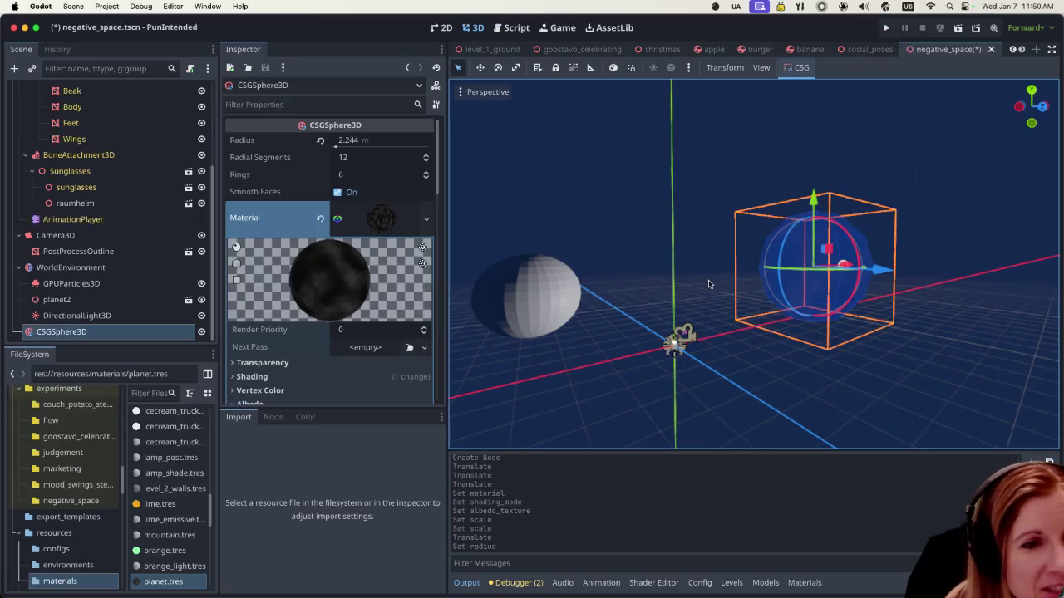
pyautogui.click(817, 379)
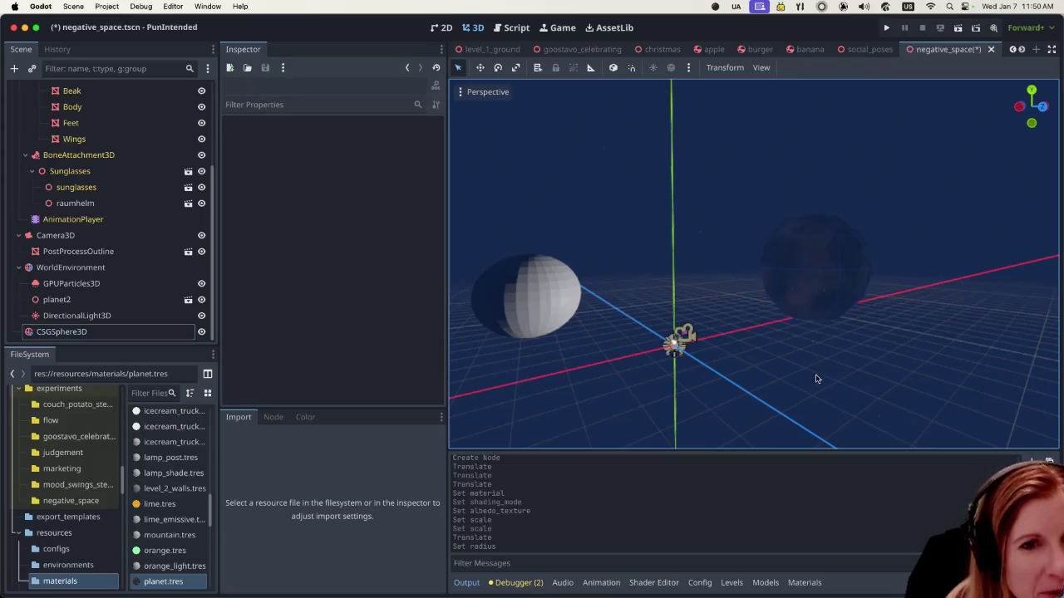
pyautogui.click(796, 288)
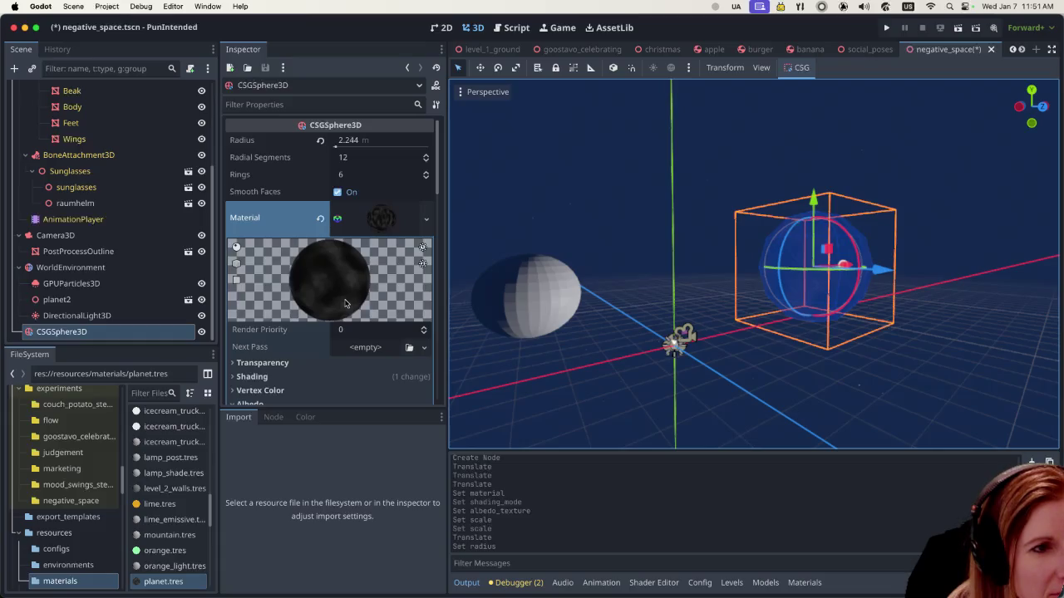
pyautogui.scroll(-2, 271, 346)
pyautogui.click(272, 348)
pyautogui.scroll(-4, 274, 341)
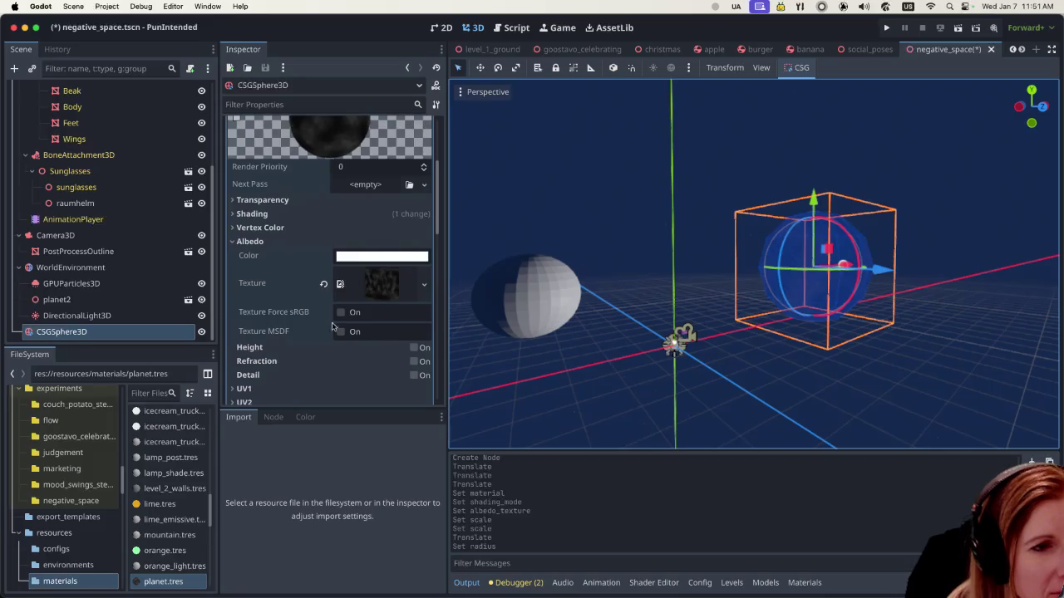
# Step: Preview the albedo moon_texture: 1024×1024, DXT1, 10 mipmaps
pyautogui.click(382, 283)
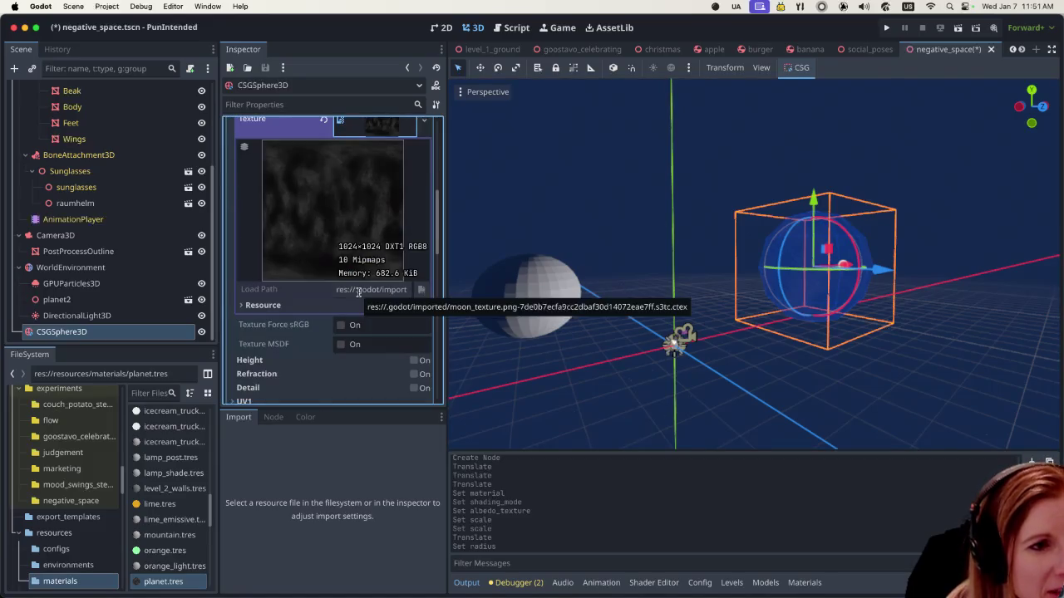
pyautogui.scroll(-2, 359, 291)
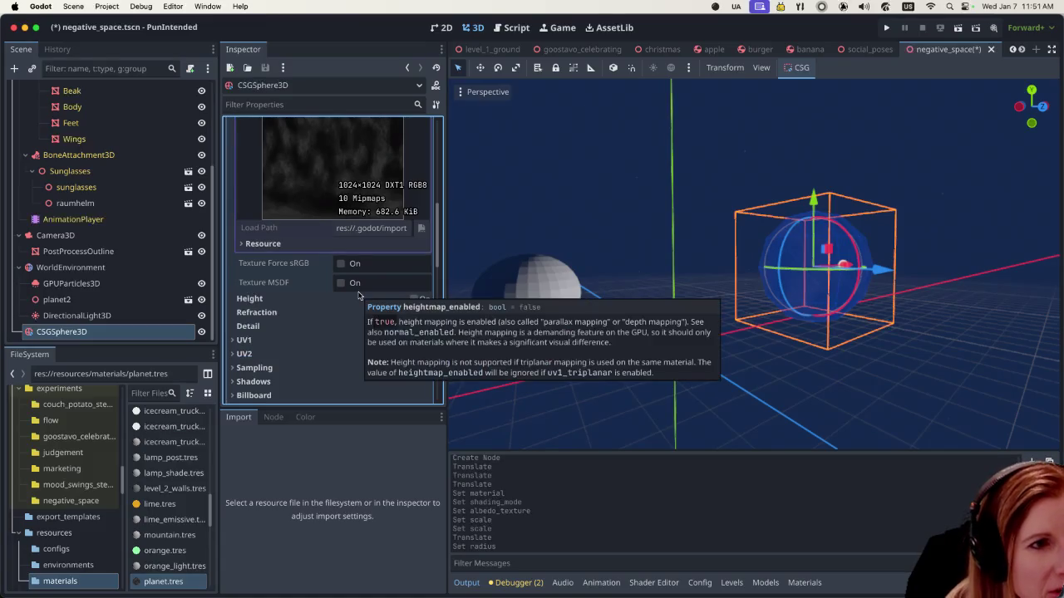
pyautogui.scroll(-3, 359, 296)
pyautogui.scroll(7, 358, 294)
pyautogui.scroll(5, 357, 294)
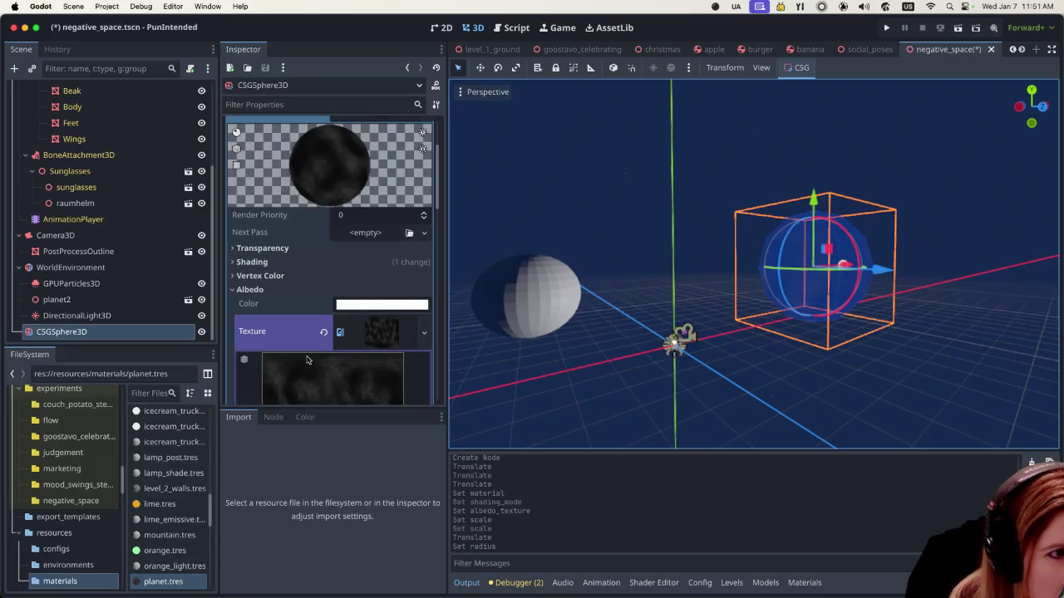
# Step: Briefly expand and collapse the material's Shading section, confirming it is Unshaded
pyautogui.click(236, 262)
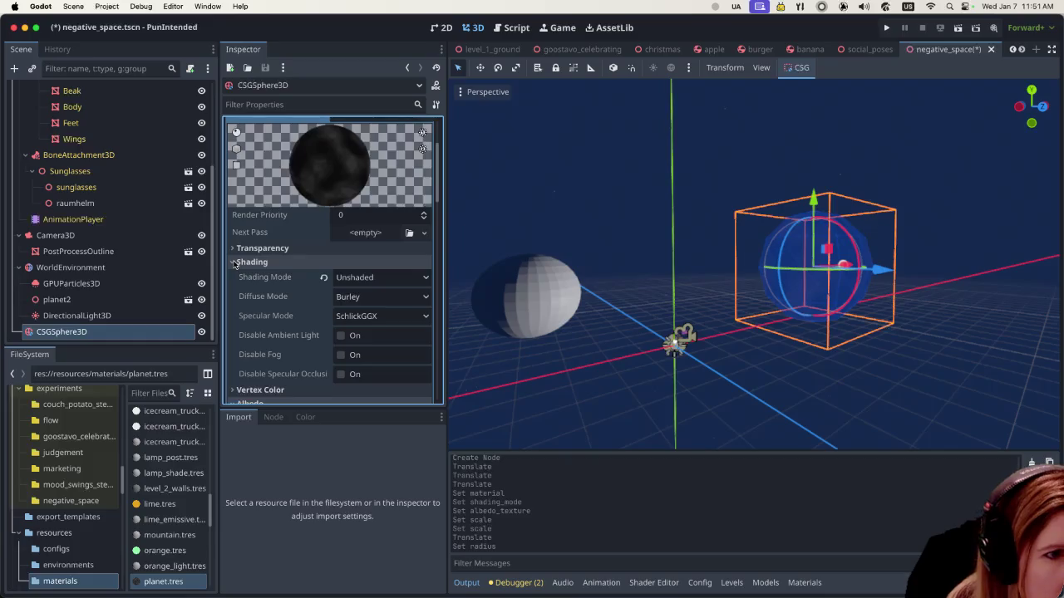
pyautogui.click(236, 261)
pyautogui.scroll(-2, 284, 305)
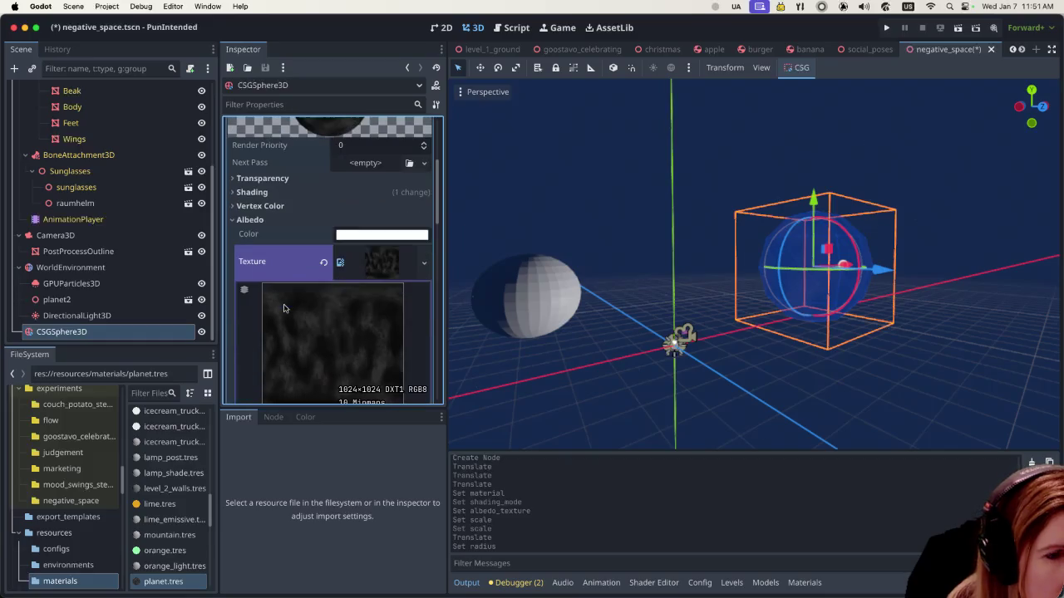
pyautogui.scroll(-2, 284, 305)
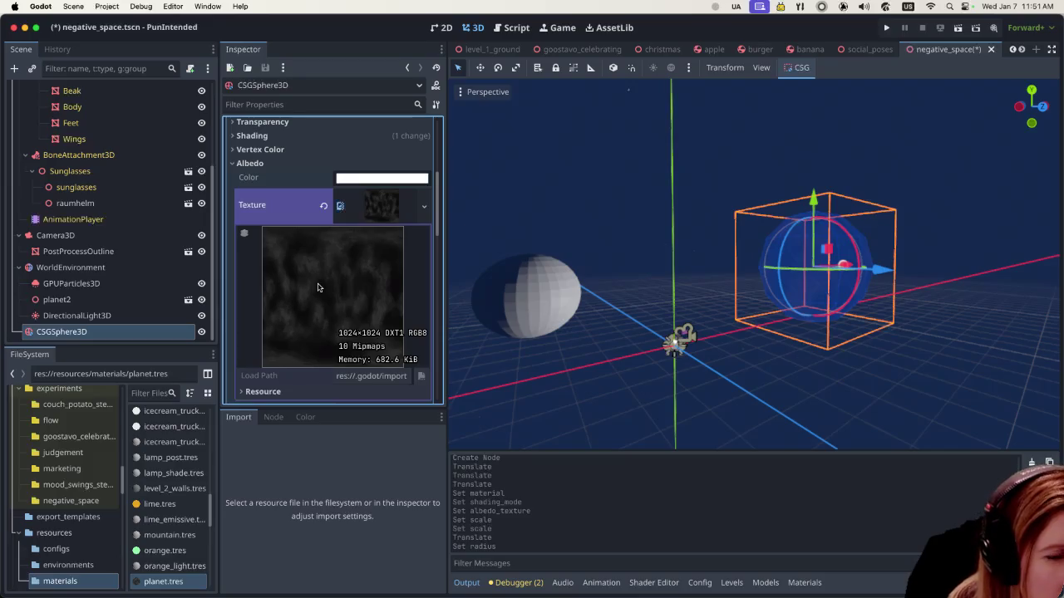
pyautogui.scroll(-5, 317, 287)
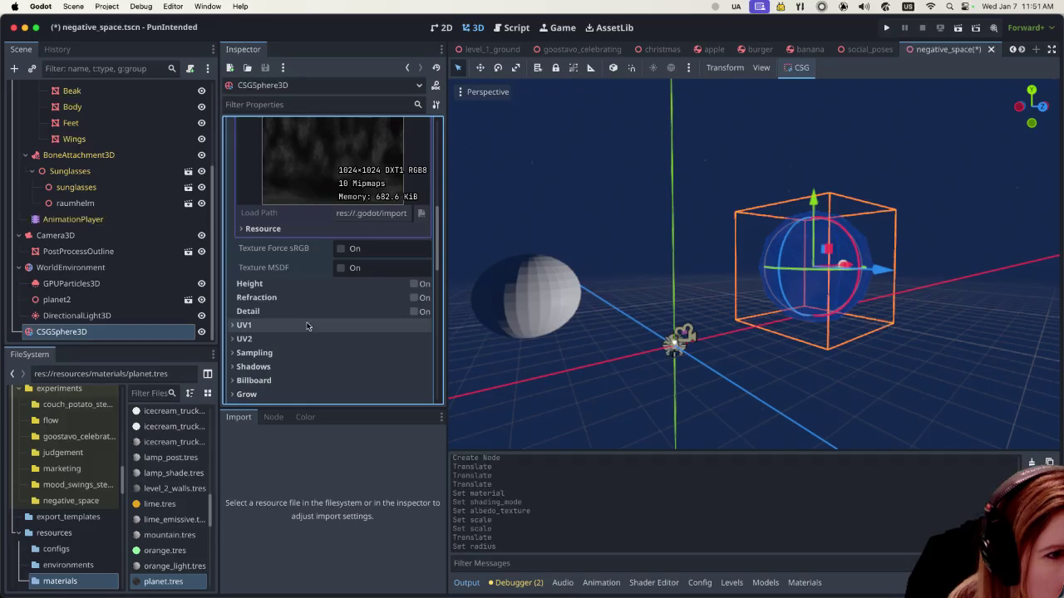
pyautogui.scroll(6, 311, 328)
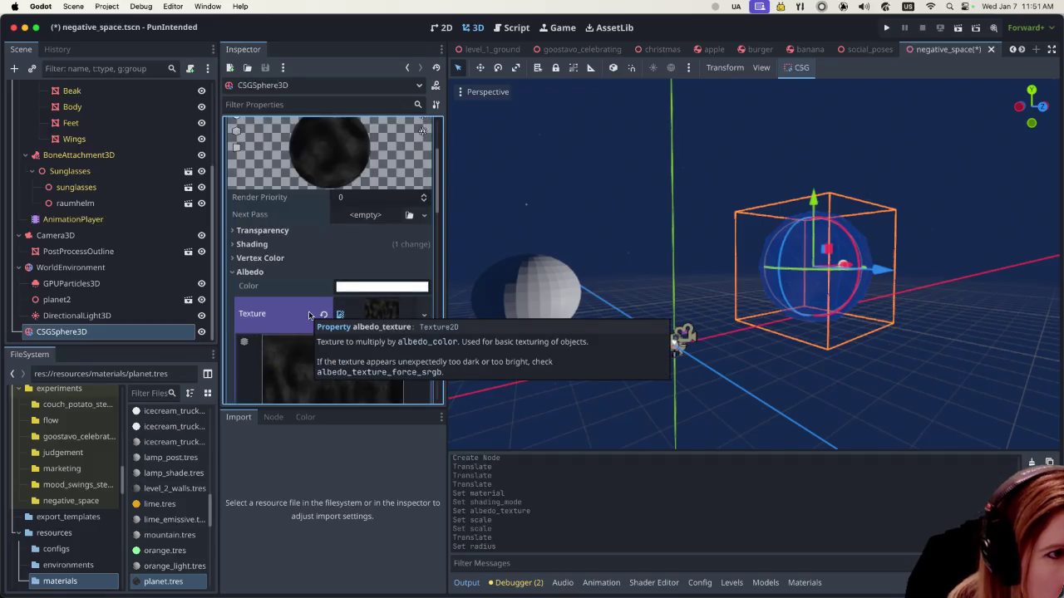
# Step: Set the material's Shading Mode to Per-Pixel and Diffuse Mode to Toon
pyautogui.click(252, 243)
pyautogui.click(349, 260)
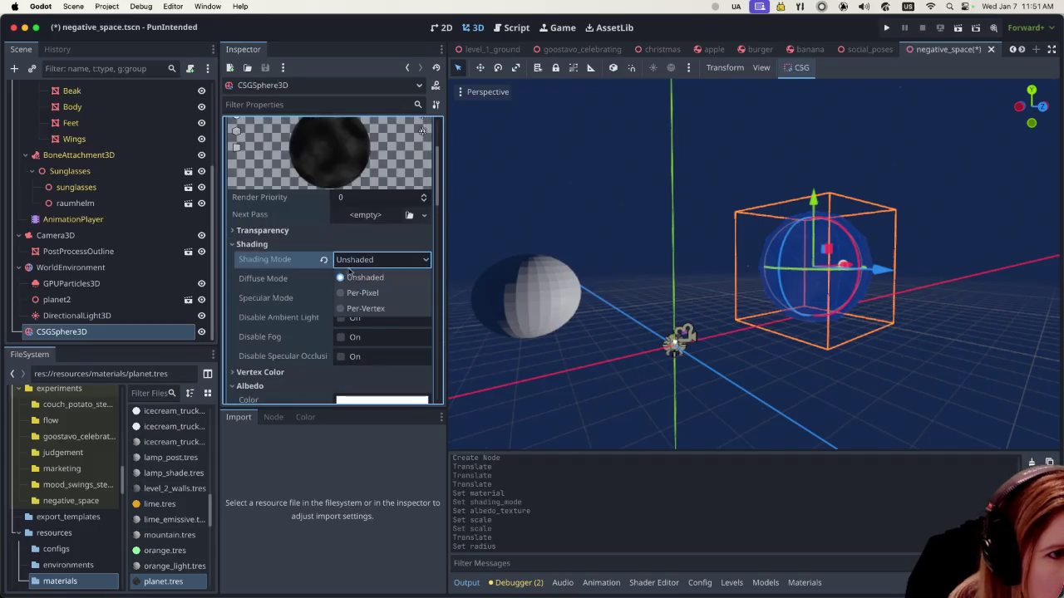
pyautogui.click(344, 293)
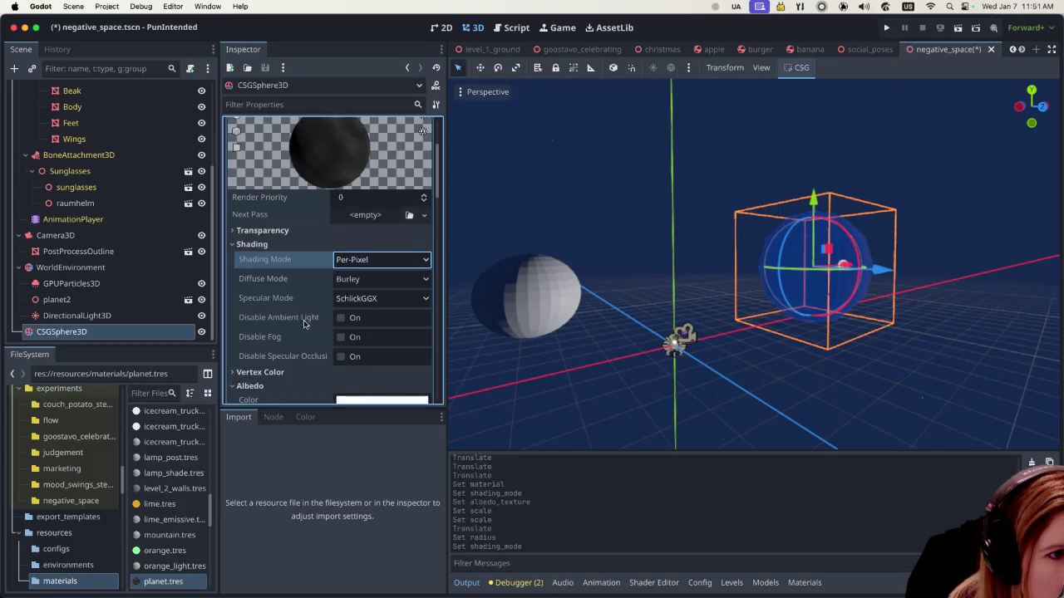
pyautogui.scroll(-2, 314, 324)
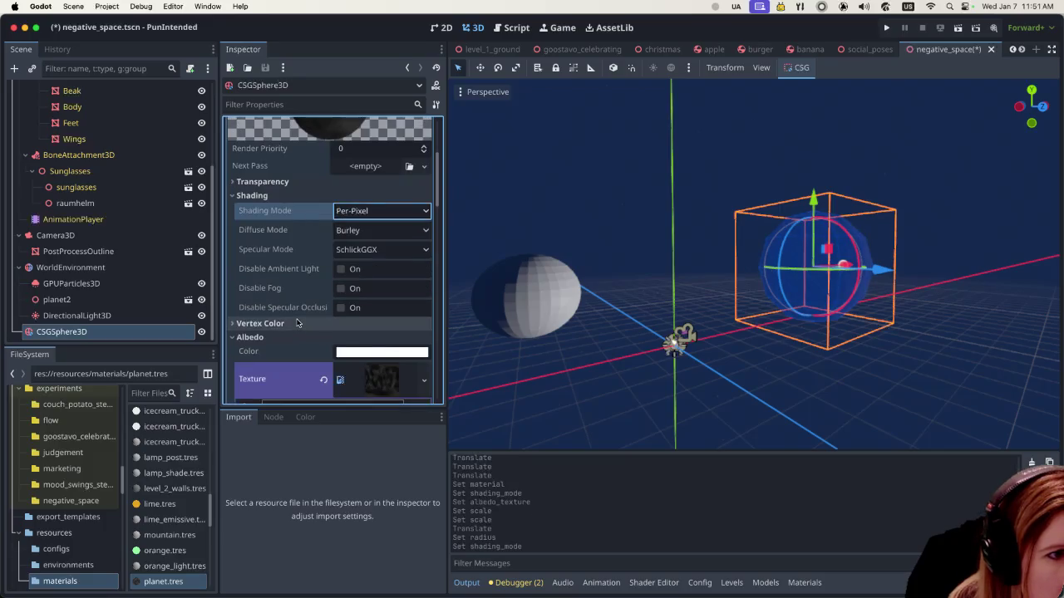
pyautogui.click(385, 237)
pyautogui.click(362, 293)
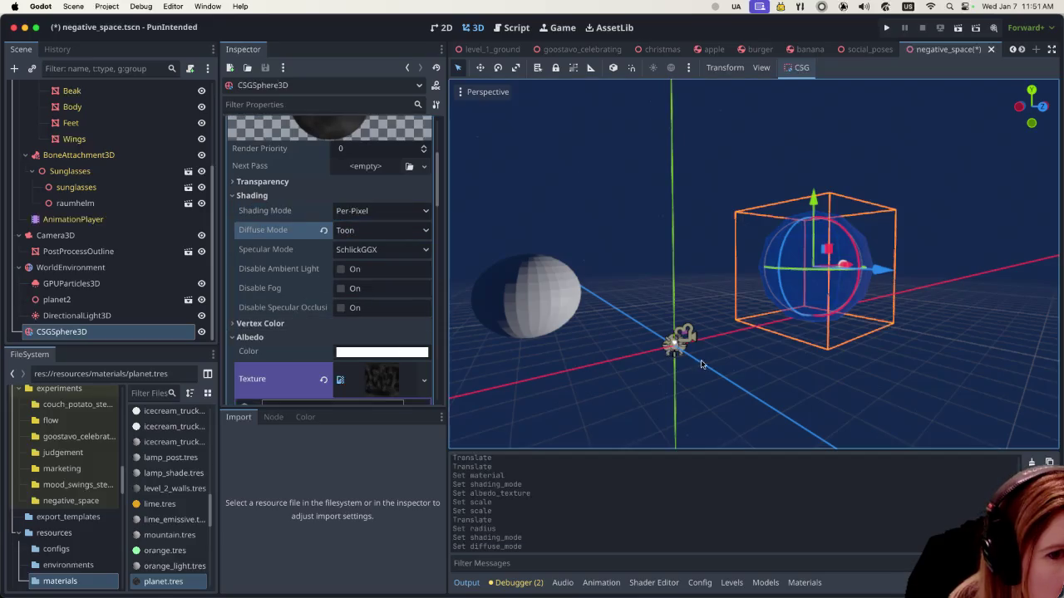
# Step: Deselect and reselect the moon sphere to judge its toon-shaded look
pyautogui.click(749, 364)
pyautogui.click(826, 304)
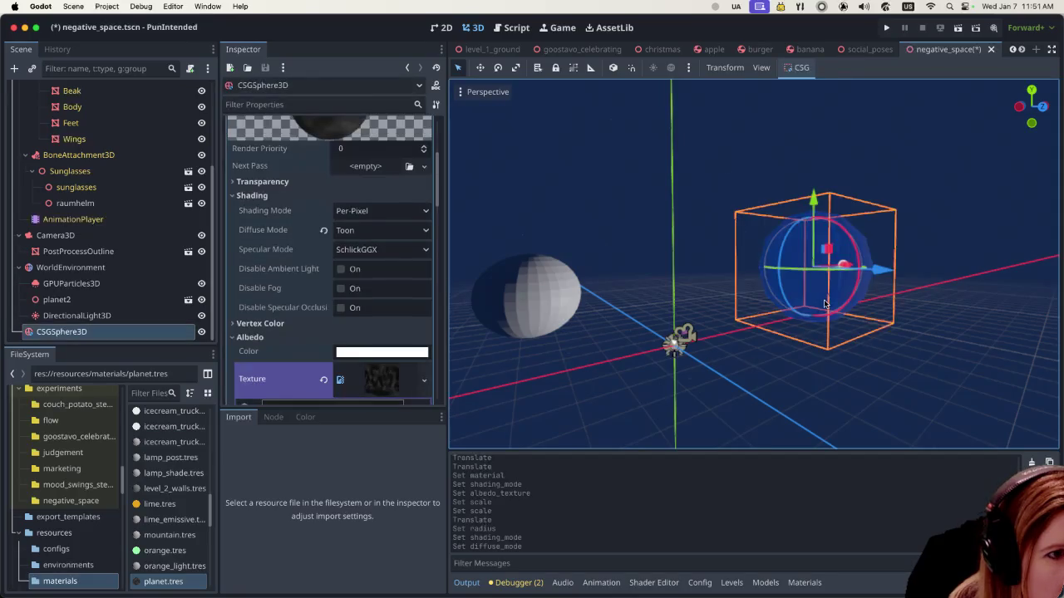
pyautogui.scroll(2, 401, 302)
pyautogui.scroll(2, 400, 298)
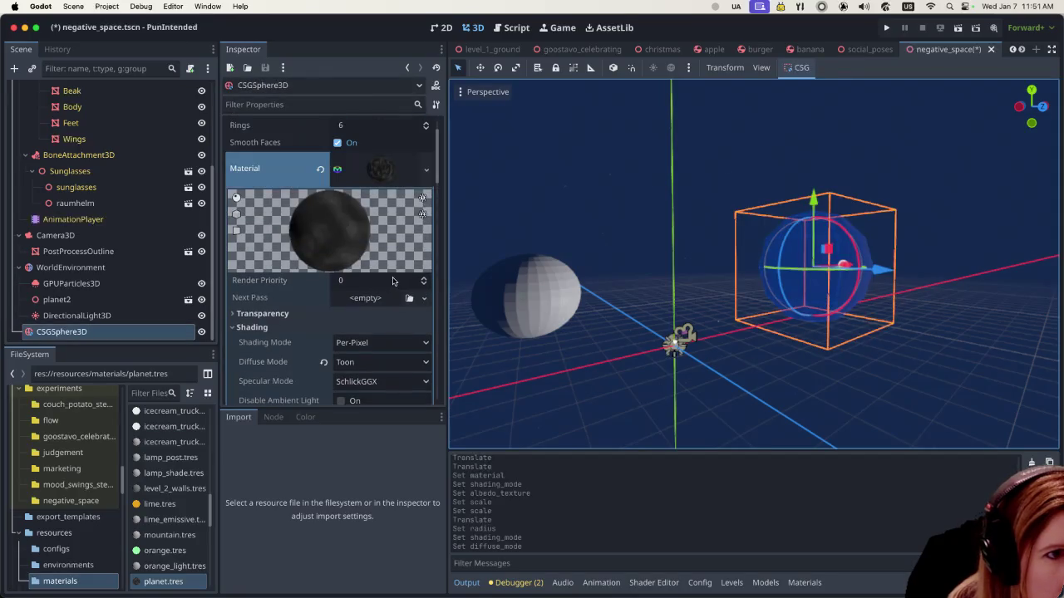
pyautogui.scroll(-2, 393, 281)
pyautogui.scroll(-2, 391, 283)
pyautogui.scroll(-1, 388, 283)
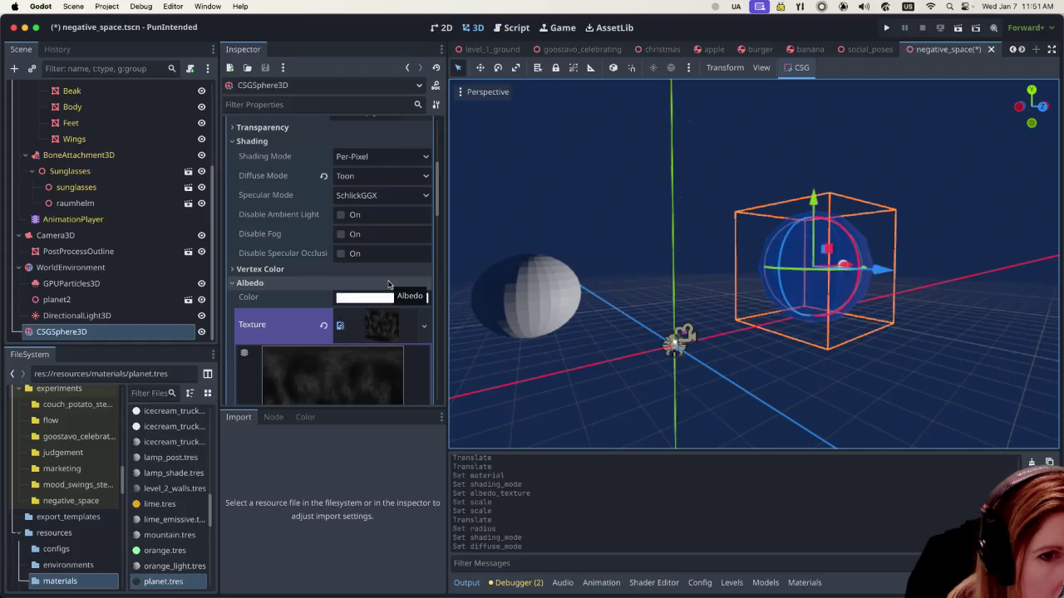
pyautogui.click(787, 394)
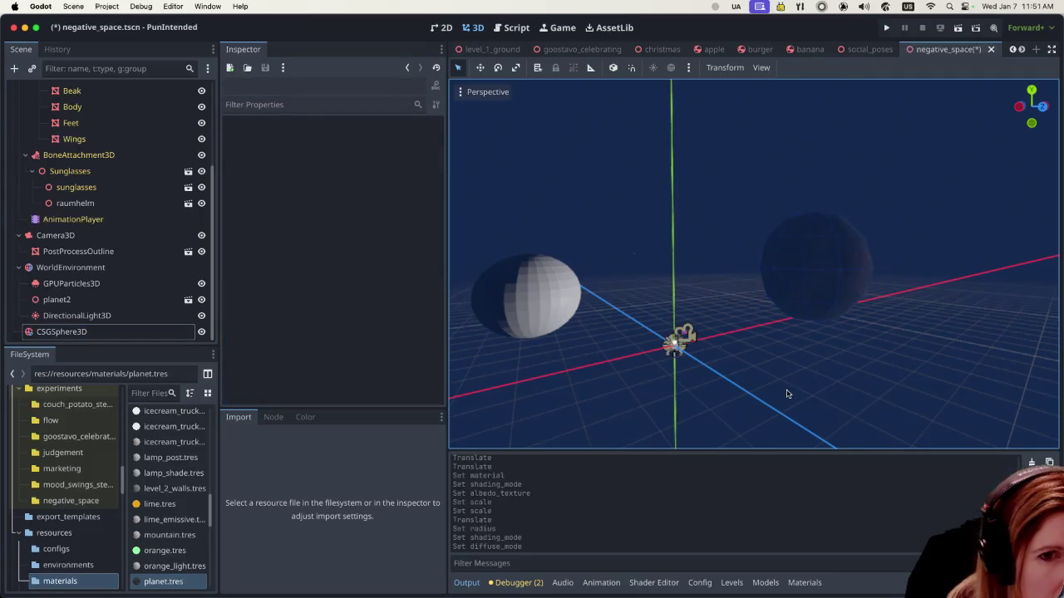
pyautogui.click(802, 277)
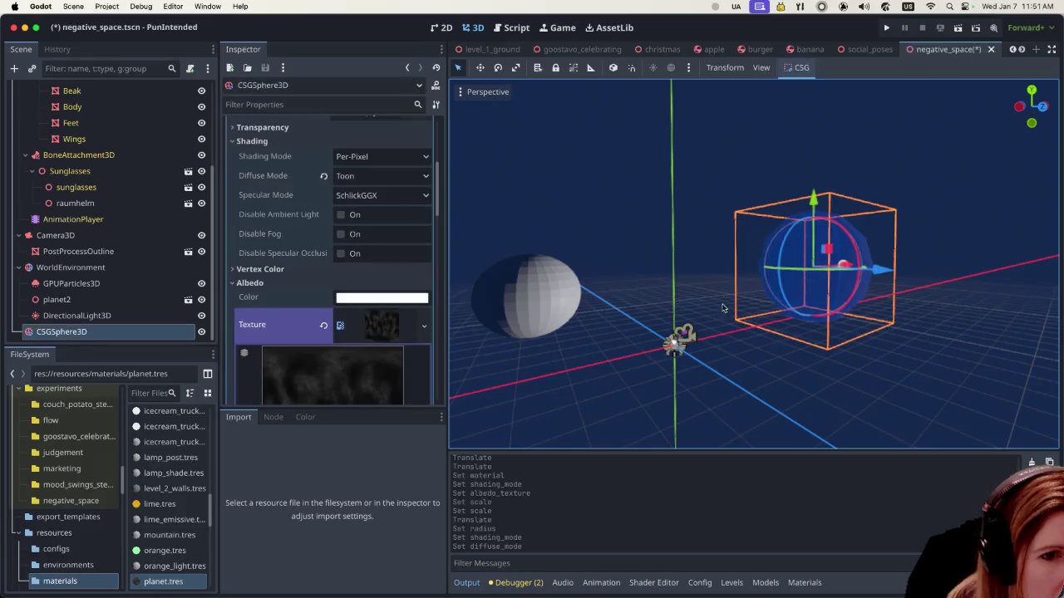
# Step: Select DirectionalLight3D and undo its accidental move along the X axis
pyautogui.click(108, 320)
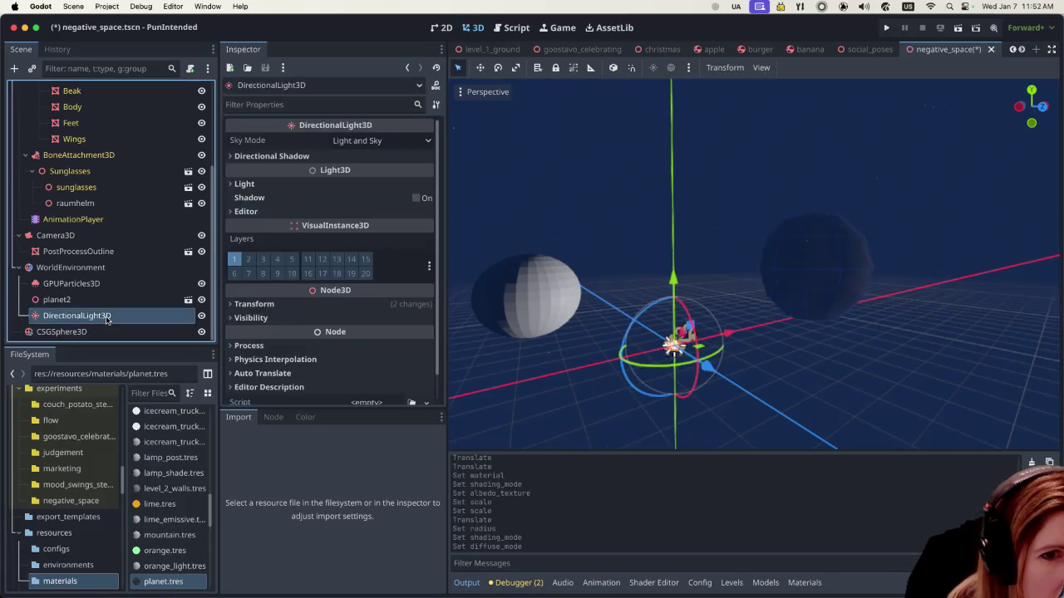
pyautogui.moveTo(711, 374)
pyautogui.mouseDown()
pyautogui.moveTo(757, 372)
pyautogui.moveTo(912, 302)
pyautogui.moveTo(895, 298)
pyautogui.mouseUp()
pyautogui.scroll(3, 904, 260)
pyautogui.hscroll(-5, 904, 260)
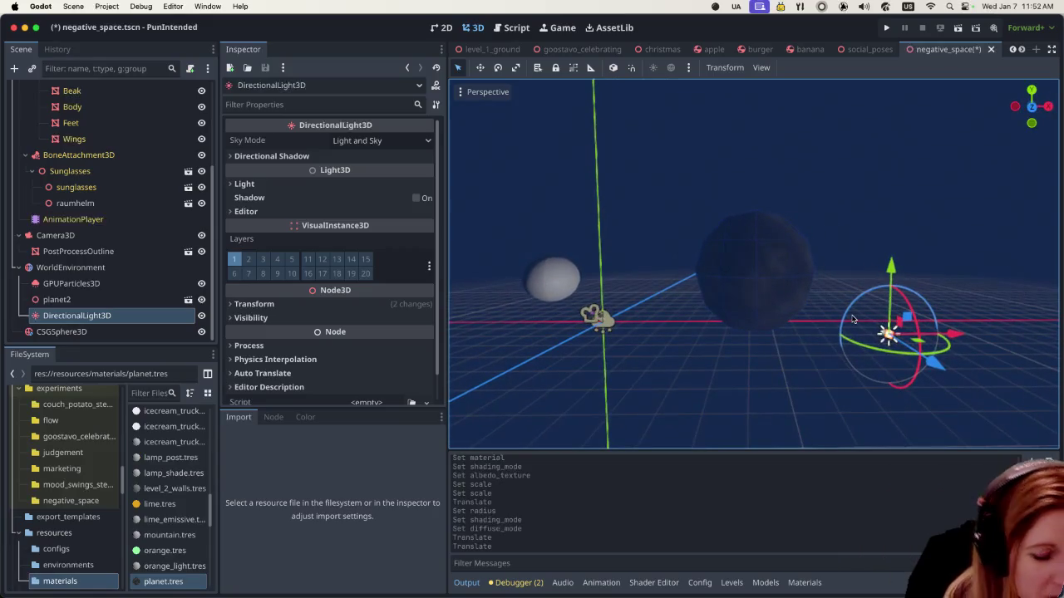
pyautogui.press('super+z')
pyautogui.press('super+z')
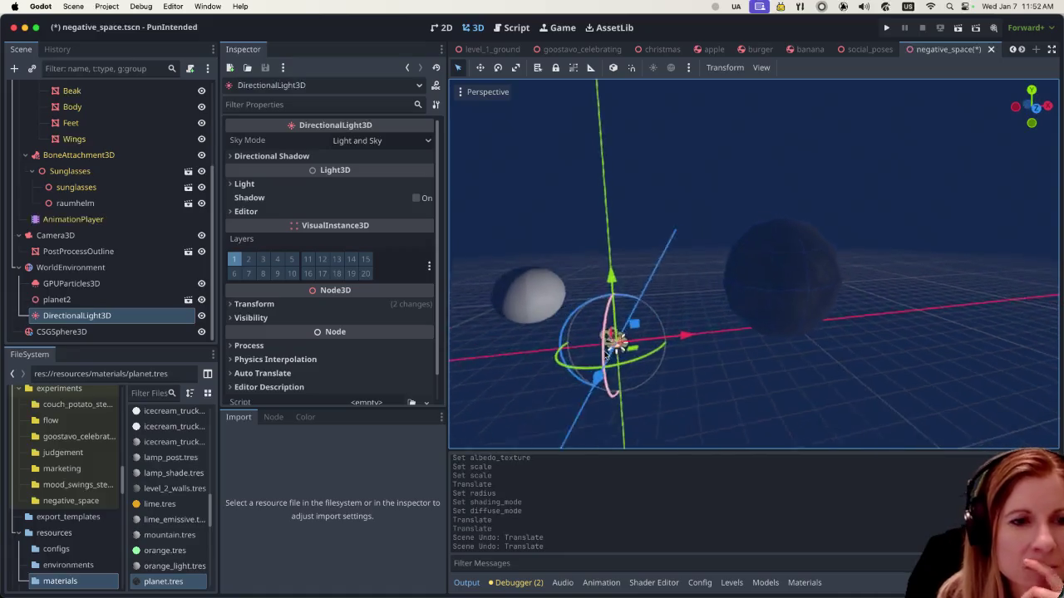
pyautogui.hscroll(-5, 573, 345)
# Step: Rotate the directional light so the planet is lit and the moon mostly shadowed
pyautogui.moveTo(622, 322)
pyautogui.mouseDown()
pyautogui.moveTo(668, 255)
pyautogui.moveTo(667, 444)
pyautogui.moveTo(609, 369)
pyautogui.moveTo(477, 361)
pyautogui.moveTo(539, 219)
pyautogui.moveTo(662, 247)
pyautogui.moveTo(564, 235)
pyautogui.mouseUp()
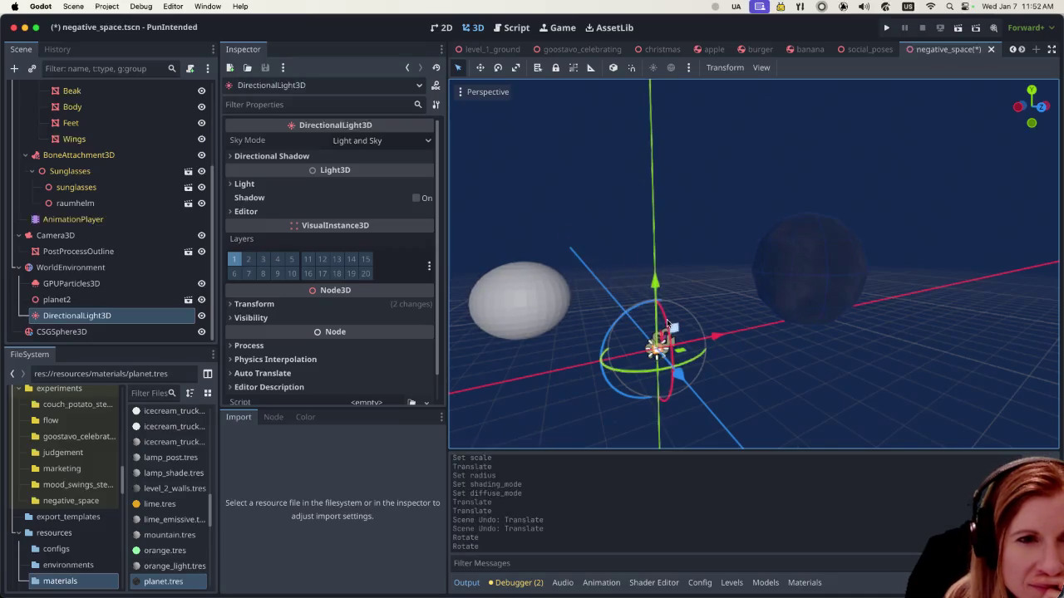
pyautogui.moveTo(667, 320)
pyautogui.mouseDown()
pyautogui.moveTo(609, 283)
pyautogui.moveTo(619, 295)
pyautogui.mouseUp()
pyautogui.click(139, 322)
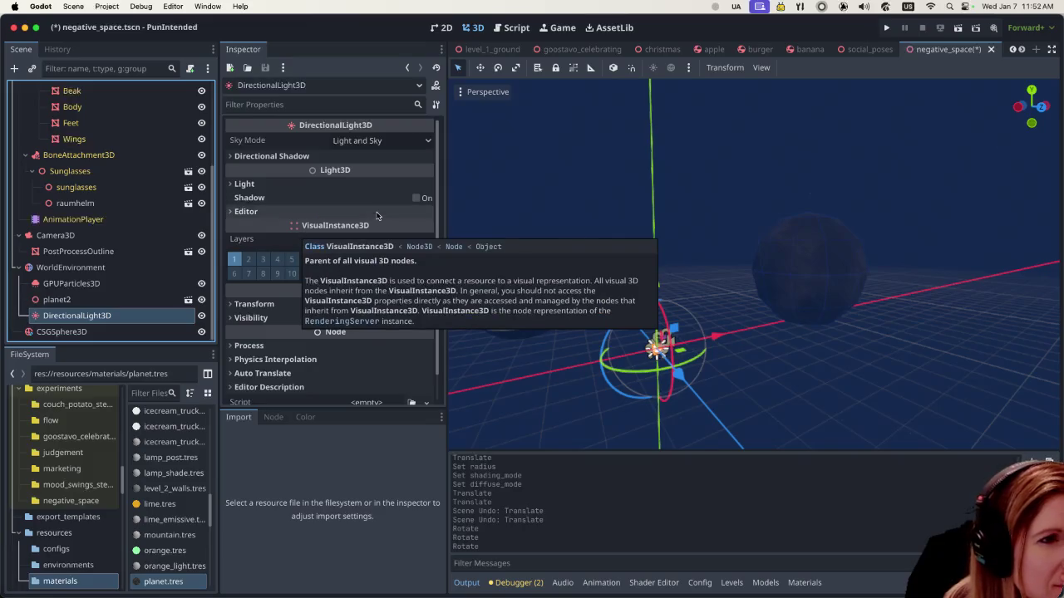
# Step: Adjust the light's energy and lower its indirect energy to 0.807
pyautogui.click(236, 184)
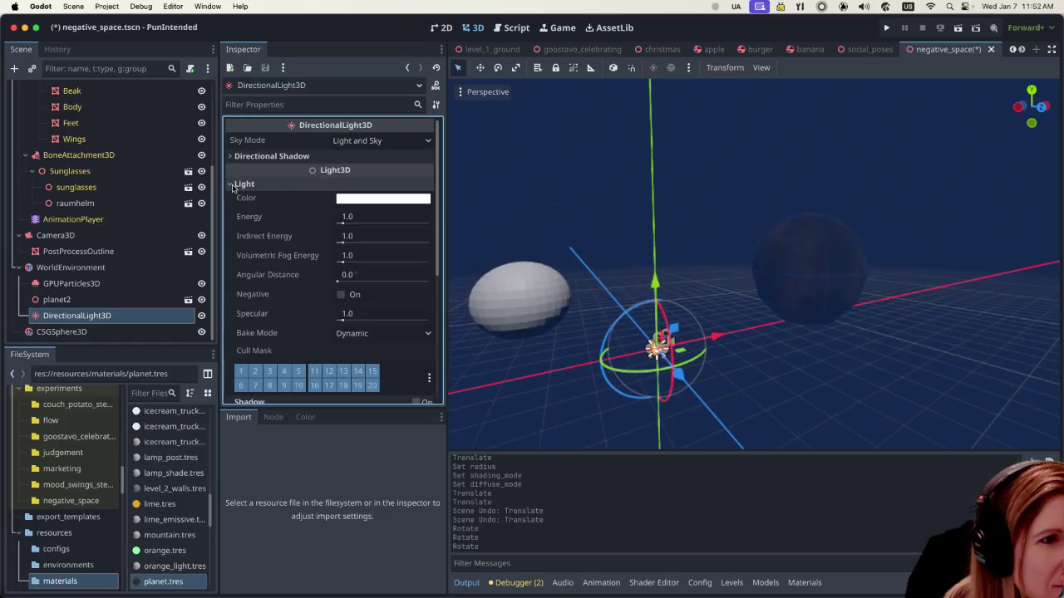
pyautogui.moveTo(367, 222)
pyautogui.mouseDown()
pyautogui.moveTo(328, 224)
pyautogui.moveTo(385, 228)
pyautogui.mouseUp()
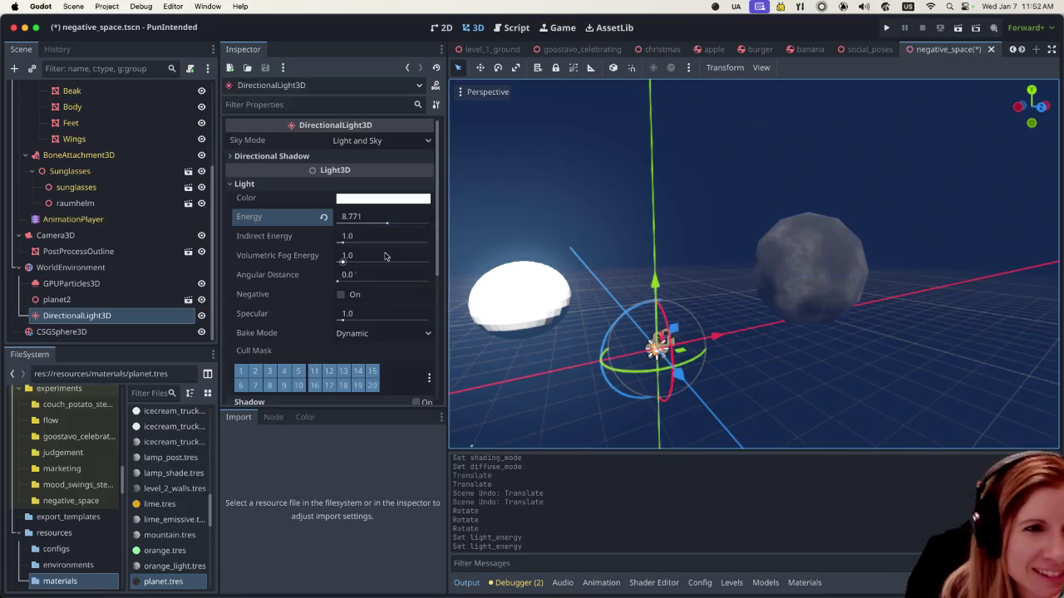
pyautogui.moveTo(342, 239); pyautogui.dragTo(363, 244)
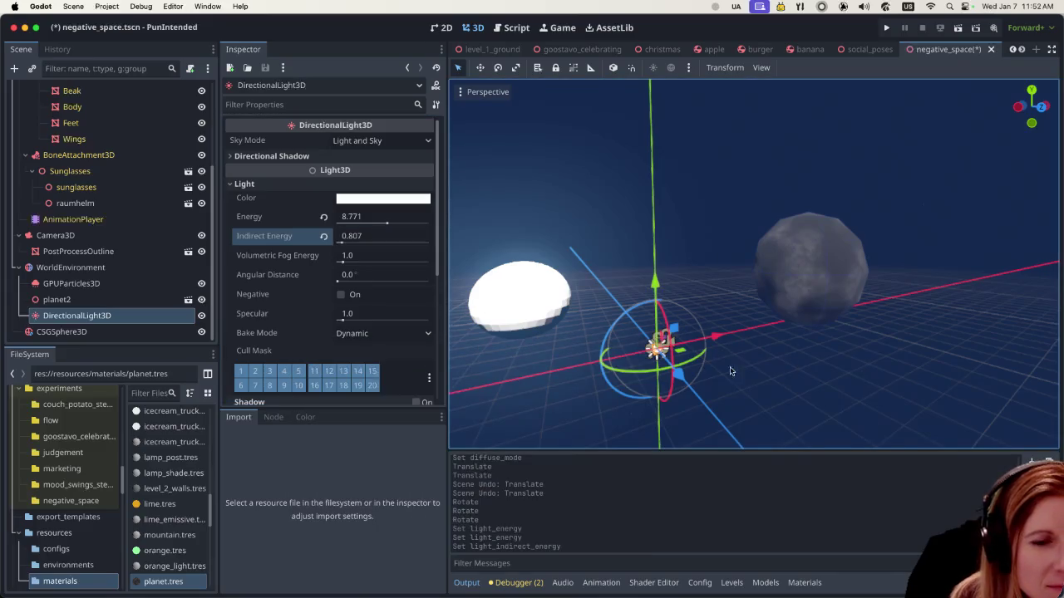
# Step: Select the moon sphere in the viewport, then save and run the scene
pyautogui.moveTo(744, 382)
pyautogui.mouseDown()
pyautogui.moveTo(767, 377)
pyautogui.moveTo(746, 373)
pyautogui.moveTo(756, 370)
pyautogui.mouseUp()
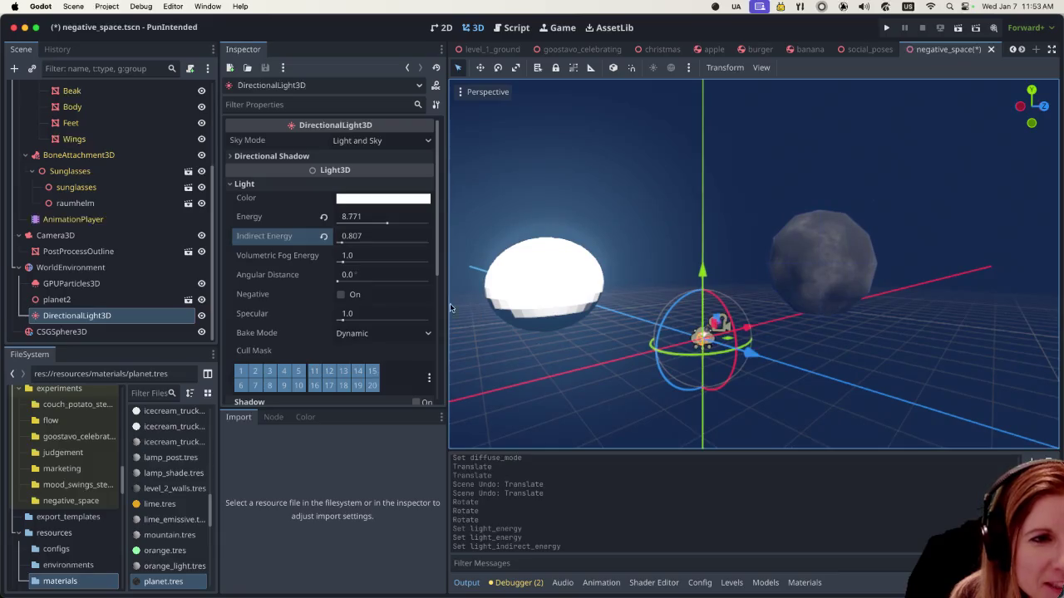
pyautogui.scroll(-3, 402, 308)
pyautogui.scroll(3, 403, 308)
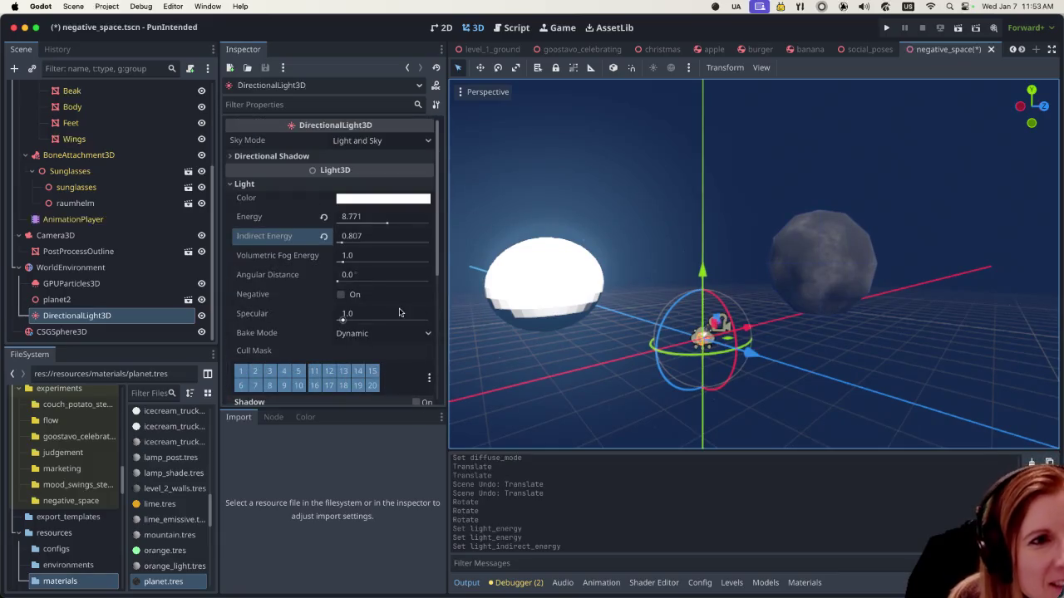
pyautogui.click(817, 268)
pyautogui.click(955, 27)
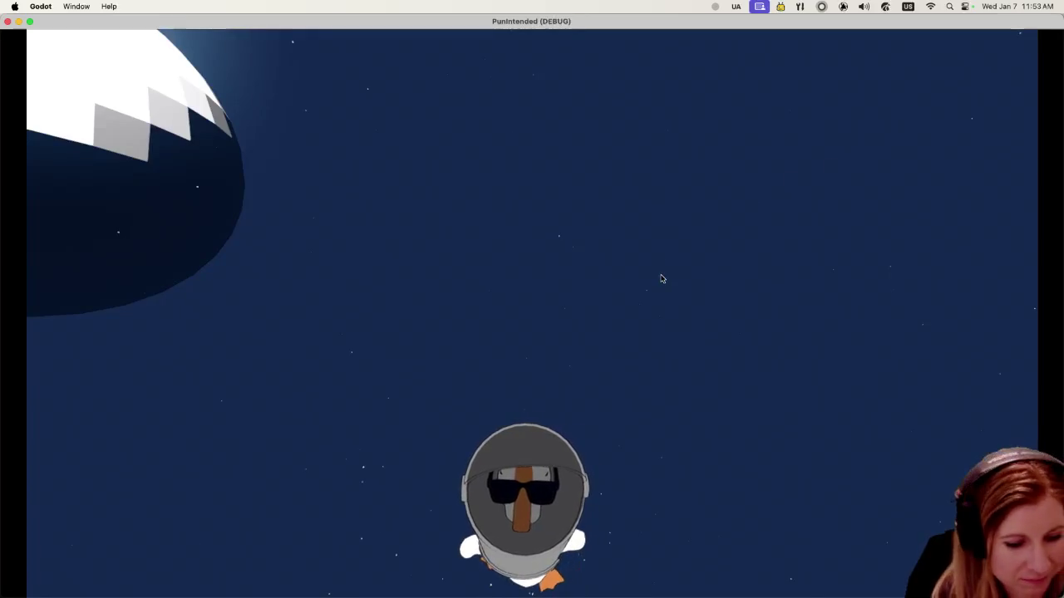
# Step: Fly the debug free camera to view the shaded moon, then stop the game
pyautogui.press('Escape')
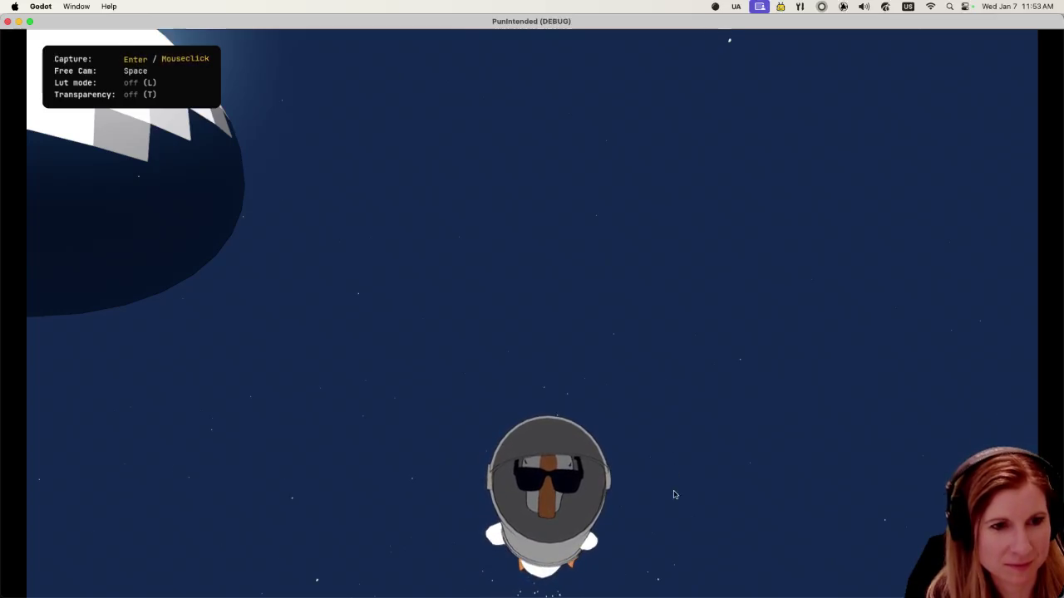
pyautogui.press('space')
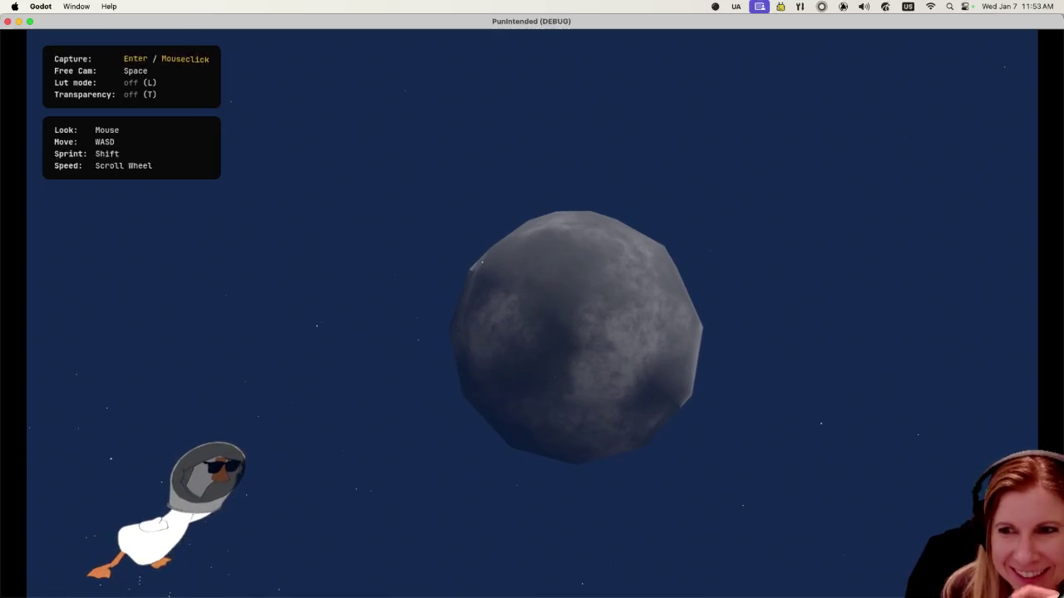
pyautogui.press('space')
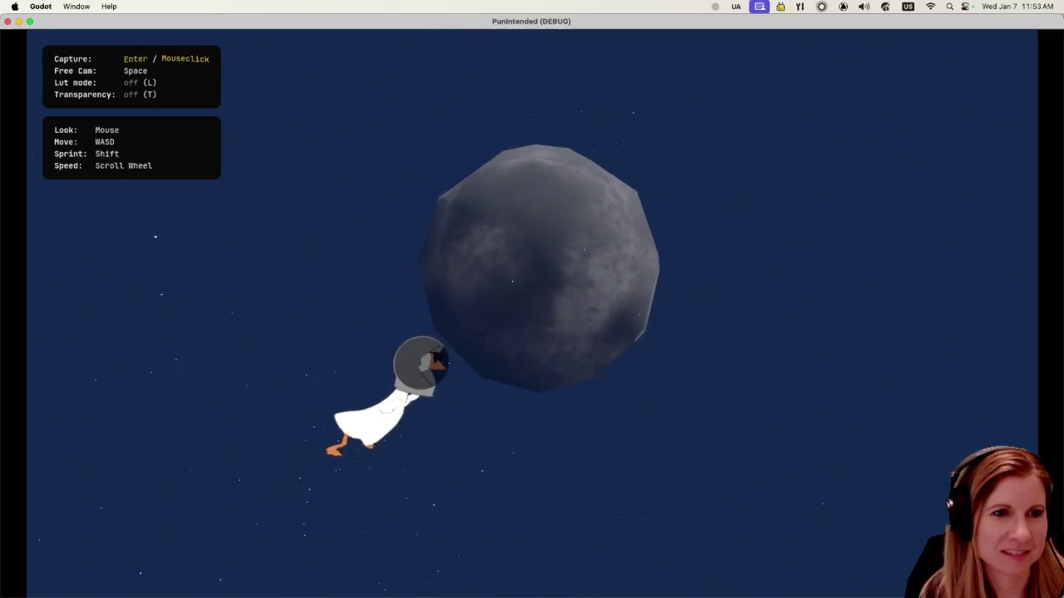
pyautogui.press('space')
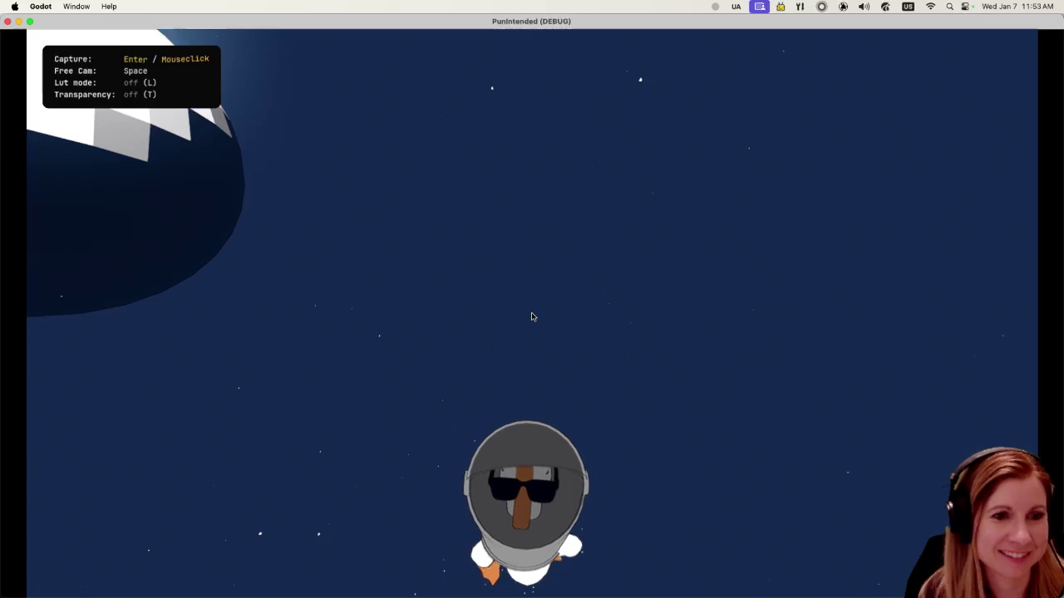
pyautogui.click(7, 21)
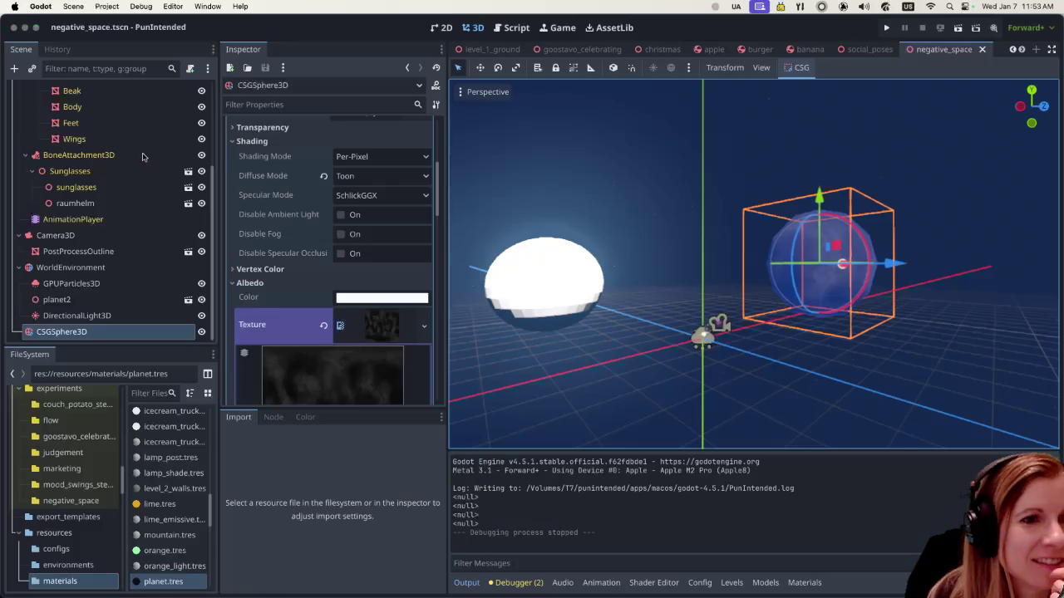
# Step: Collapse Shading and tick Normal Map On in the moon sphere's material
pyautogui.scroll(3, 335, 307)
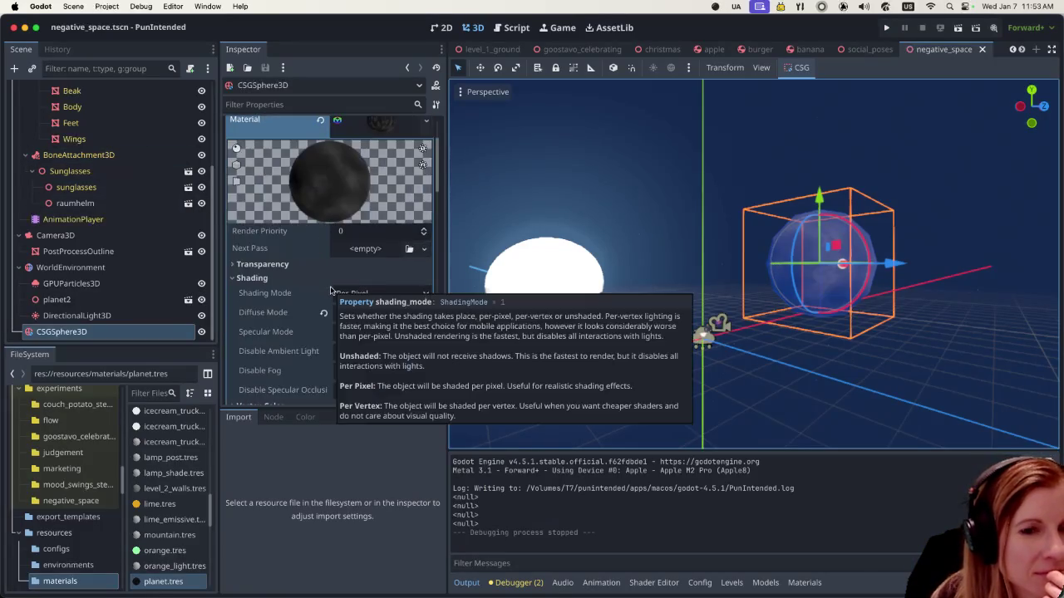
pyautogui.scroll(2, 330, 290)
pyautogui.scroll(2, 330, 289)
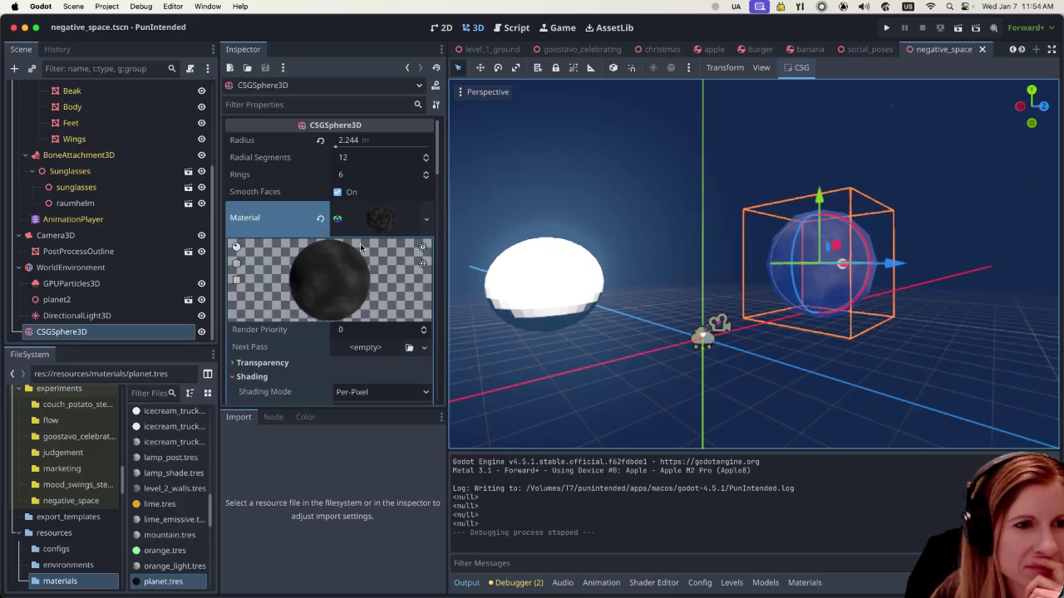
pyautogui.scroll(-2, 359, 243)
pyautogui.scroll(-2, 358, 242)
pyautogui.scroll(-2, 357, 241)
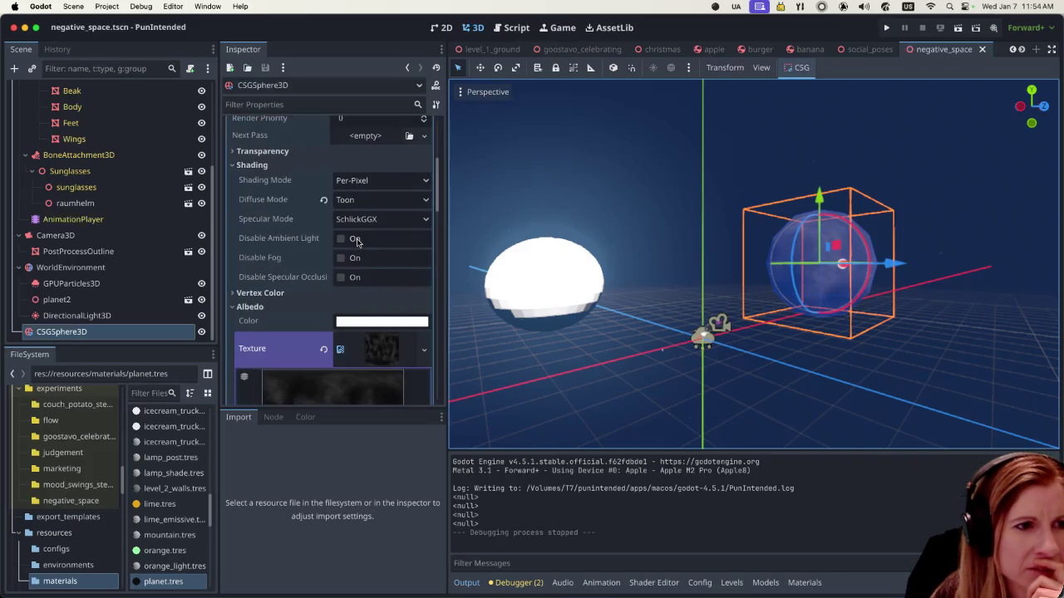
pyautogui.click(246, 165)
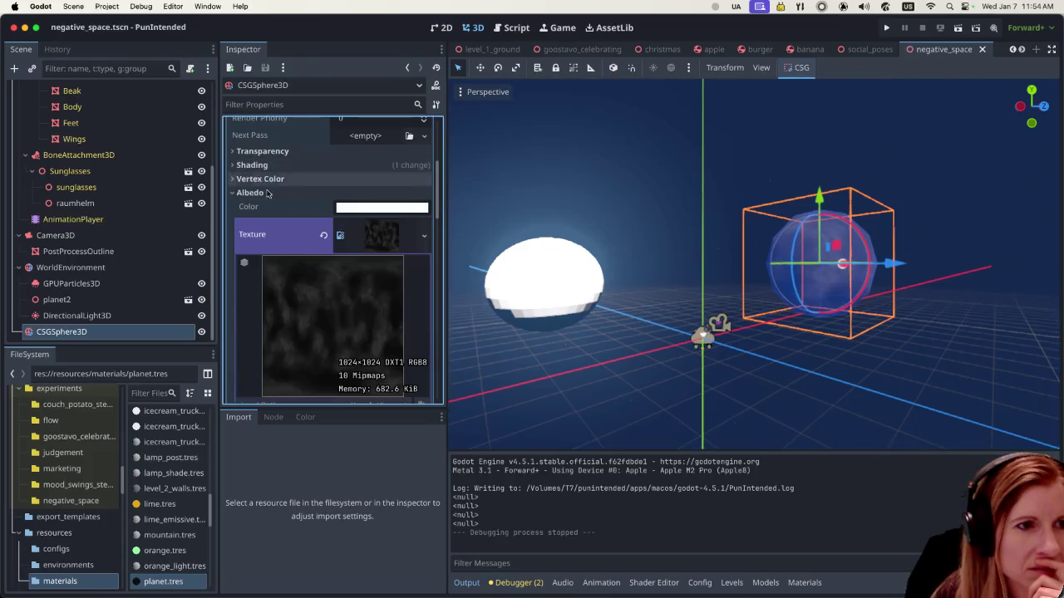
pyautogui.scroll(-2, 333, 223)
pyautogui.scroll(-2, 333, 223)
pyautogui.scroll(-1, 333, 223)
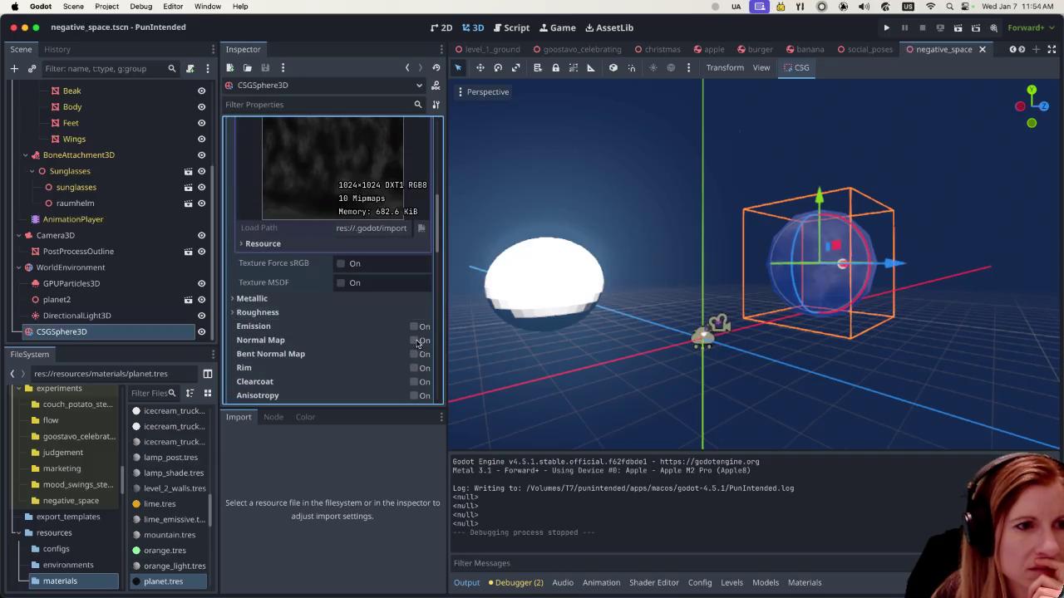
pyautogui.click(415, 341)
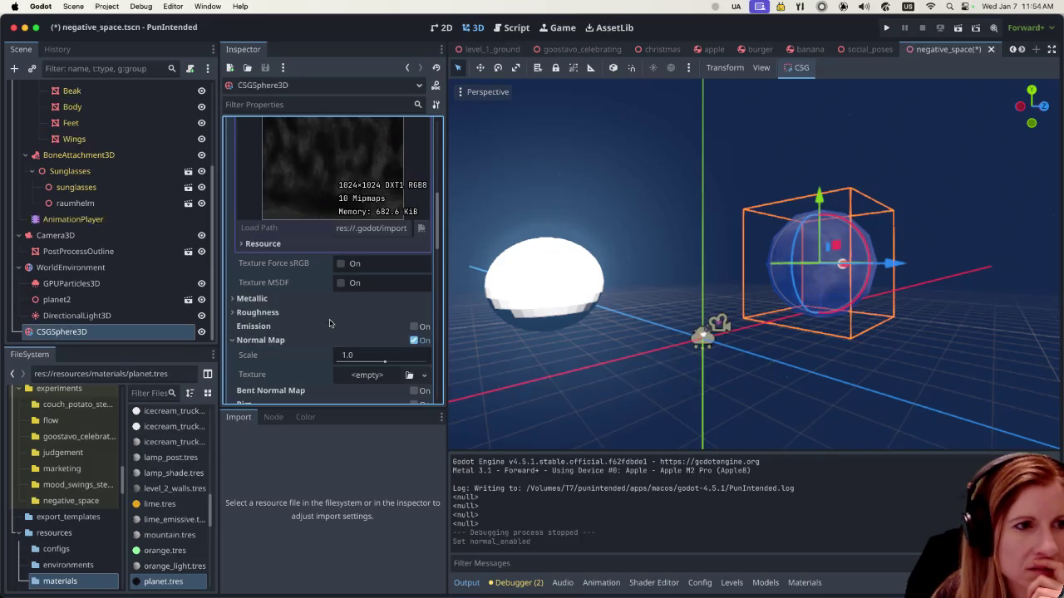
pyautogui.scroll(-2, 349, 347)
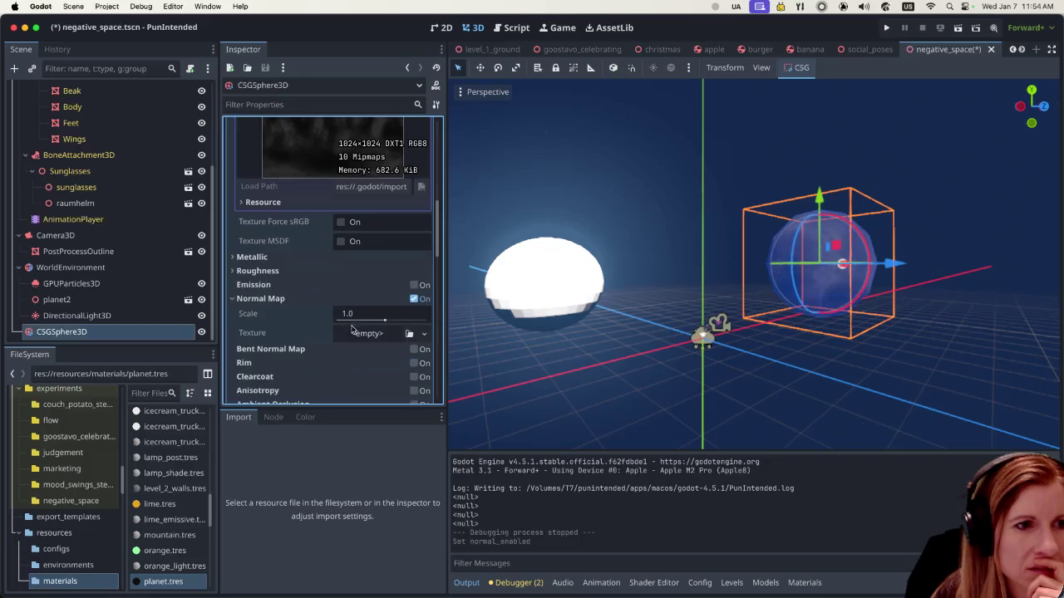
# Step: Quick Load moon_texture.png as the material's normal map texture and view the result
pyautogui.click(424, 334)
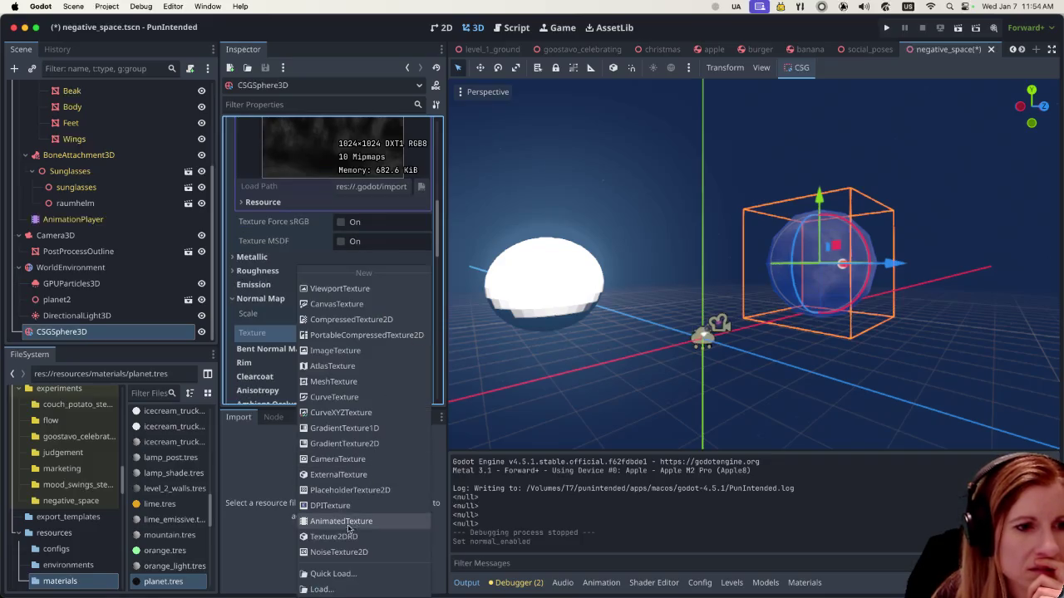
pyautogui.click(348, 574)
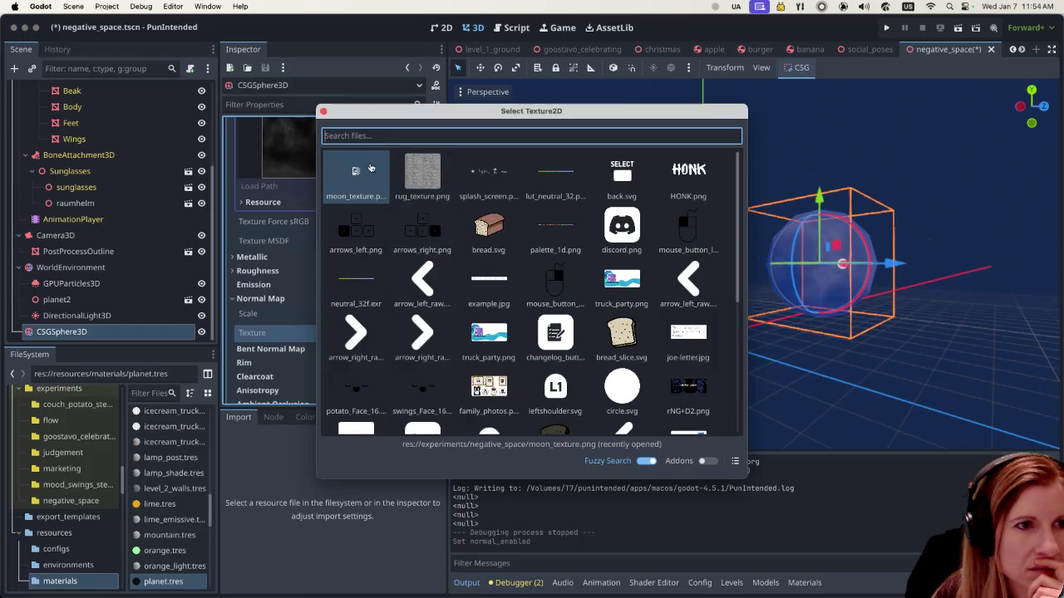
pyautogui.doubleClick(380, 171)
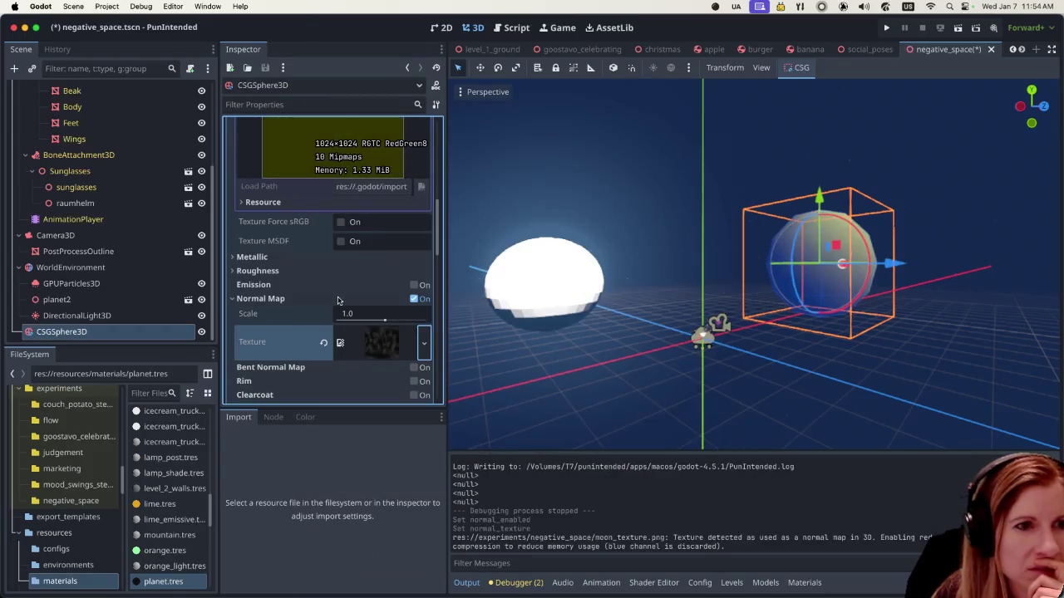
pyautogui.click(806, 374)
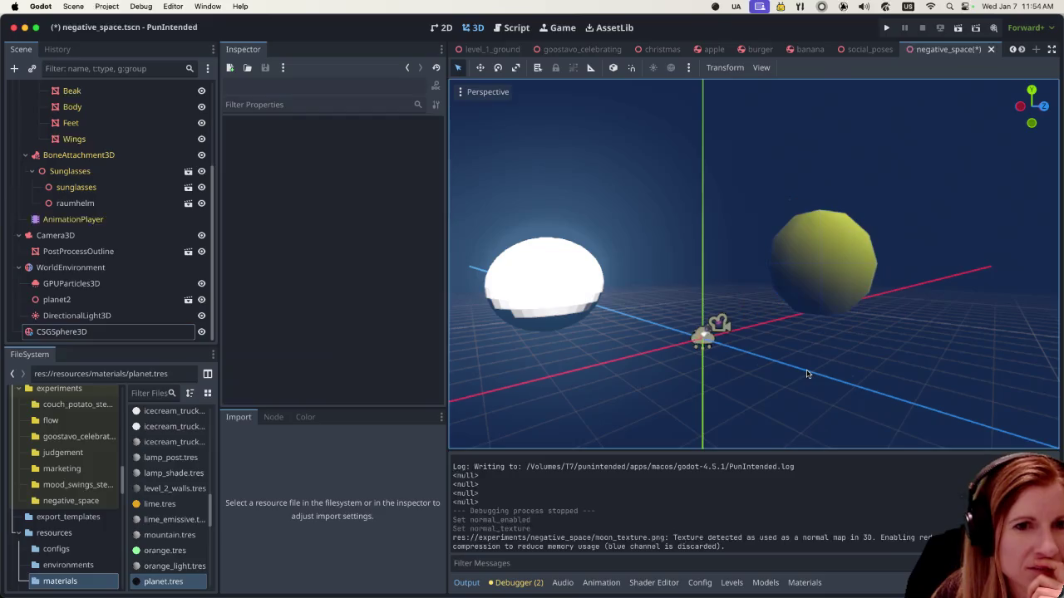
pyautogui.click(801, 291)
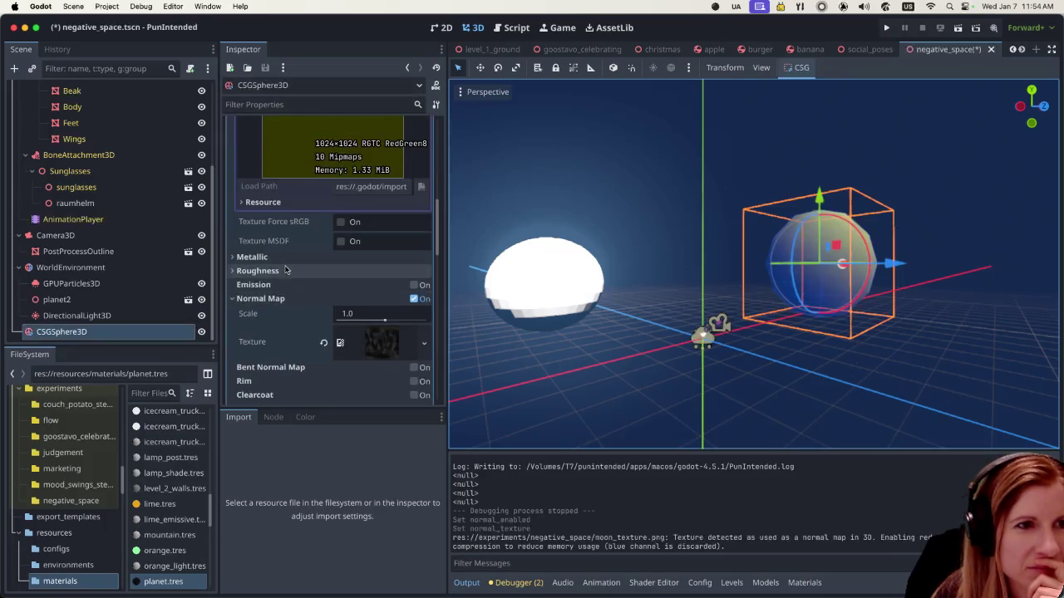
# Step: Compare normal mapping on and off, then clear the texture and disable normal mapping
pyautogui.scroll(2, 305, 281)
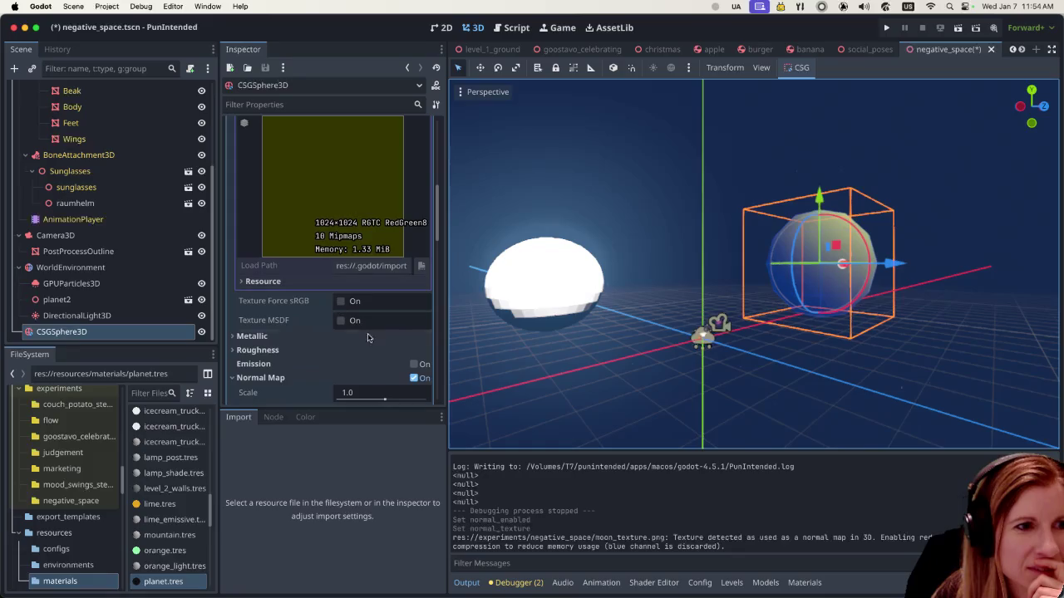
pyautogui.click(414, 378)
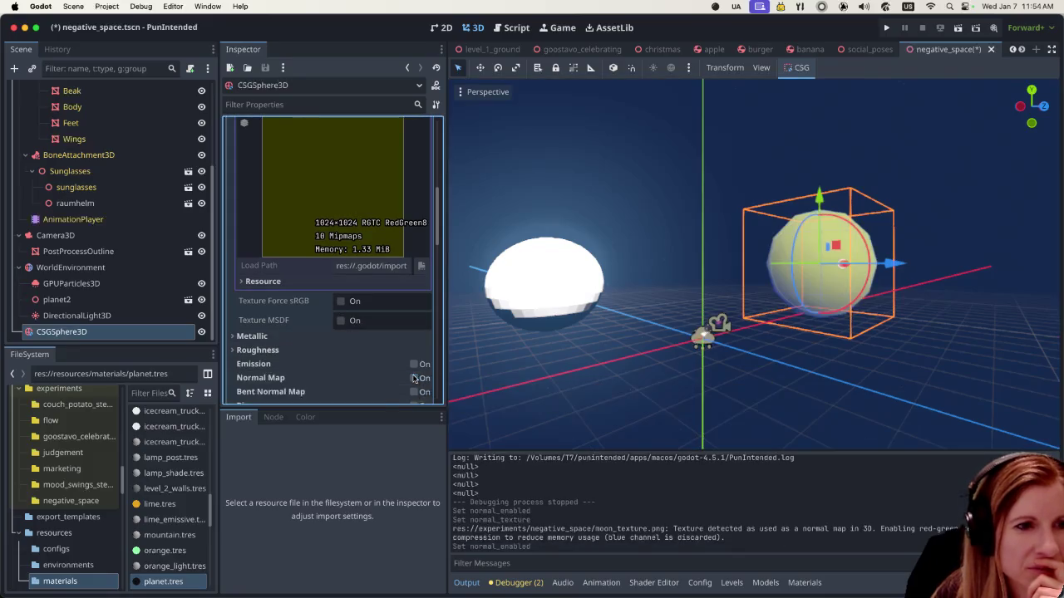
pyautogui.click(414, 379)
pyautogui.scroll(-2, 414, 378)
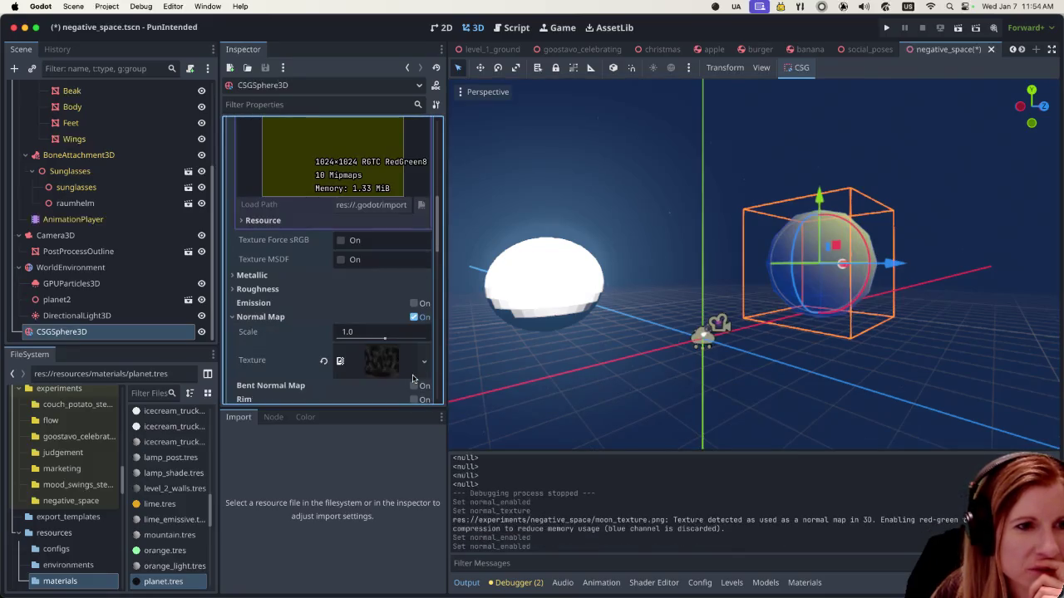
pyautogui.click(323, 362)
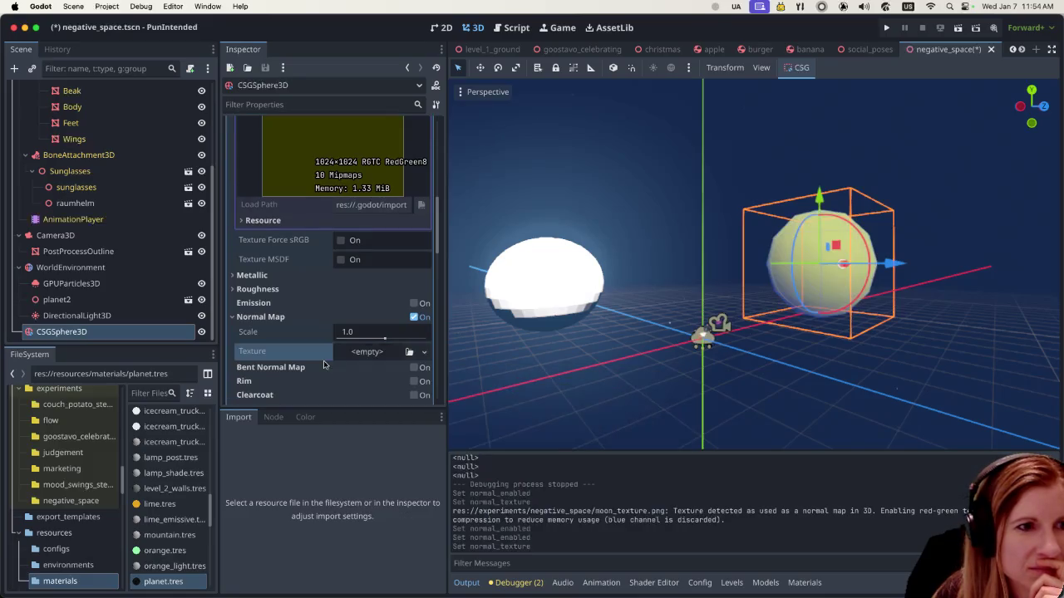
pyautogui.click(415, 319)
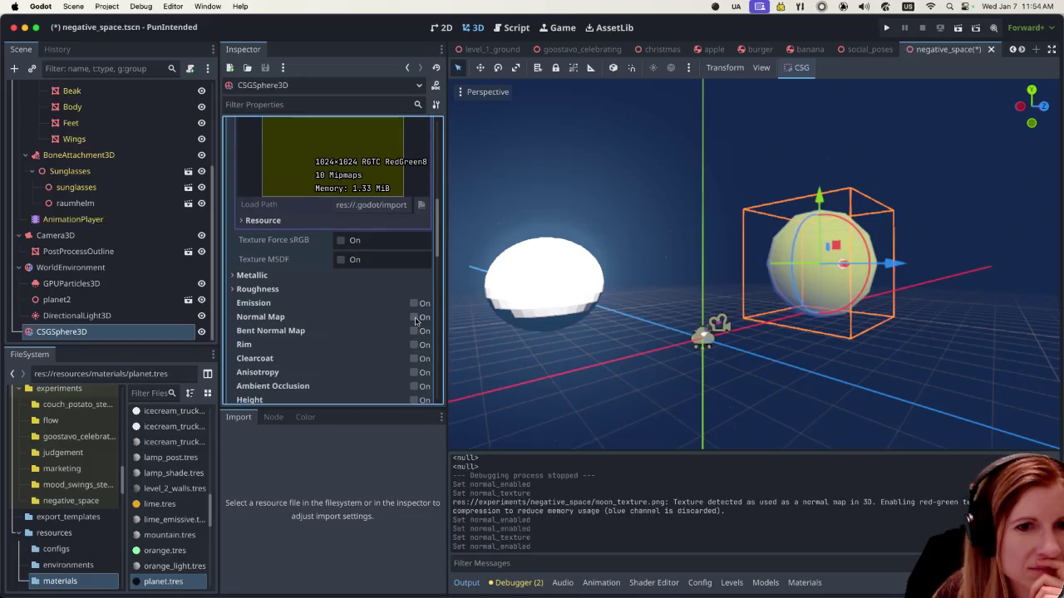
pyautogui.scroll(4, 352, 319)
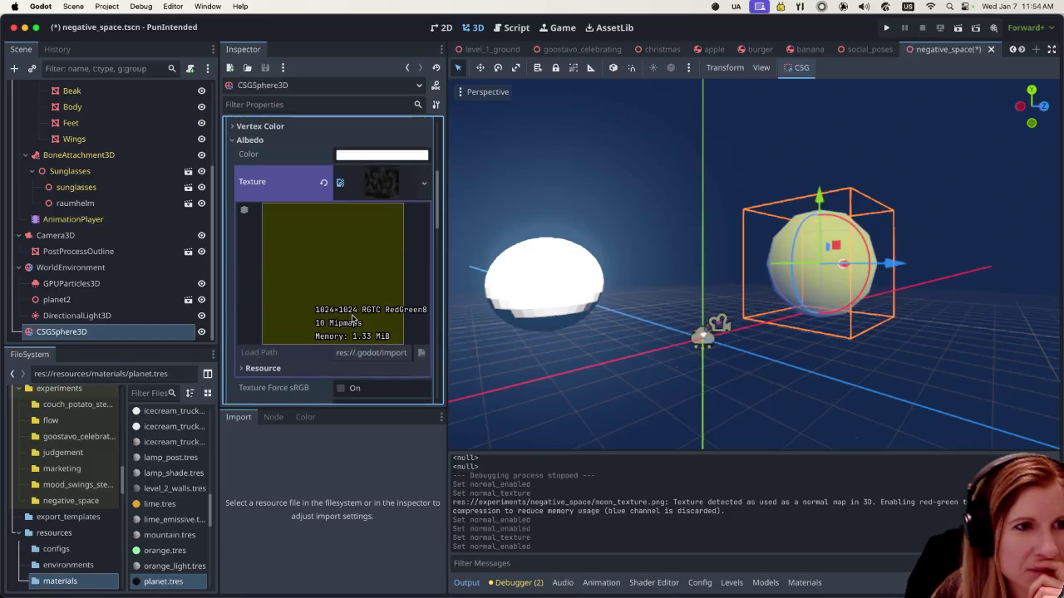
pyautogui.scroll(1, 353, 319)
pyautogui.scroll(-2, 345, 282)
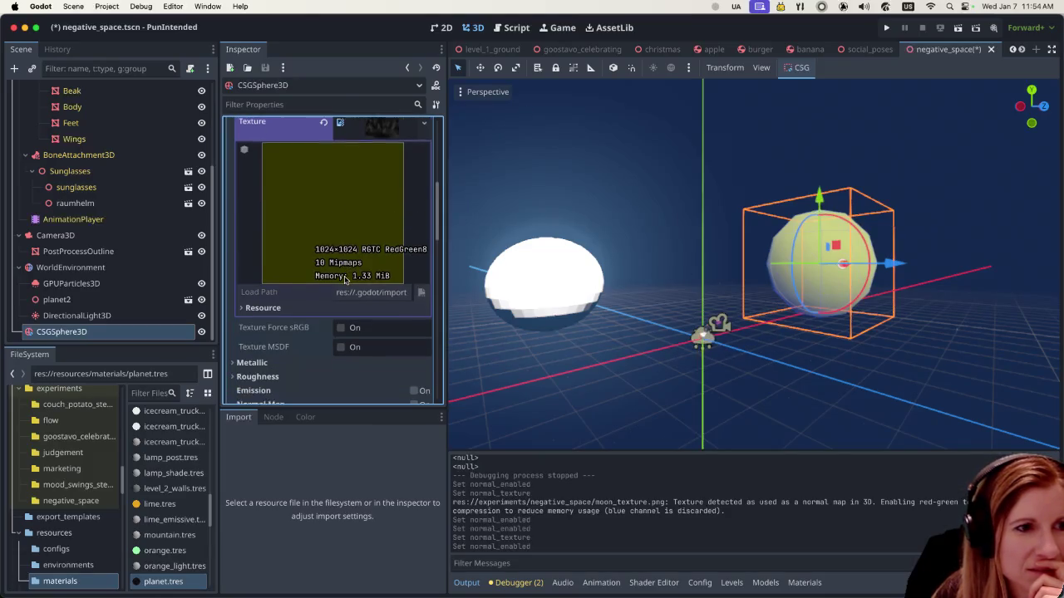
pyautogui.scroll(-3, 346, 280)
pyautogui.press('super+z')
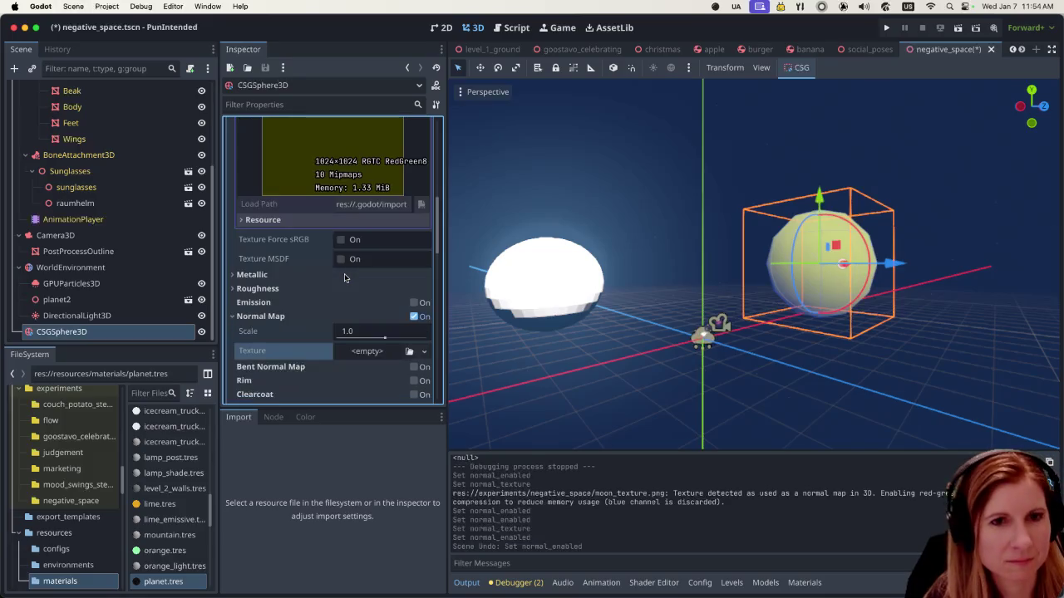
# Step: Undo the normal map, the light energy and rotation changes, and the shading edits
pyautogui.press('super+z')
pyautogui.press('super+z')
pyautogui.press('super+z')
pyautogui.press('super+z')
pyautogui.press('super+z')
pyautogui.press('super+z')
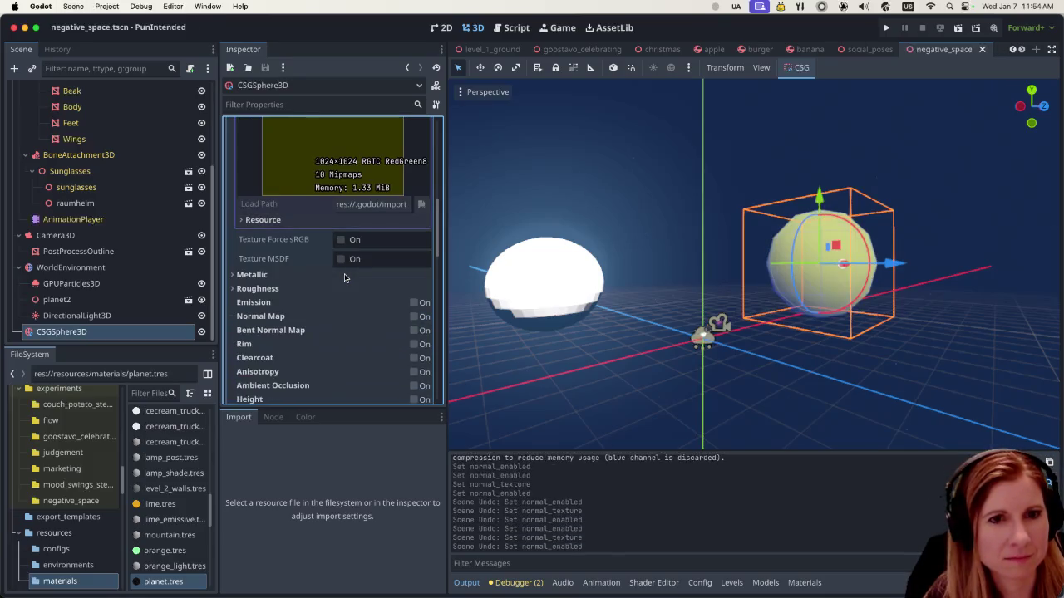
pyautogui.press('super+z')
pyautogui.press('super+z')
pyautogui.press('super+z')
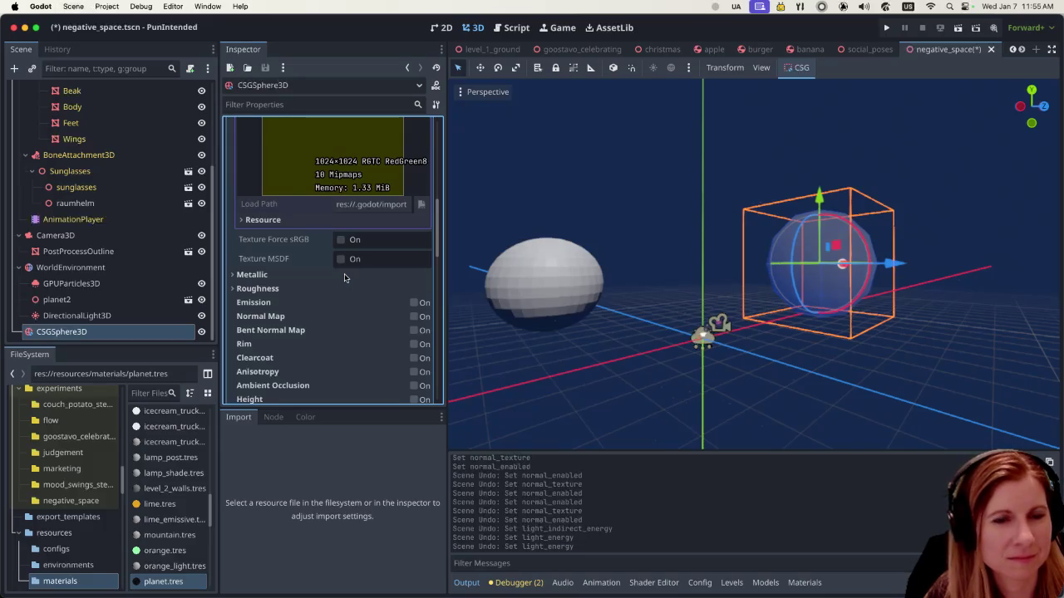
pyautogui.press('super+z')
pyautogui.press('super+z')
pyautogui.press('super+z')
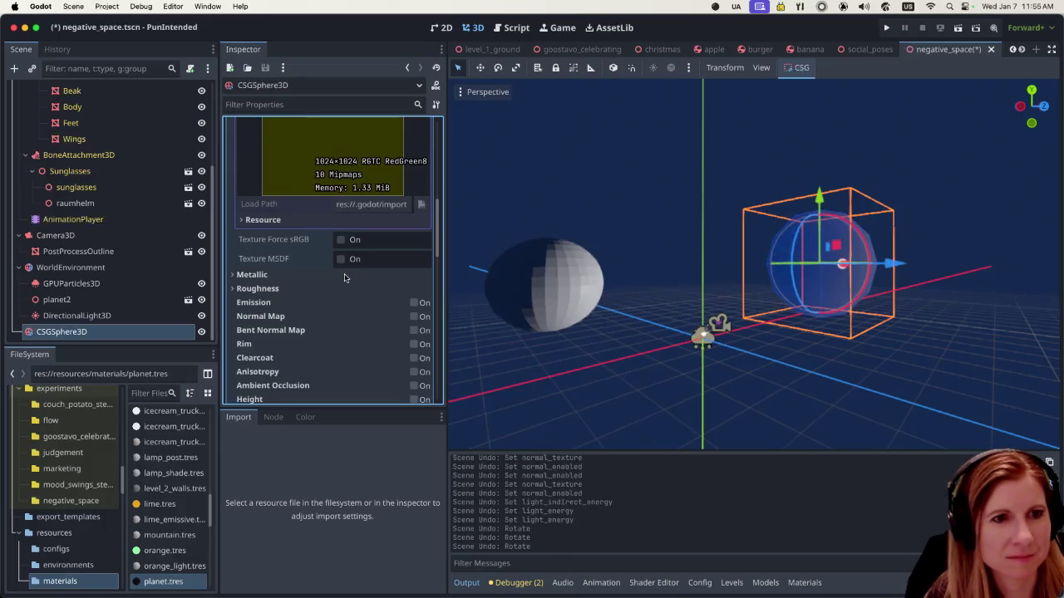
pyautogui.press('super+z')
pyautogui.press('super+z')
pyautogui.press('super+z')
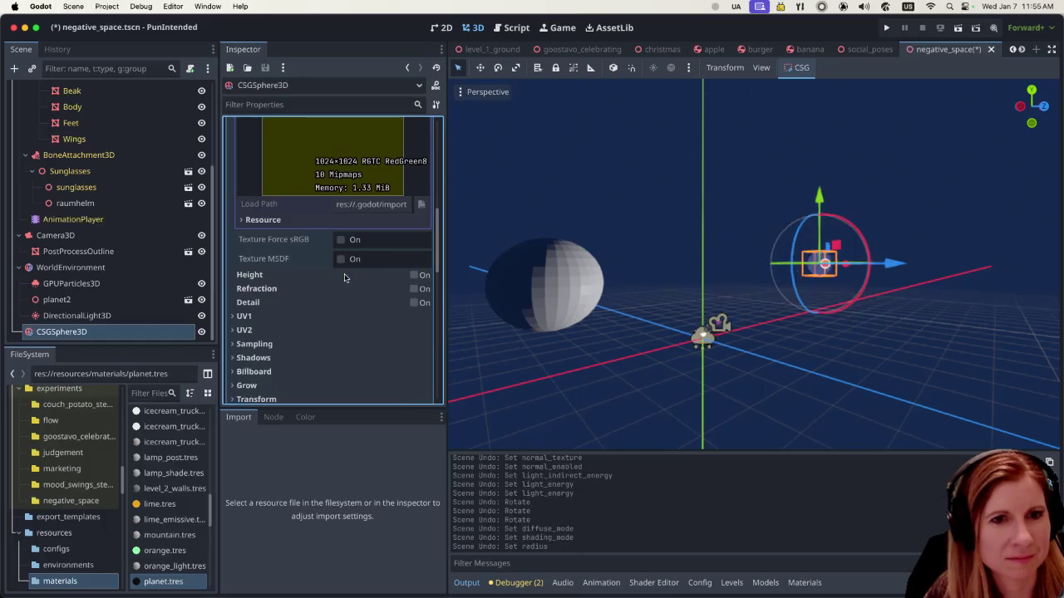
pyautogui.press('super+z')
# Step: Redo the sphere and shading edits, then bring up the albedo texture's options
pyautogui.press('super+shift+z')
pyautogui.press('super+shift+z')
pyautogui.press('super+shift+z')
pyautogui.press('super+shift+z')
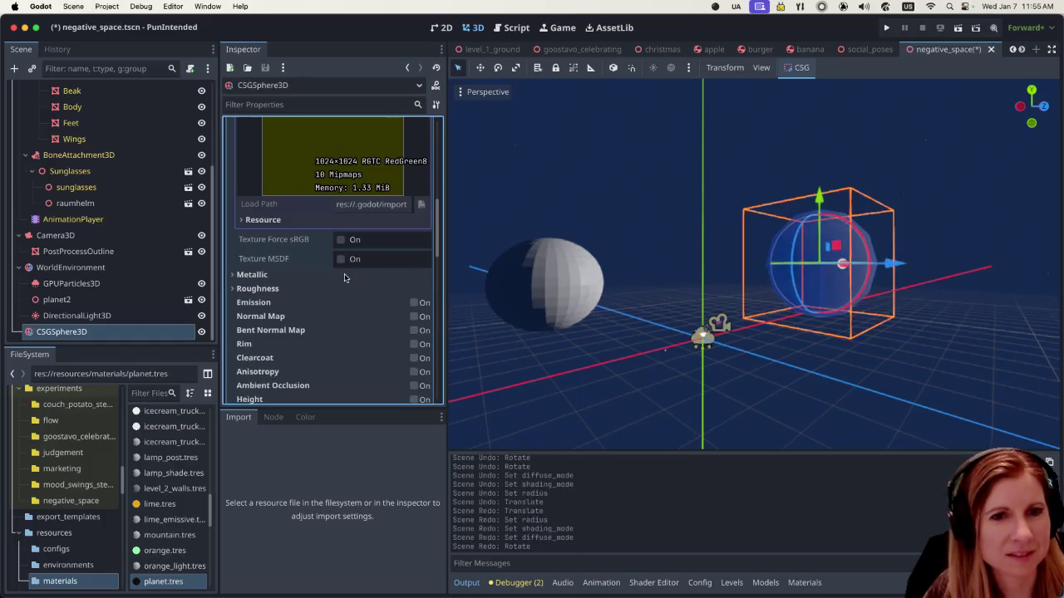
pyautogui.press('super+shift+z')
pyautogui.press('super+shift+z')
pyautogui.press('super+shift+z')
pyautogui.press('super+shift+z')
pyautogui.press('super+shift+z')
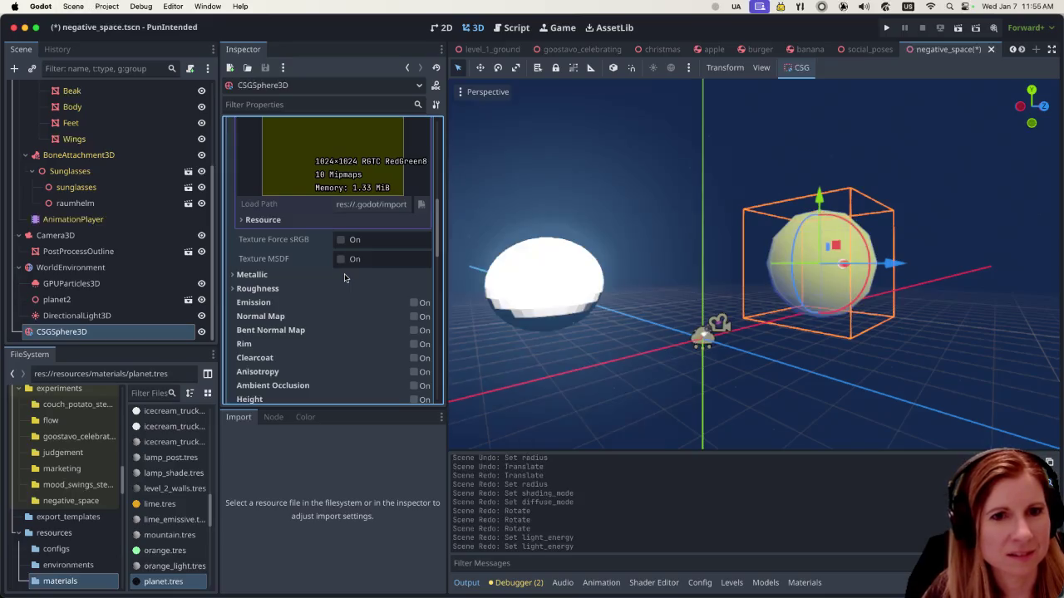
pyautogui.scroll(2, 349, 274)
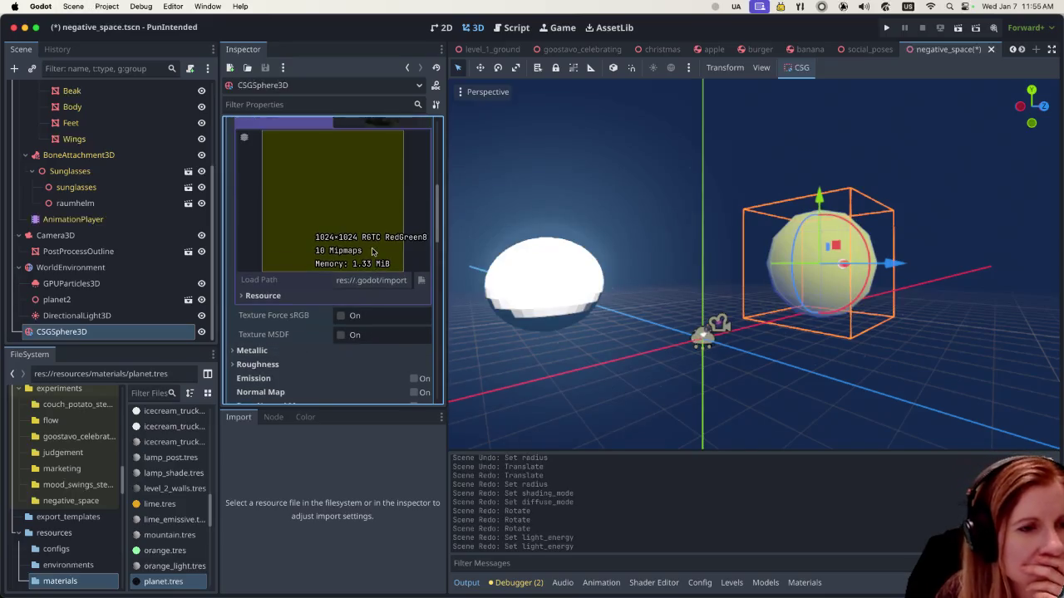
pyautogui.scroll(4, 369, 253)
pyautogui.scroll(-4, 372, 251)
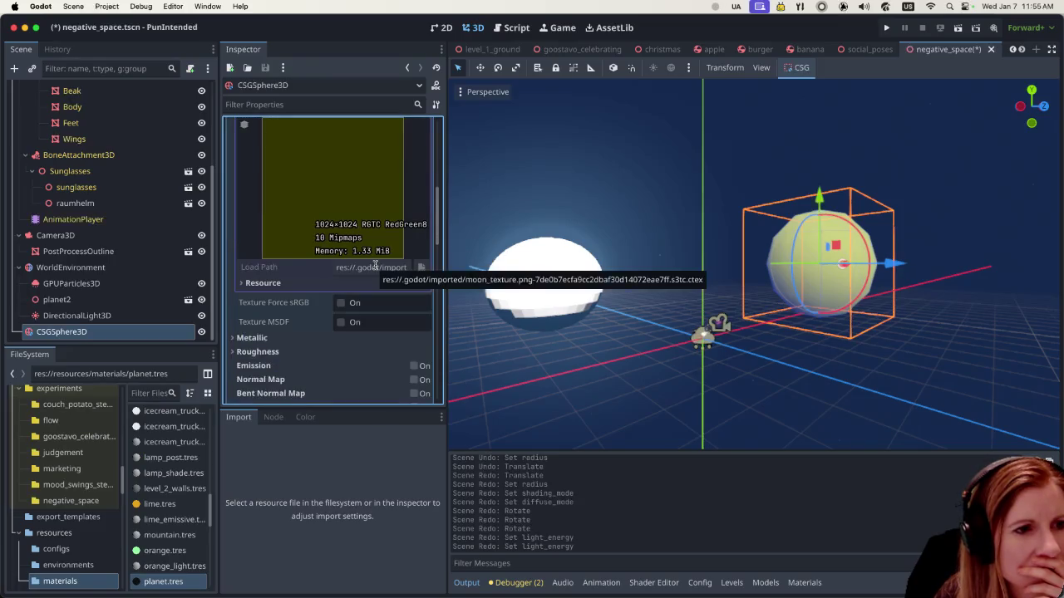
pyautogui.scroll(4, 374, 263)
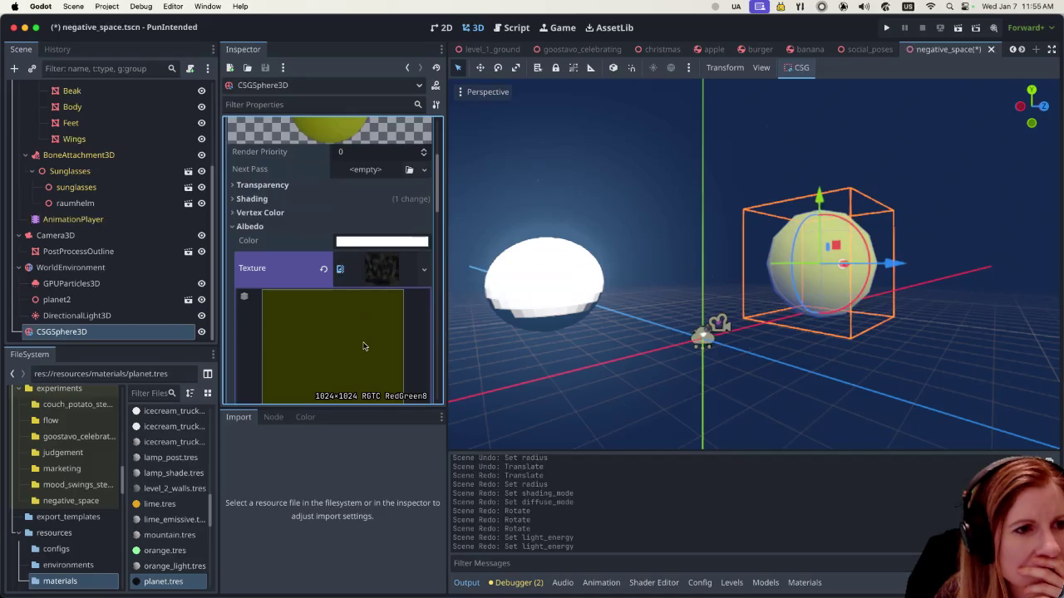
pyautogui.click(424, 269)
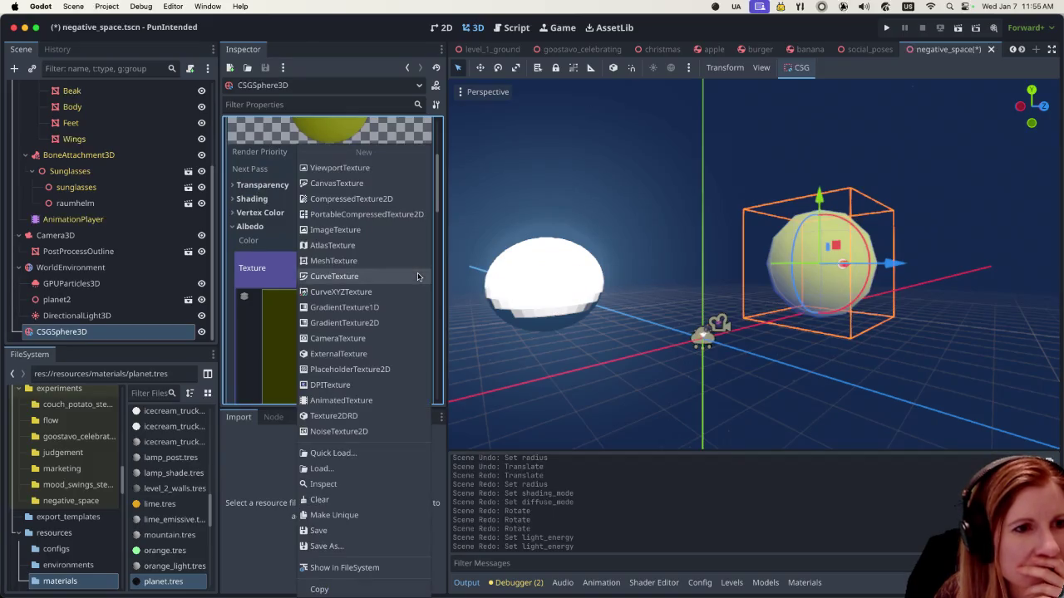
# Step: Dismiss the texture options and revert the light to its earlier, dimmer energy
pyautogui.click(276, 338)
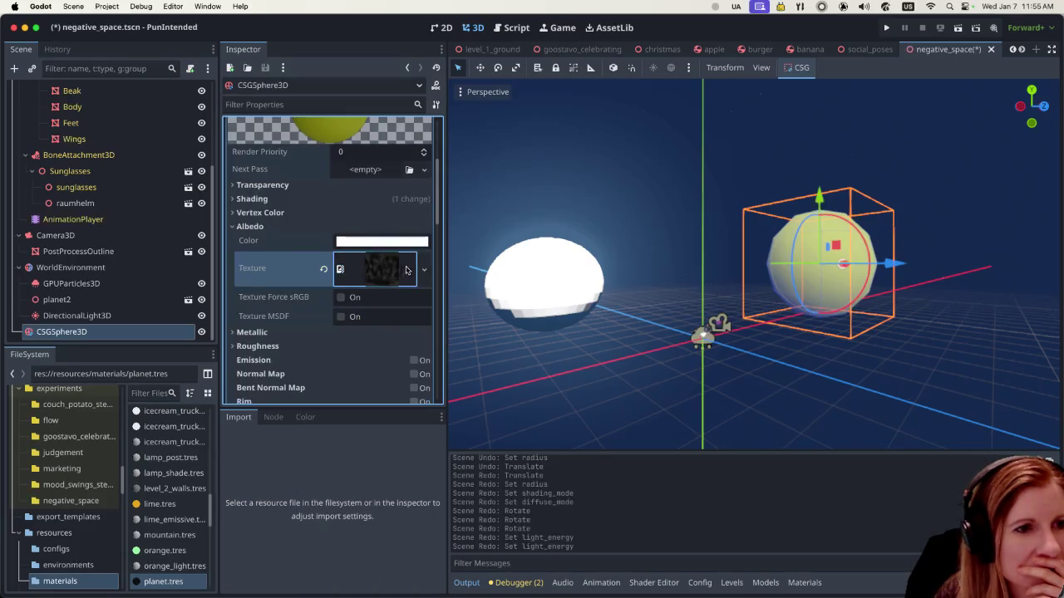
pyautogui.scroll(-3, 420, 273)
pyautogui.scroll(4, 414, 282)
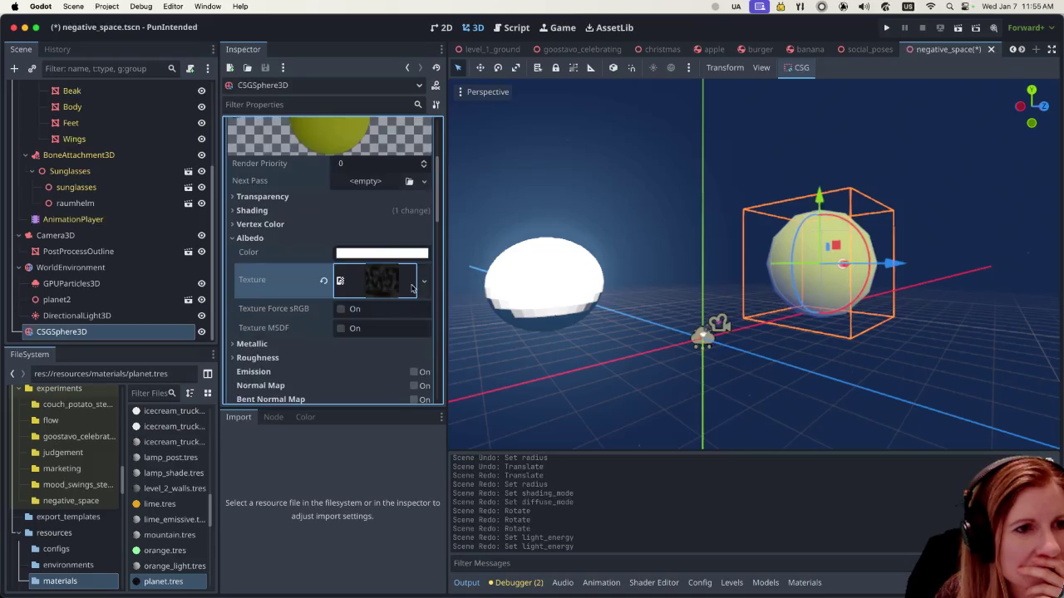
pyautogui.hotkey('ctrl', 'z')
pyautogui.hotkey('ctrl', 'z')
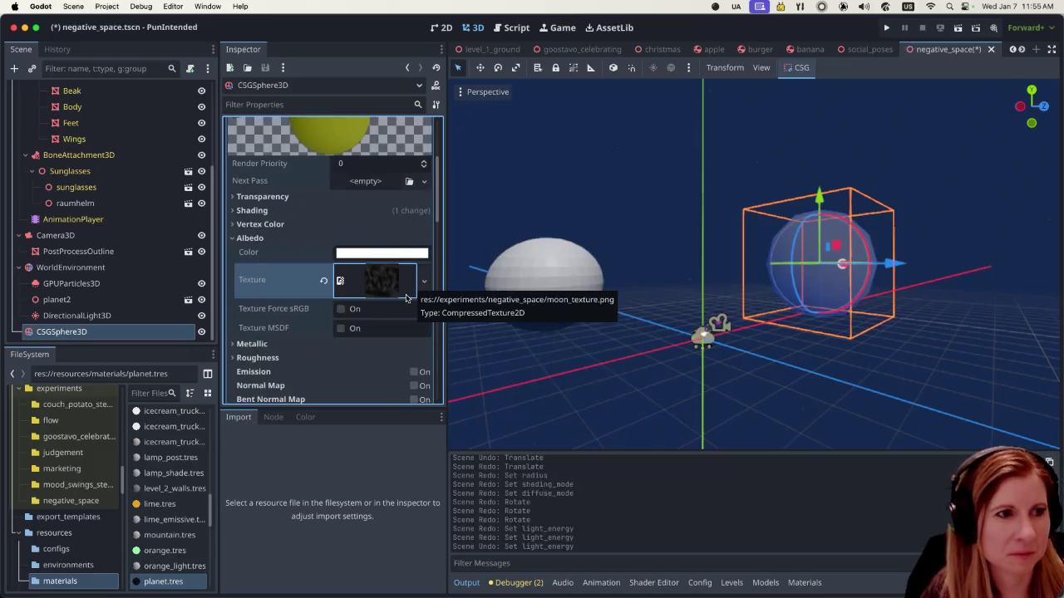
pyautogui.hotkey('ctrl', 'z')
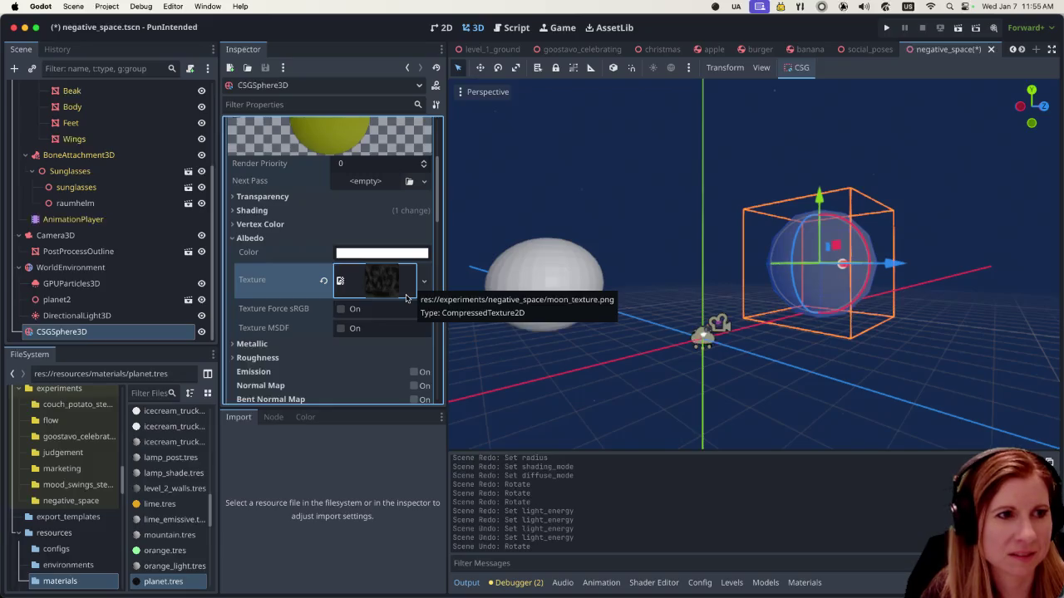
pyautogui.hotkey('ctrl', 'shift', 'z')
pyautogui.hotkey('ctrl', 'shift', 'z')
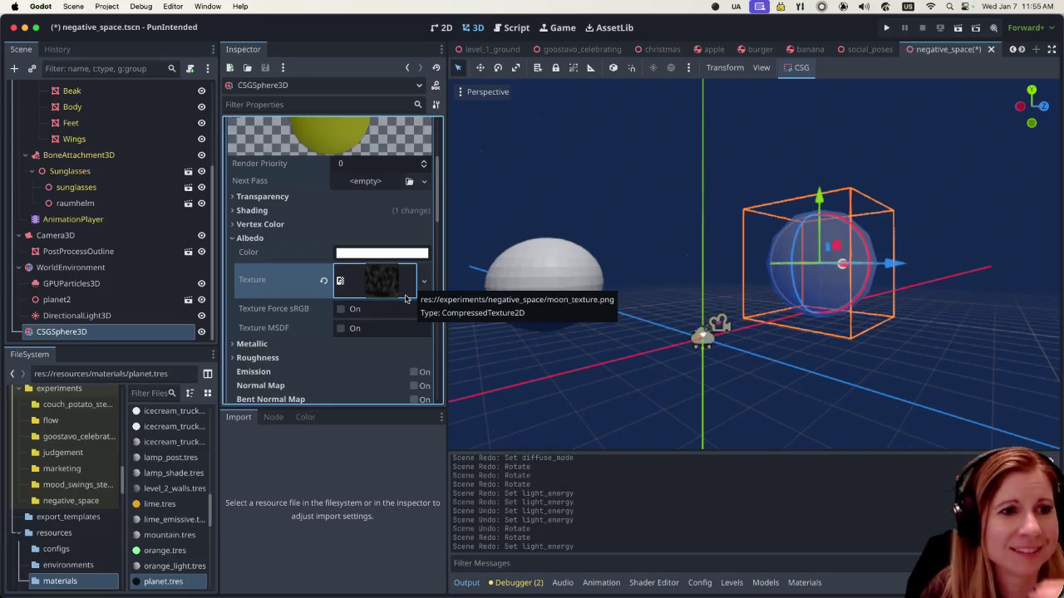
pyautogui.scroll(5, 406, 297)
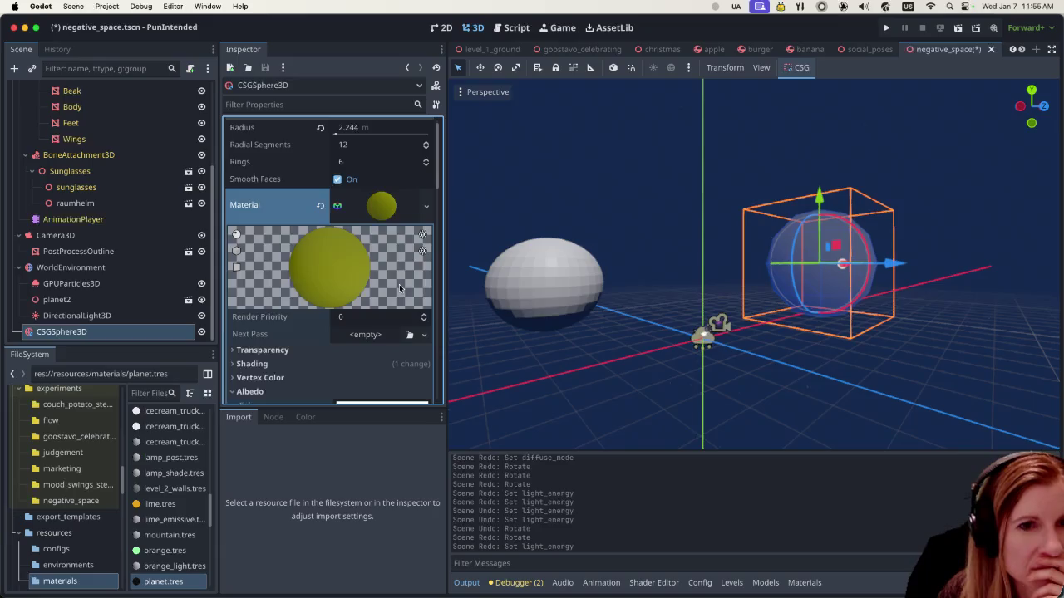
# Step: Reselect the moon sphere and review its albedo texture settings
pyautogui.click(836, 403)
pyautogui.click(826, 306)
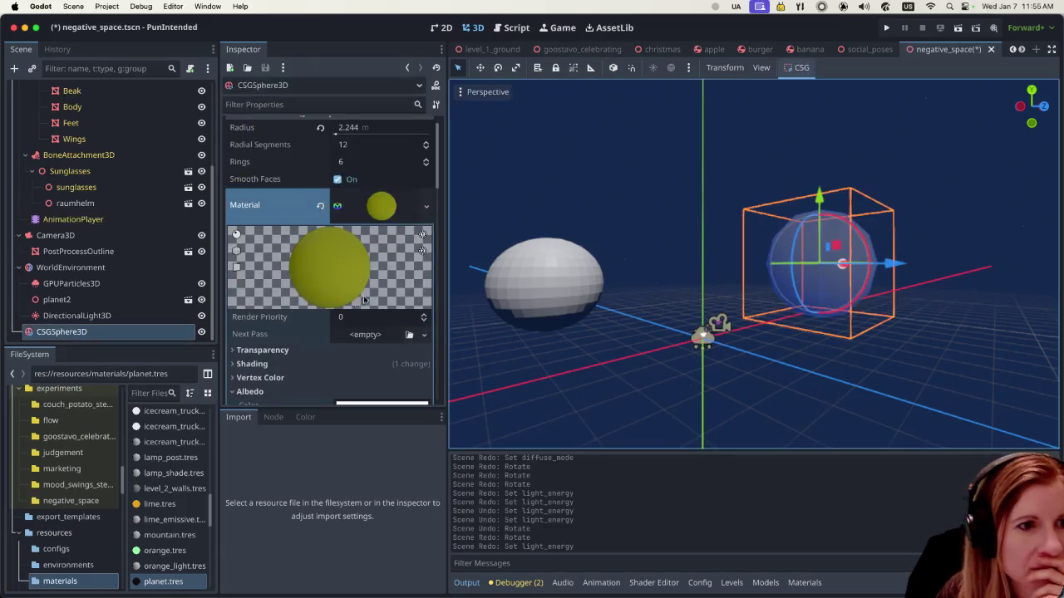
pyautogui.scroll(-3, 354, 305)
pyautogui.scroll(-3, 354, 306)
pyautogui.click(375, 302)
pyautogui.scroll(-2, 375, 301)
pyautogui.scroll(-2, 342, 218)
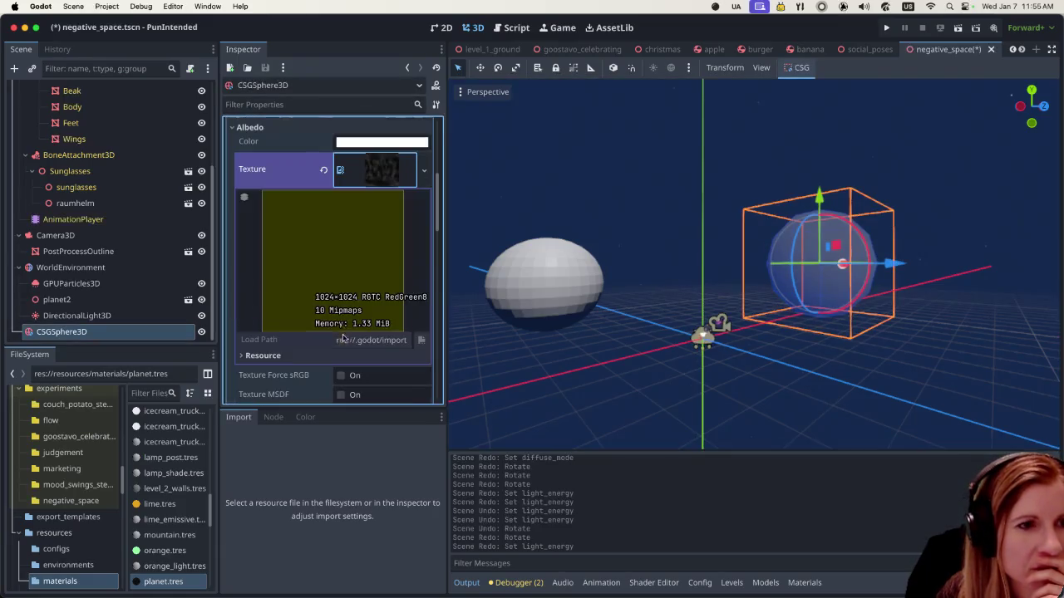
pyautogui.scroll(2, 359, 275)
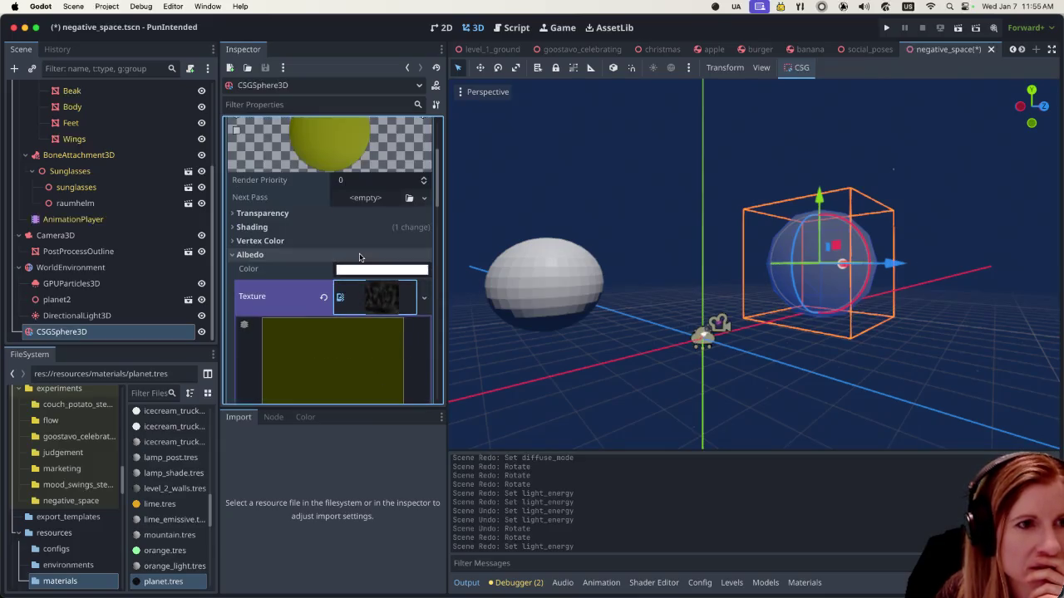
pyautogui.scroll(3, 358, 261)
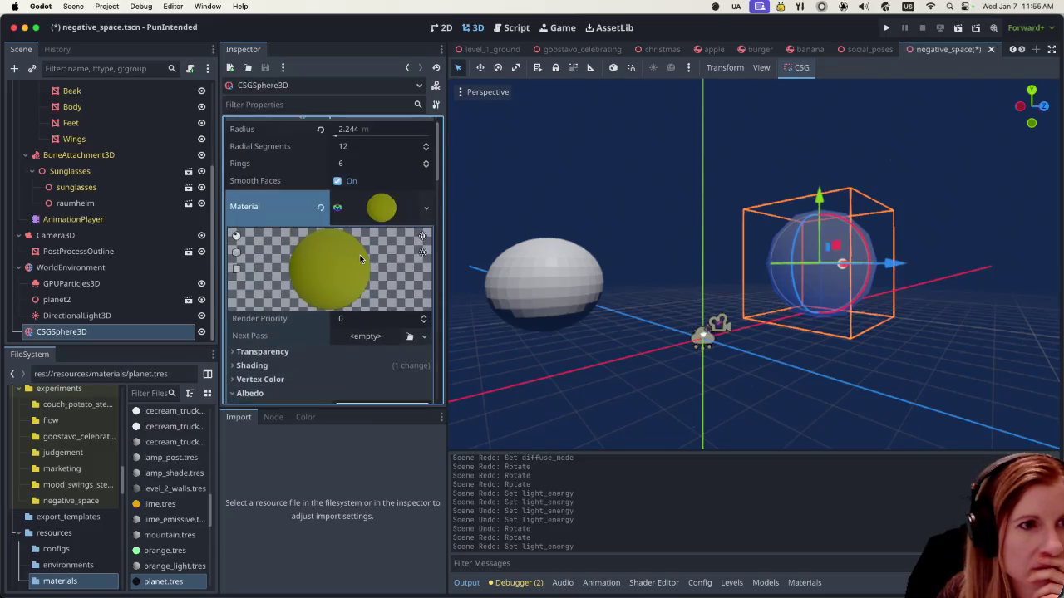
# Step: Collapse and re-expand the sphere's material, then bring up the albedo texture options
pyautogui.click(377, 220)
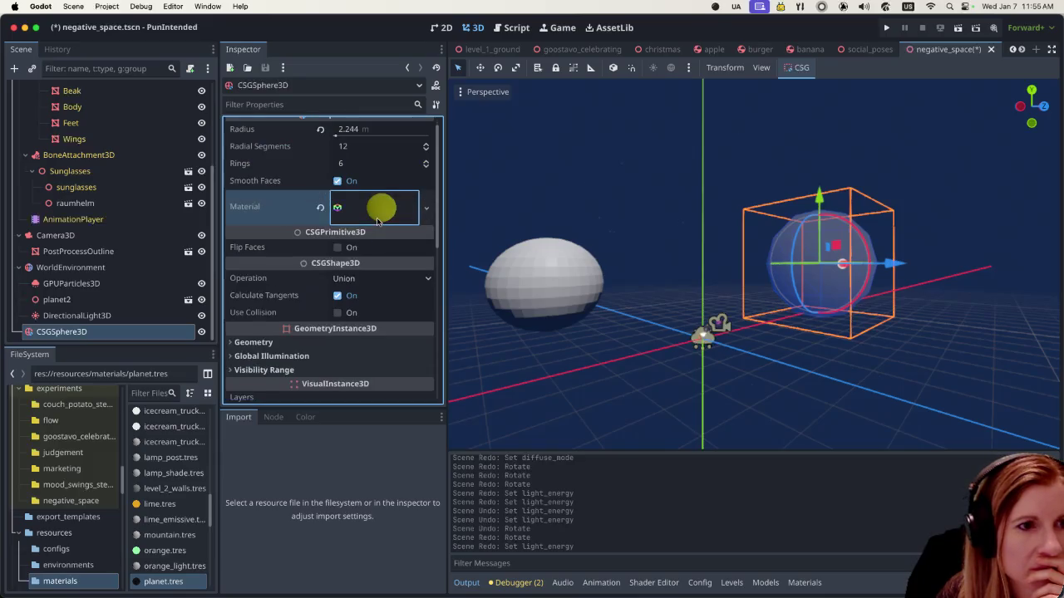
pyautogui.scroll(-1, 374, 248)
pyautogui.click(378, 163)
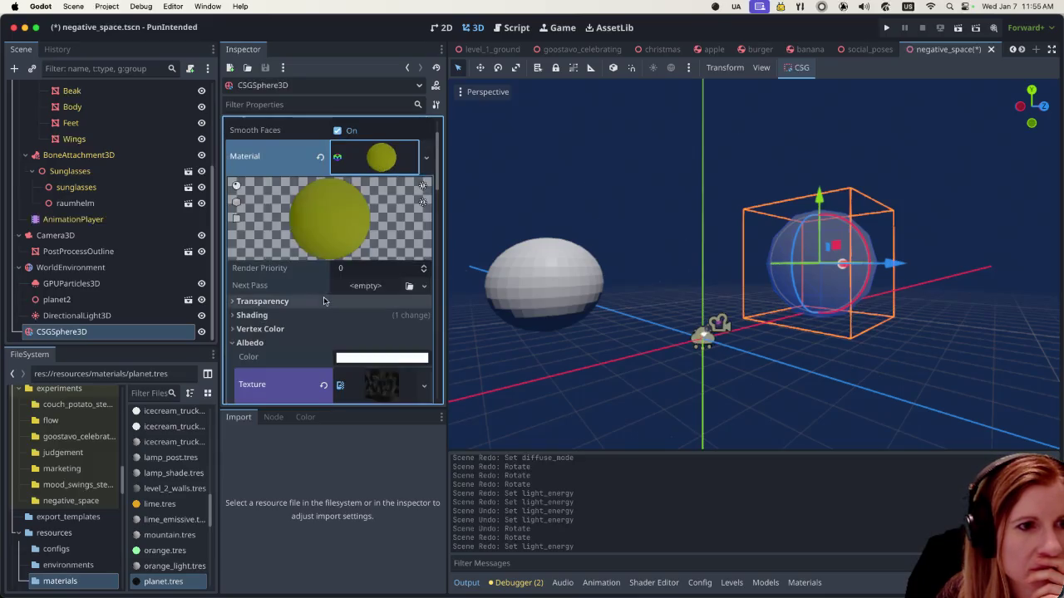
pyautogui.scroll(-5, 320, 297)
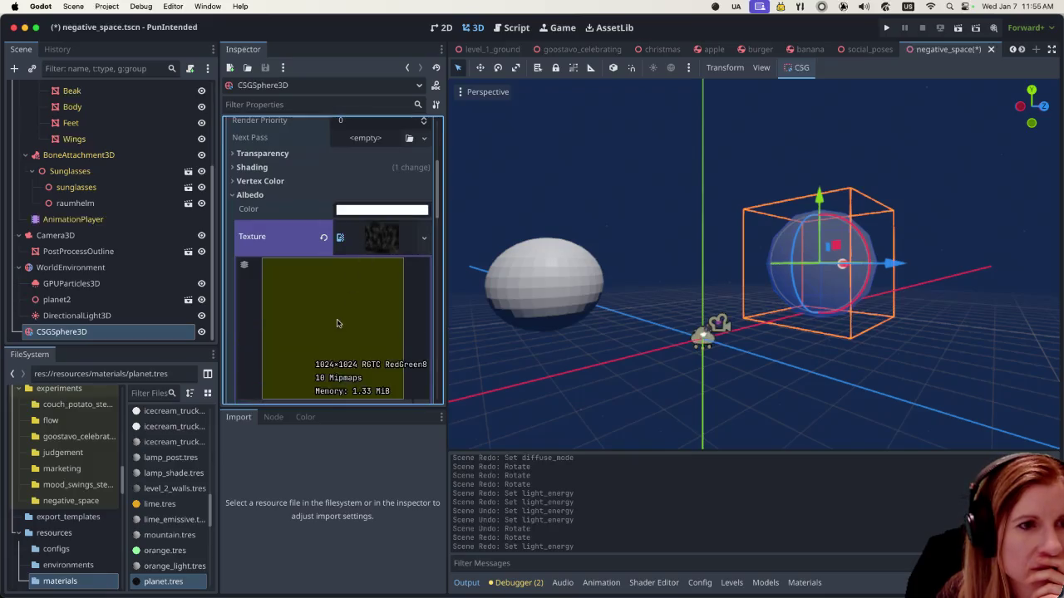
pyautogui.scroll(-2, 336, 324)
pyautogui.scroll(-5, 336, 323)
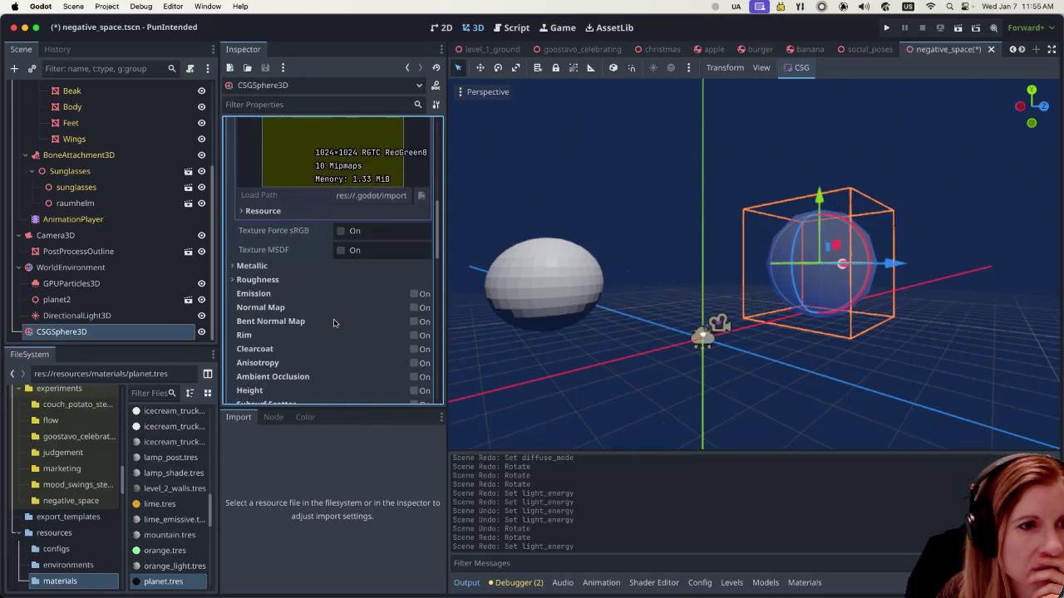
pyautogui.scroll(7, 337, 320)
pyautogui.scroll(-2, 336, 318)
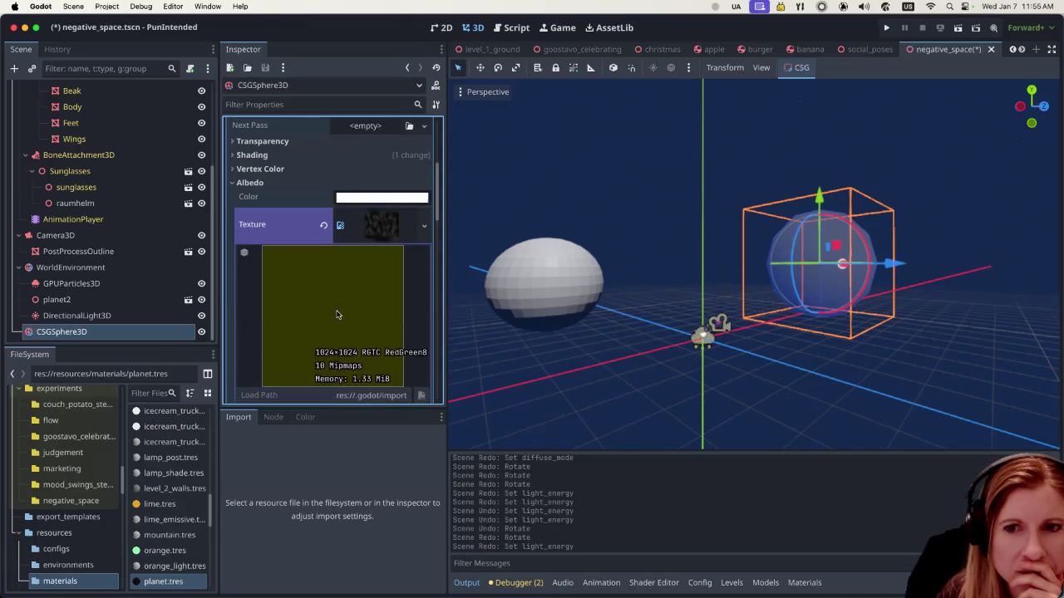
pyautogui.scroll(-1, 336, 314)
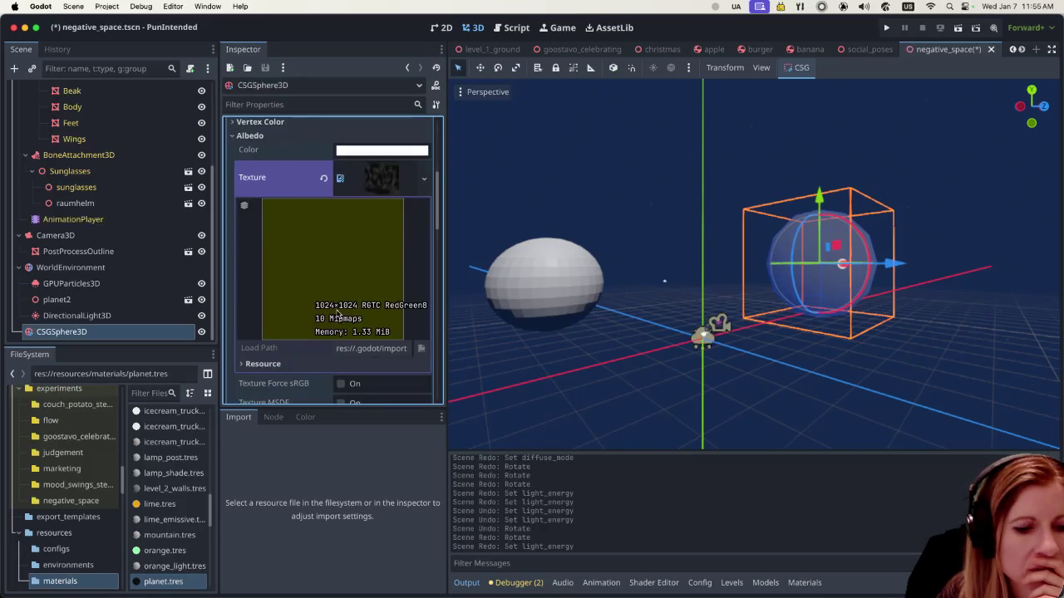
pyautogui.click(422, 184)
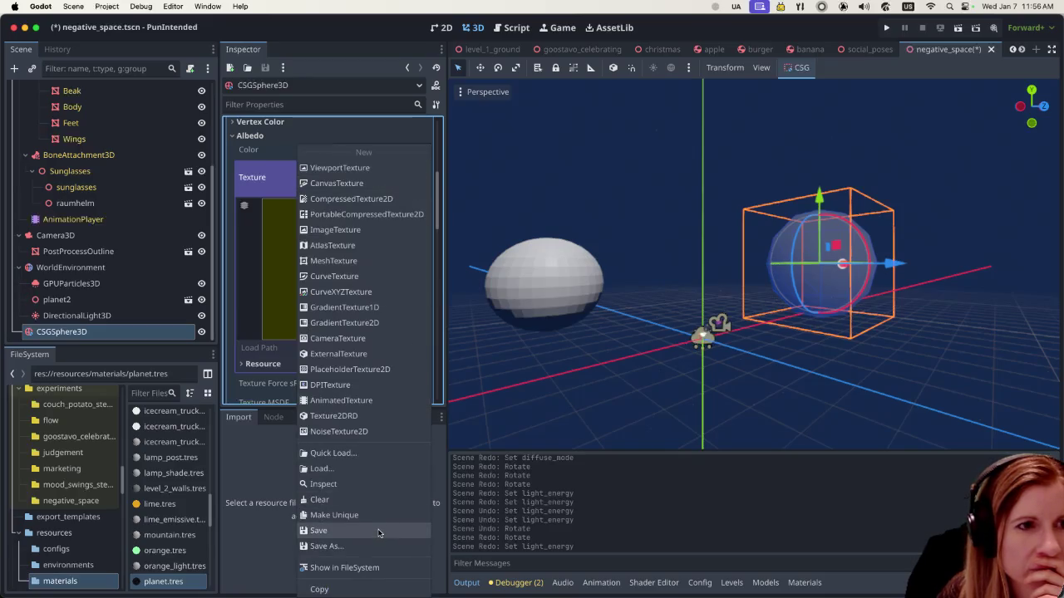
# Step: Clear the albedo slot and Quick Load moon_texture.png as the albedo texture
pyautogui.click(379, 452)
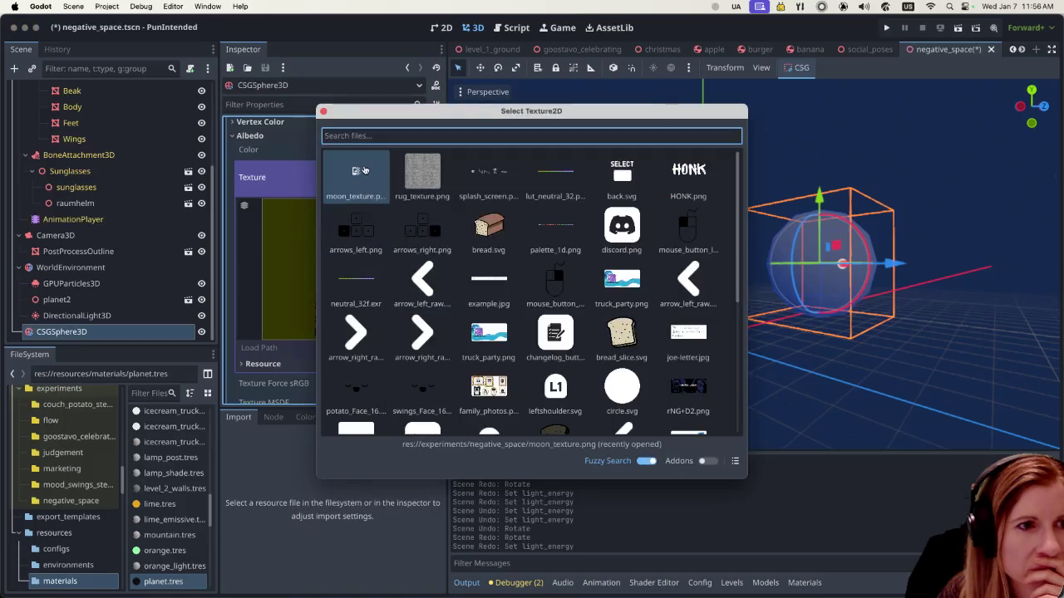
pyautogui.doubleClick(356, 179)
pyautogui.click(324, 179)
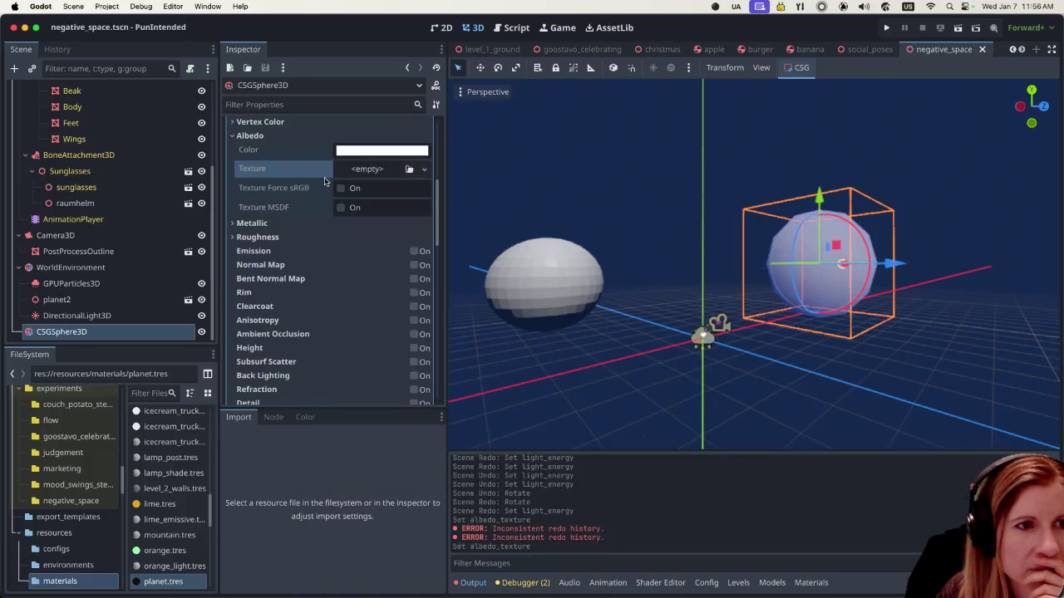
pyautogui.click(424, 169)
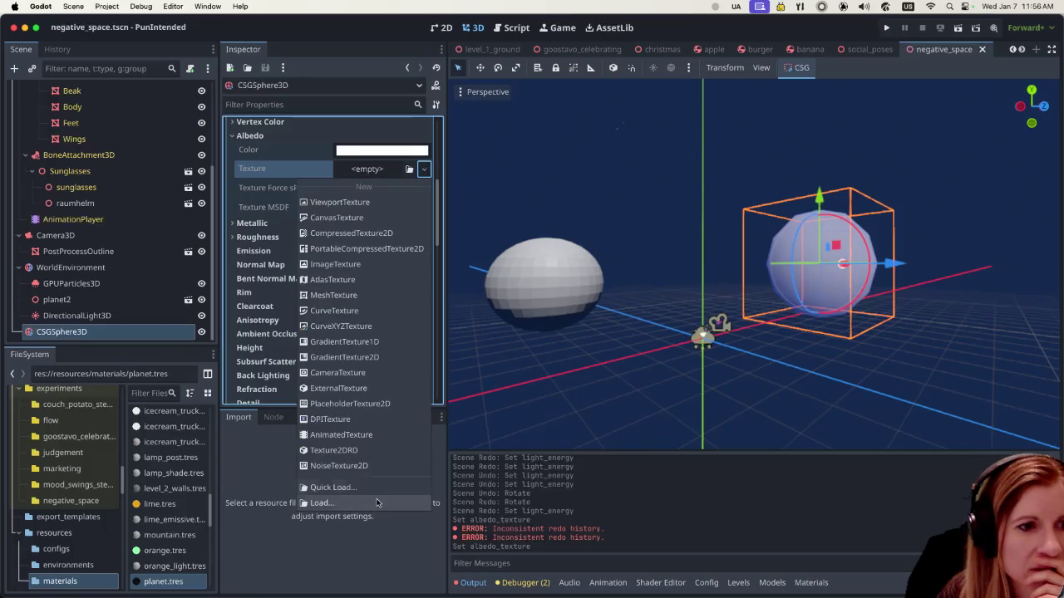
pyautogui.click(381, 486)
pyautogui.doubleClick(369, 185)
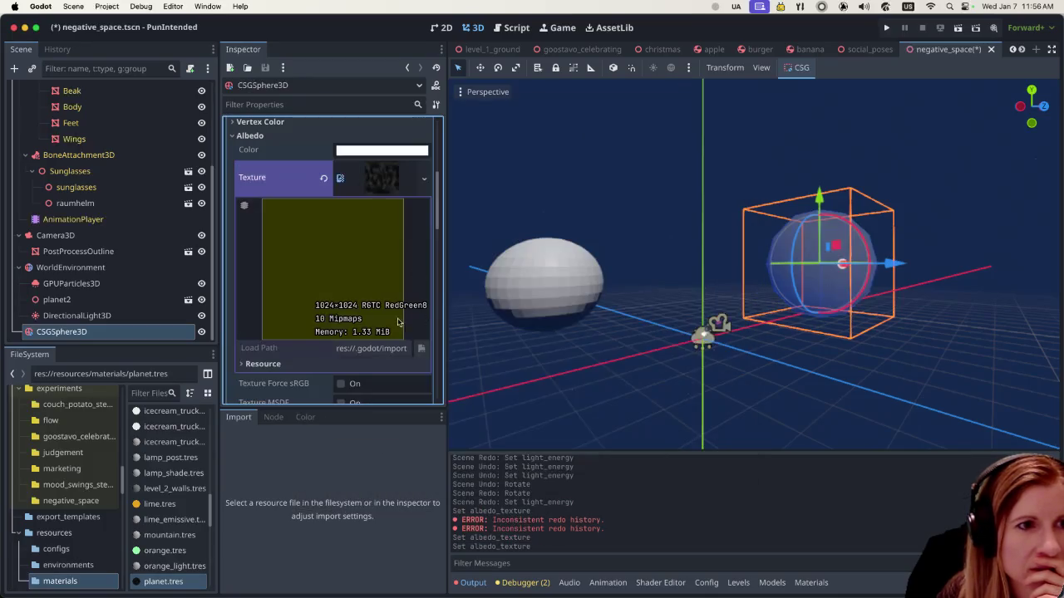
# Step: Look over the material's settings and expand its Transparency section
pyautogui.scroll(-3, 316, 300)
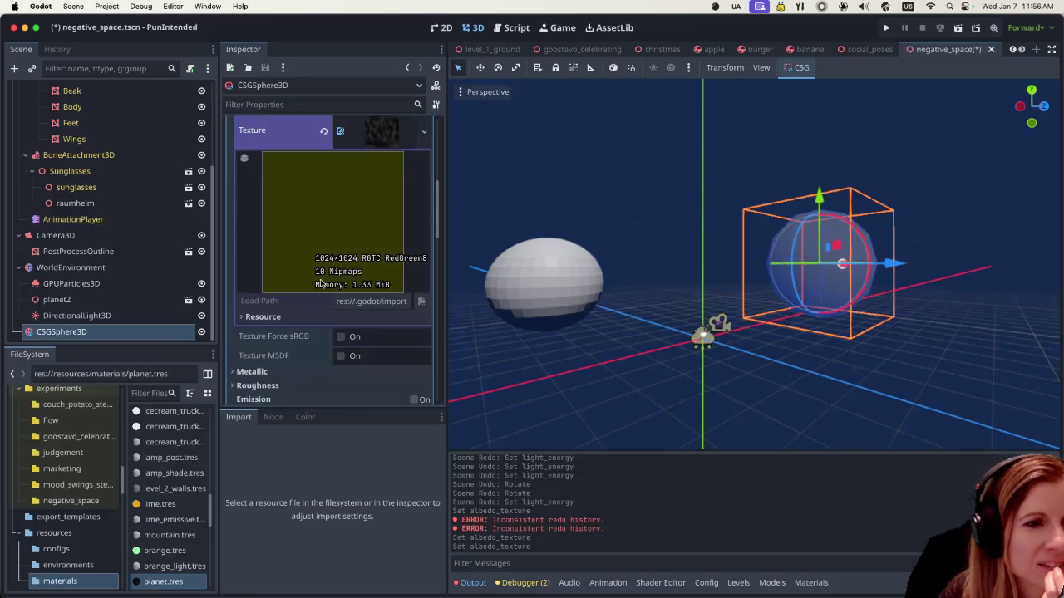
pyautogui.scroll(-4, 320, 282)
pyautogui.scroll(-4, 324, 279)
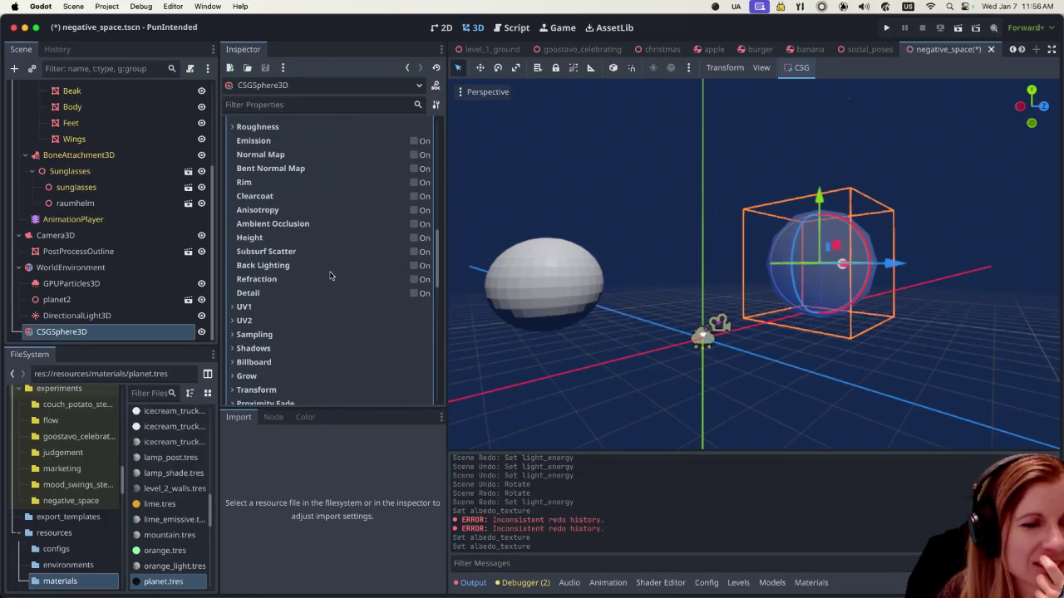
pyautogui.scroll(6, 330, 267)
pyautogui.scroll(4, 330, 267)
pyautogui.scroll(4, 330, 267)
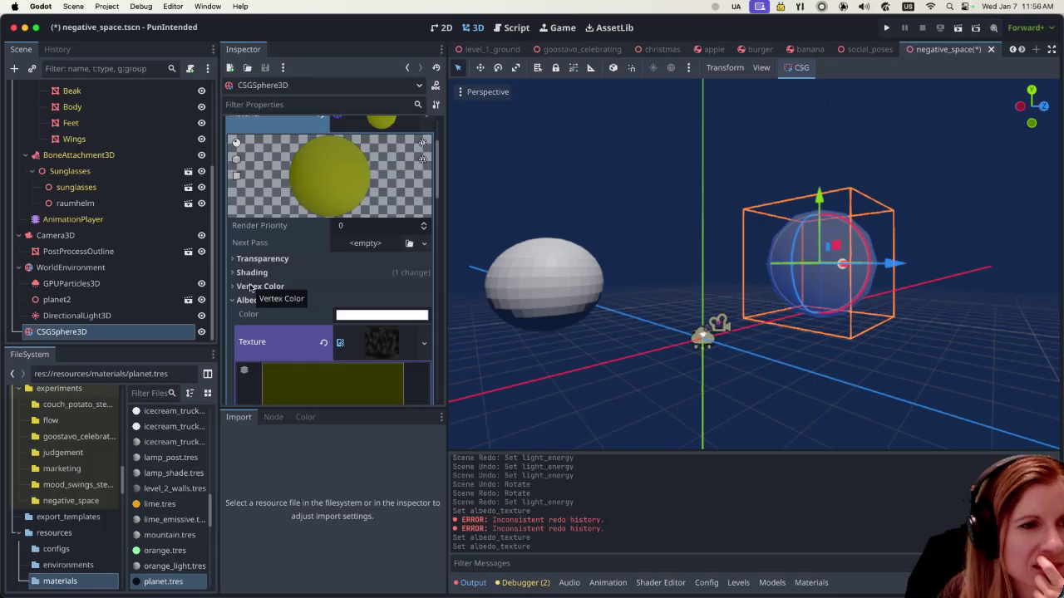
pyautogui.click(233, 259)
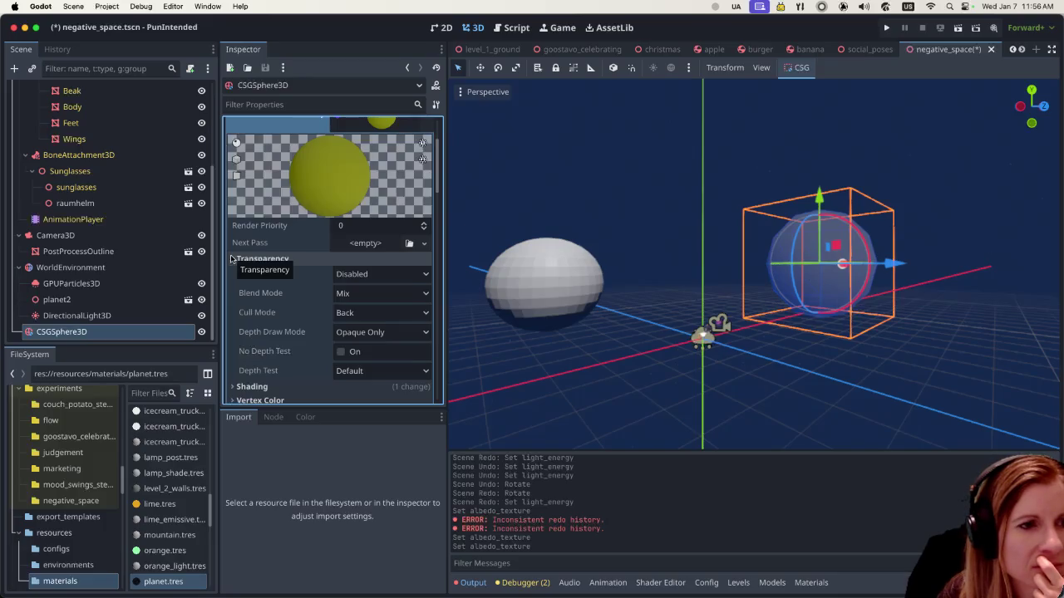
# Step: Set the material's Shading Mode to Unshaded and preview the sphere deselected
pyautogui.click(233, 259)
pyautogui.click(233, 272)
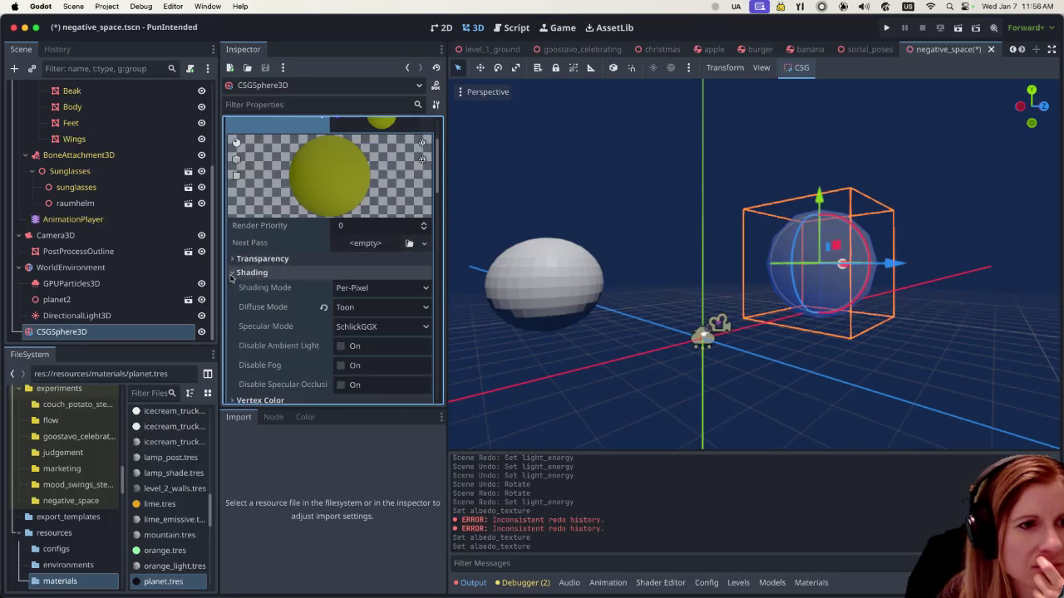
pyautogui.click(371, 289)
pyautogui.click(372, 308)
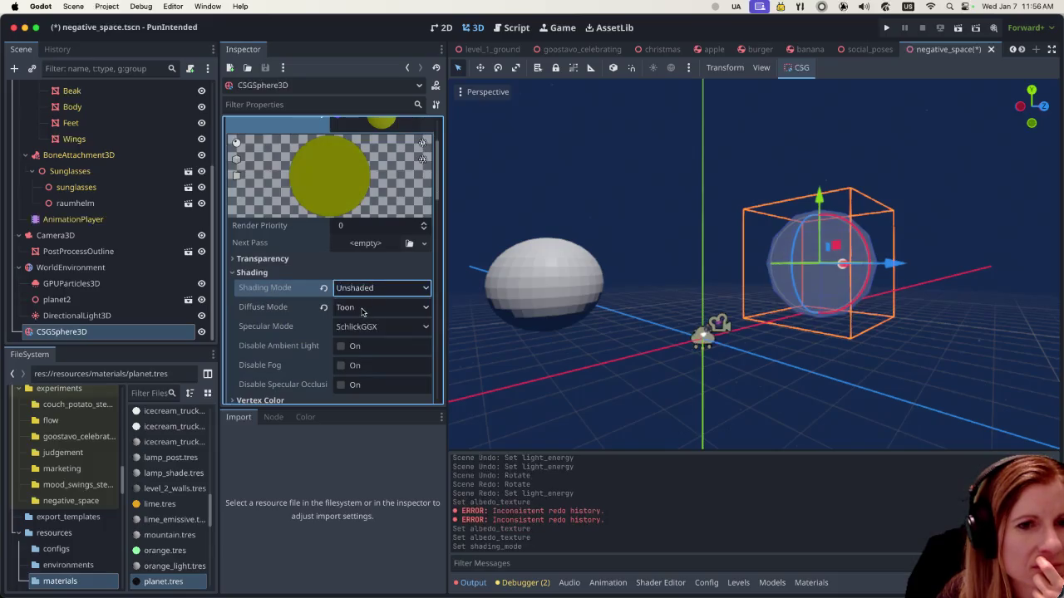
pyautogui.click(541, 375)
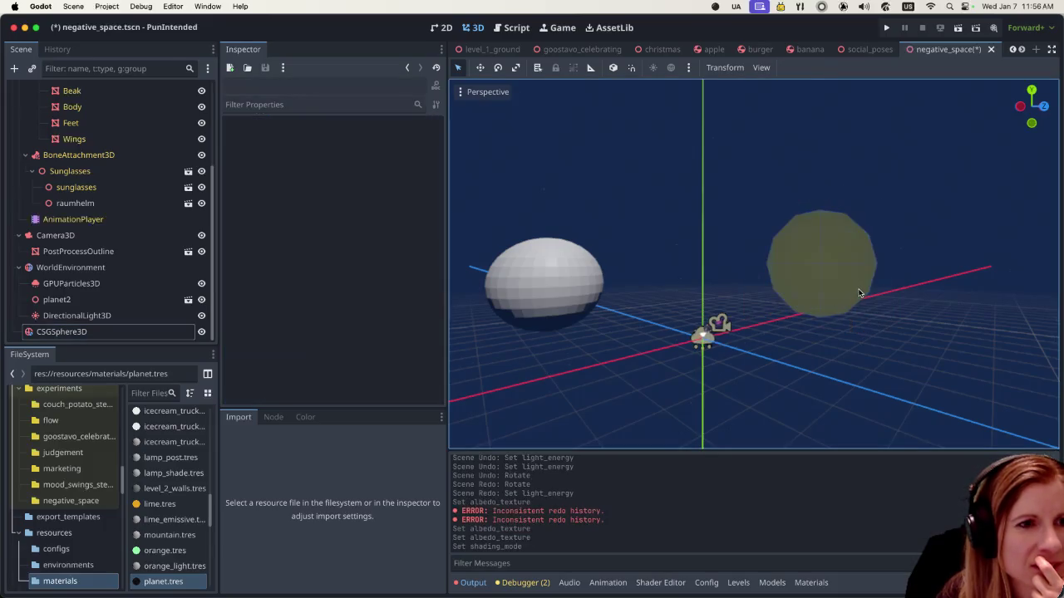
pyautogui.click(860, 290)
# Step: Return the Shading Mode to Per-Pixel, keeping Toon diffuse
pyautogui.scroll(2, 389, 291)
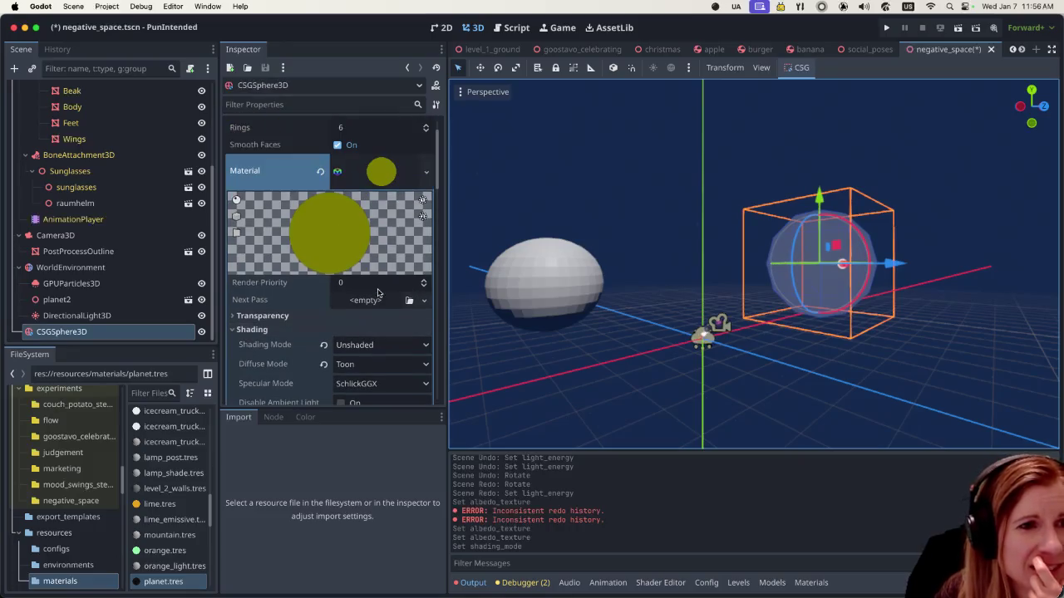
pyautogui.scroll(-2, 372, 297)
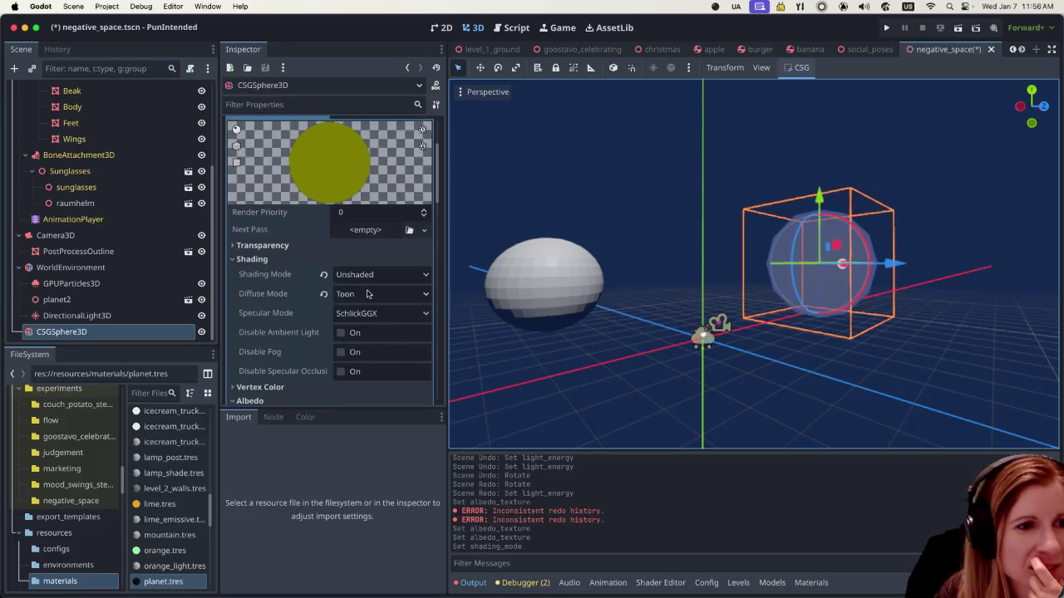
pyautogui.click(379, 276)
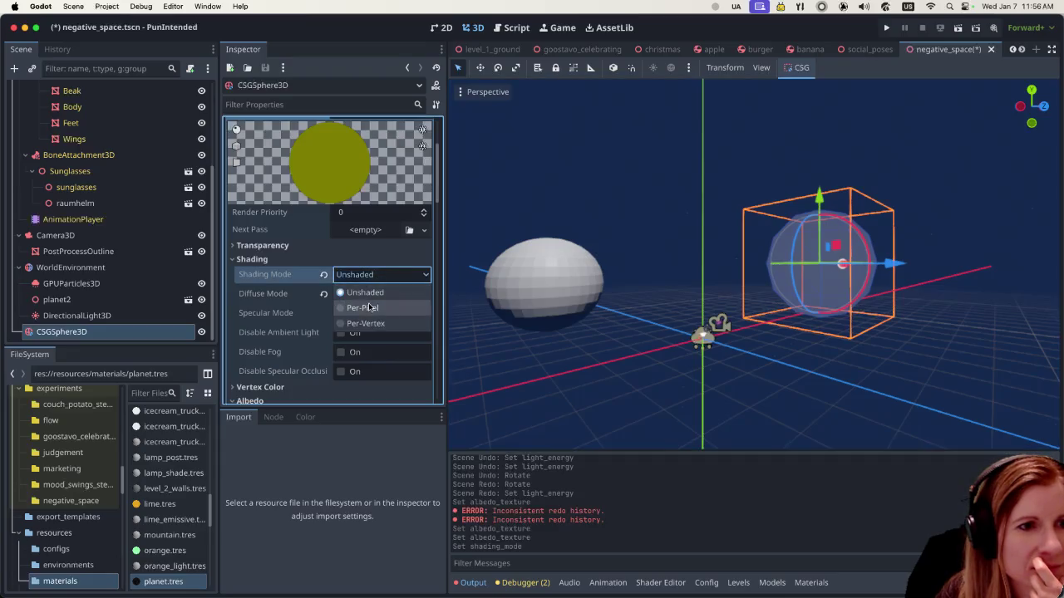
pyautogui.click(369, 294)
pyautogui.click(331, 246)
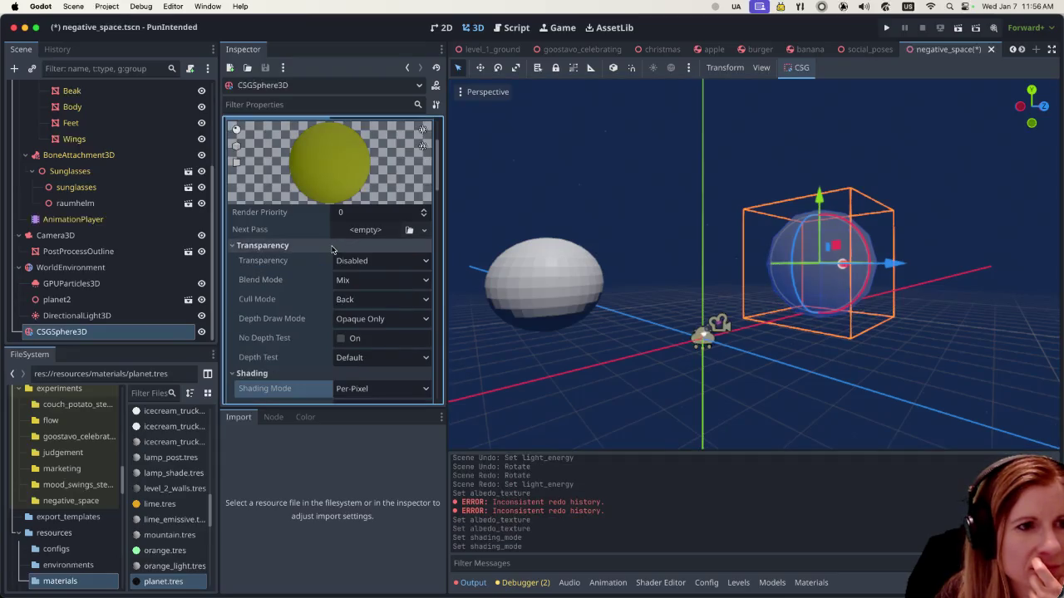
pyautogui.click(231, 249)
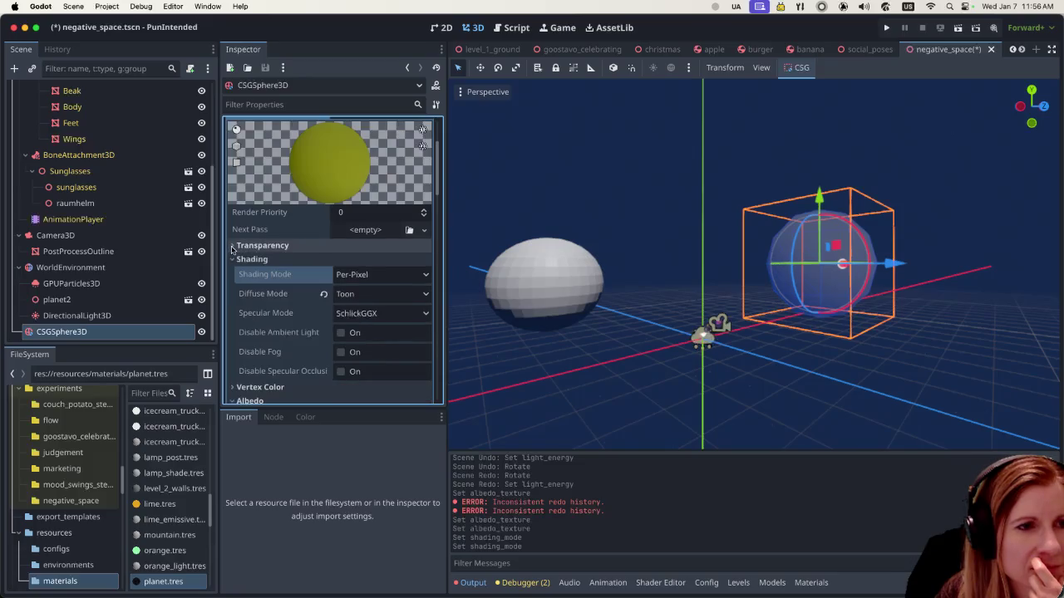
pyautogui.scroll(-3, 293, 268)
pyautogui.scroll(-4, 293, 268)
pyautogui.scroll(-2, 294, 268)
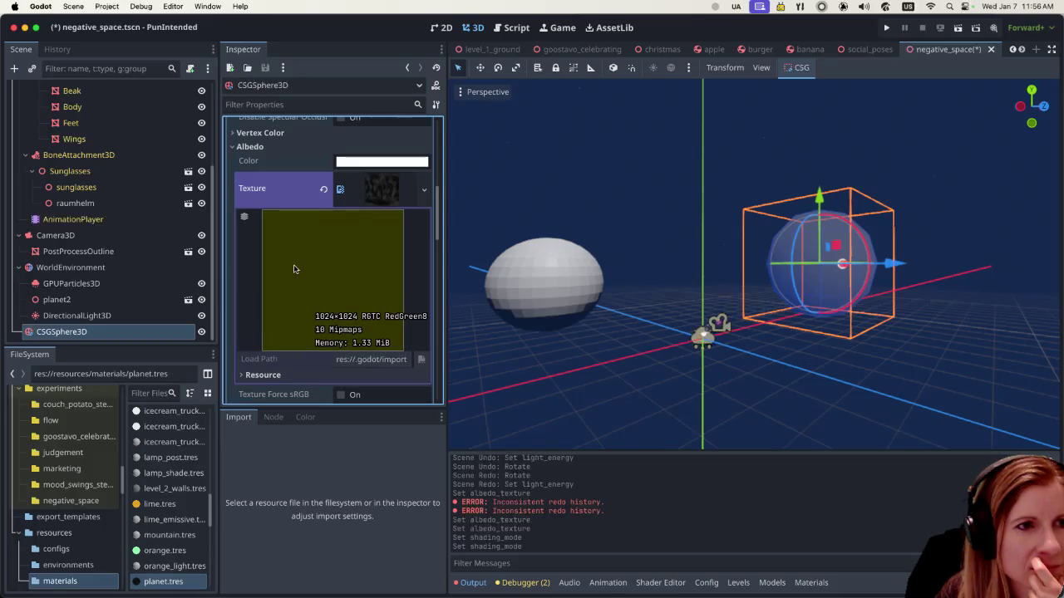
pyautogui.scroll(-1, 294, 268)
pyautogui.scroll(-1, 294, 268)
pyautogui.scroll(-1, 293, 269)
pyautogui.scroll(-1, 293, 268)
pyautogui.scroll(-1, 293, 270)
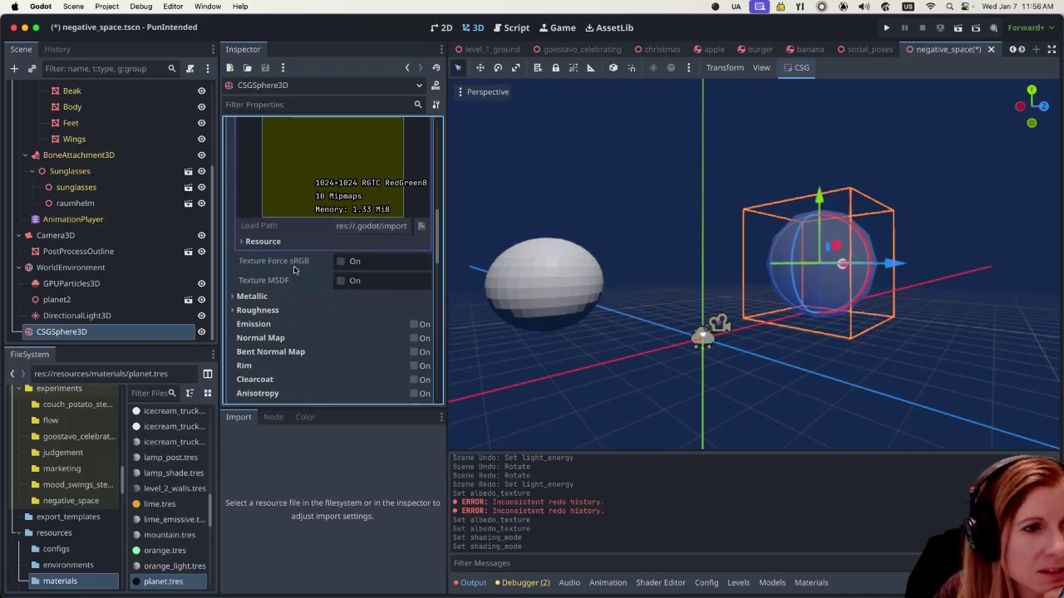
pyautogui.scroll(-1, 293, 270)
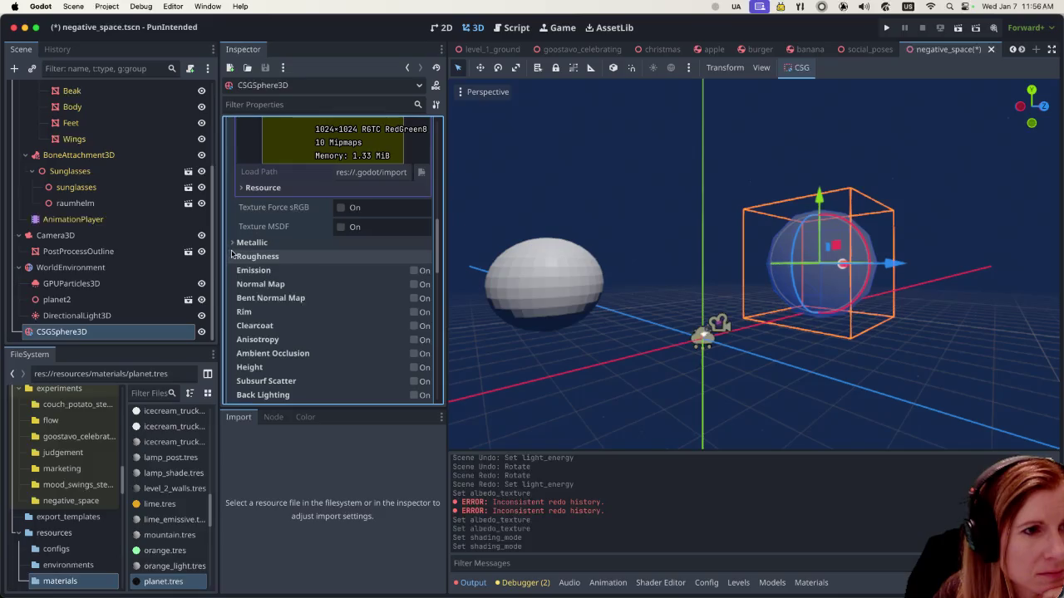
pyautogui.scroll(-2, 341, 302)
pyautogui.scroll(-1, 340, 302)
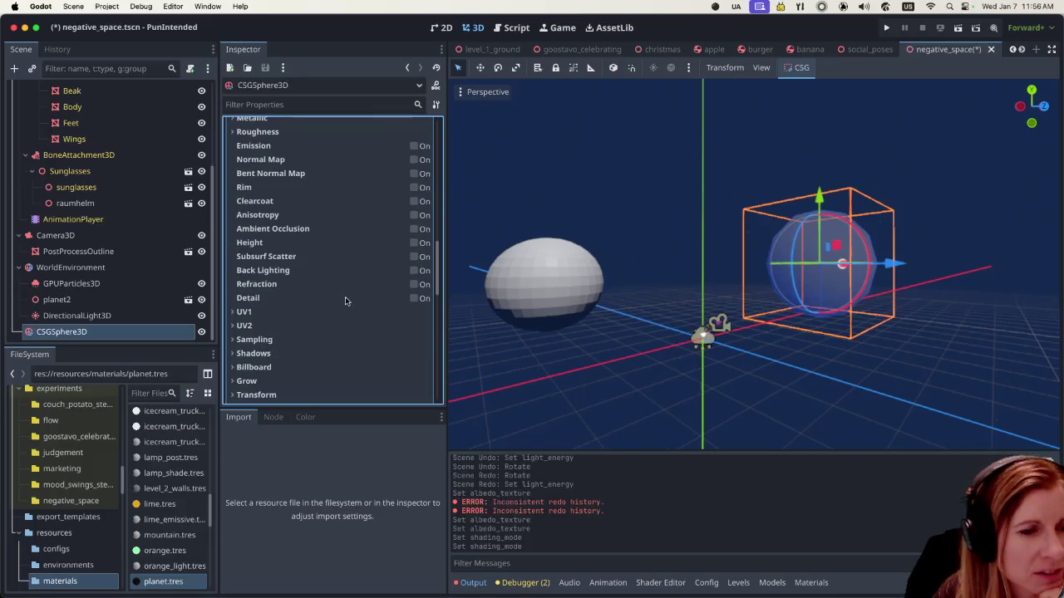
pyautogui.scroll(5, 344, 301)
pyautogui.scroll(5, 348, 301)
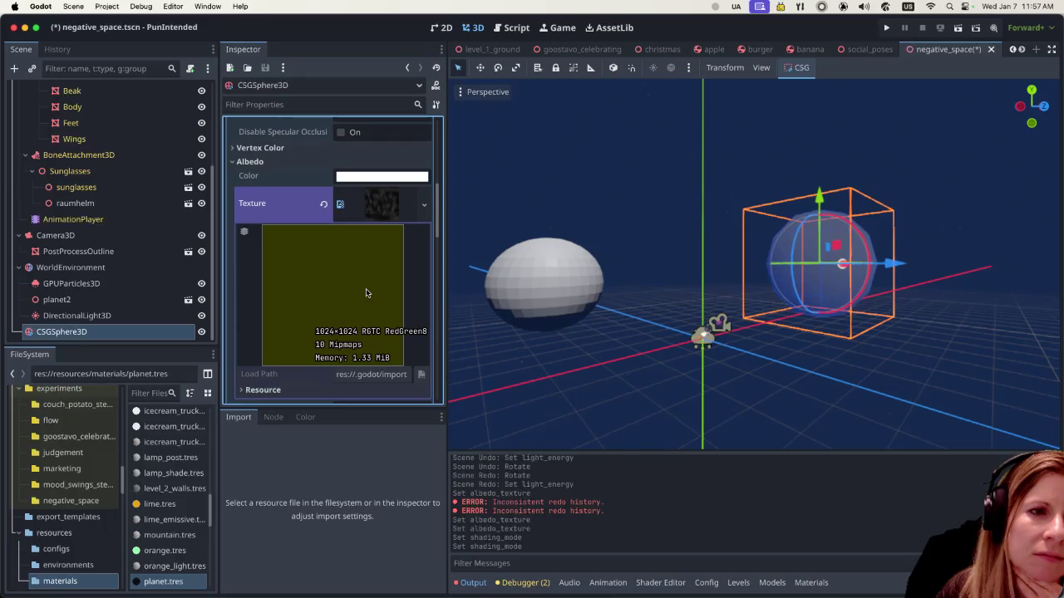
pyautogui.scroll(2, 365, 292)
pyautogui.scroll(4, 367, 291)
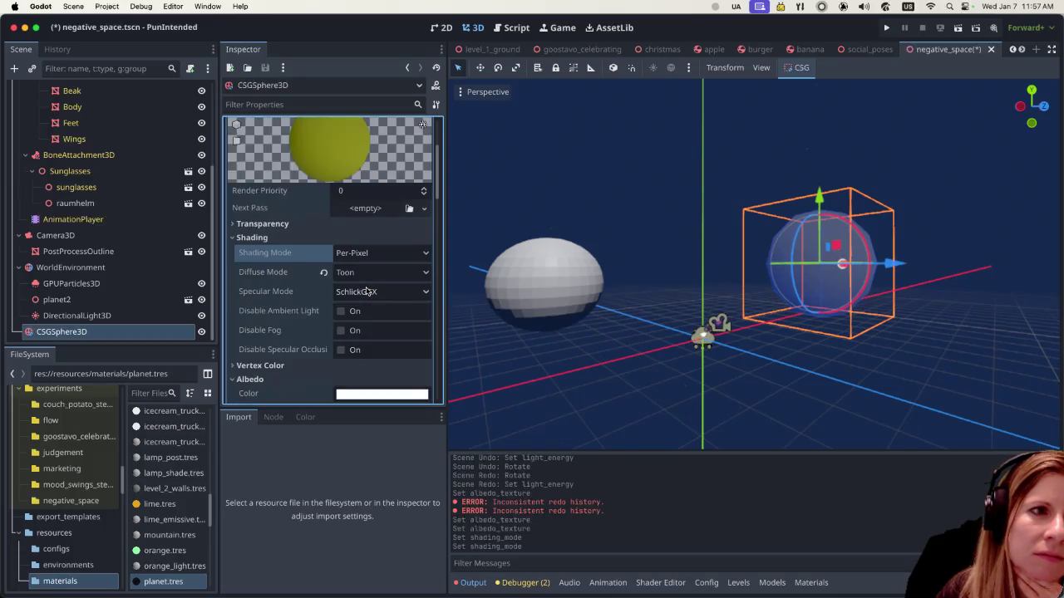
pyautogui.scroll(2, 376, 283)
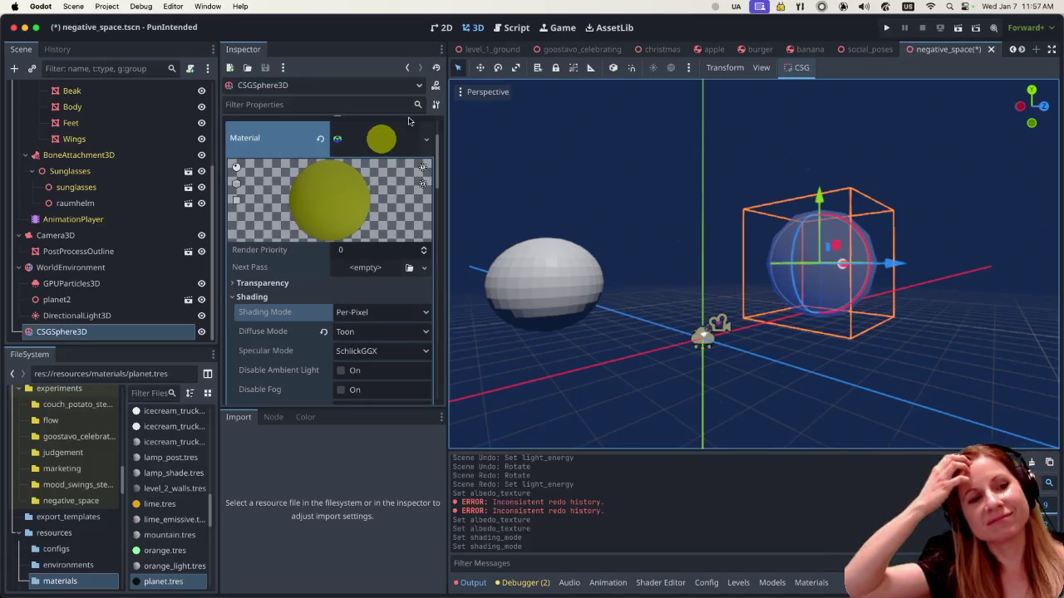
pyautogui.press('super+shift+w')
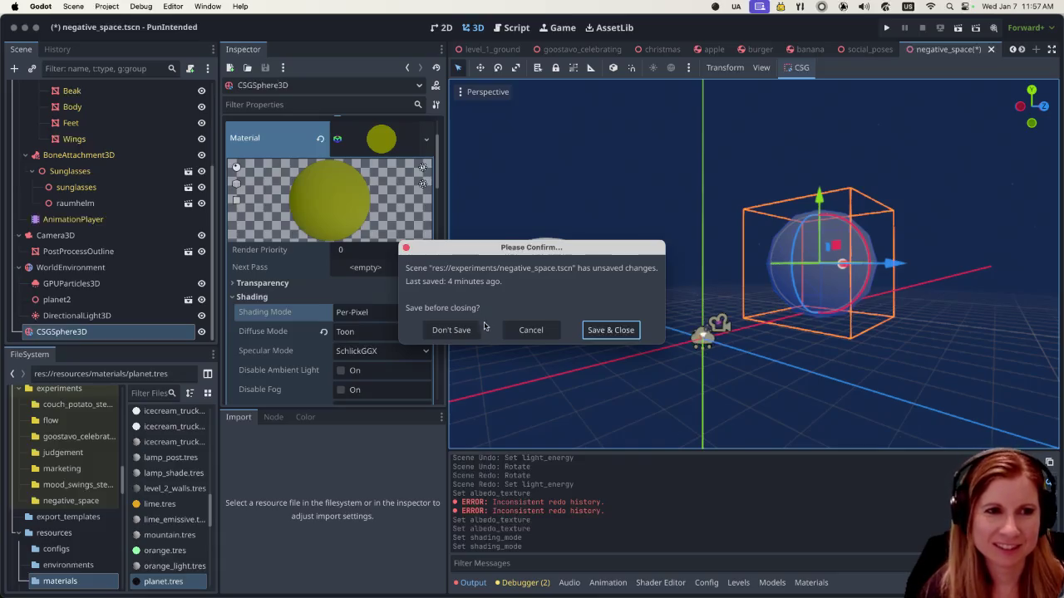
# Step: Save negative_space.tscn and close Godot with Save & Close
pyautogui.click(632, 336)
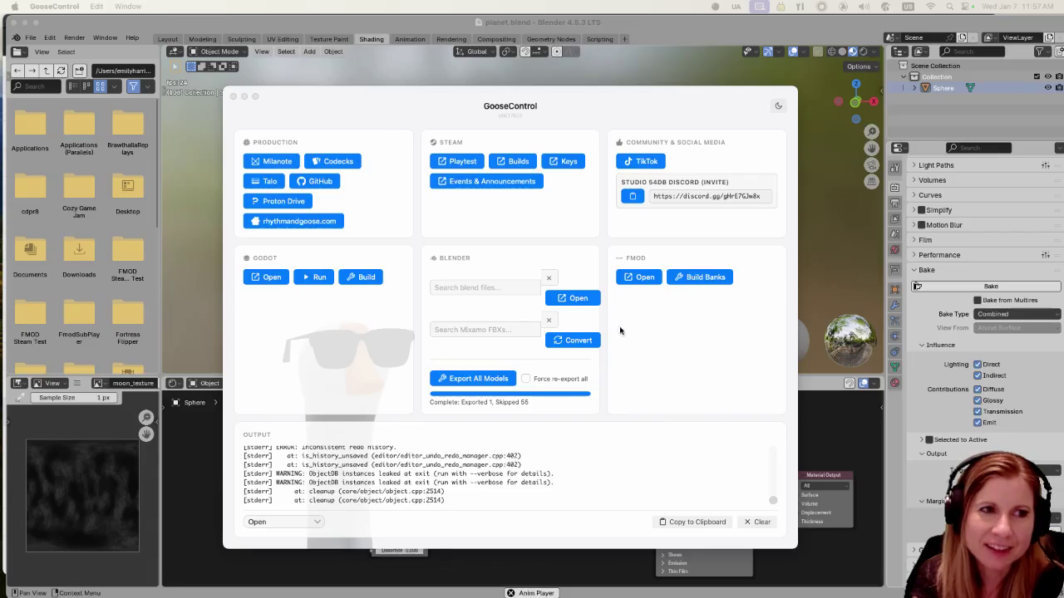
# Step: Relaunch the Godot editor from GooseControl's Godot Open action
pyautogui.click(283, 280)
pyautogui.click(283, 279)
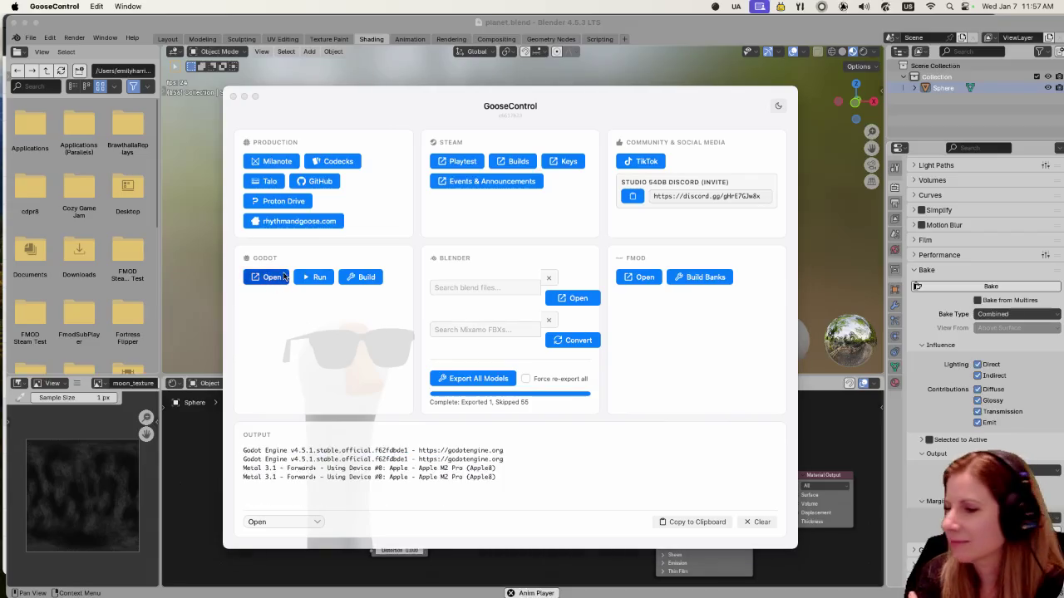
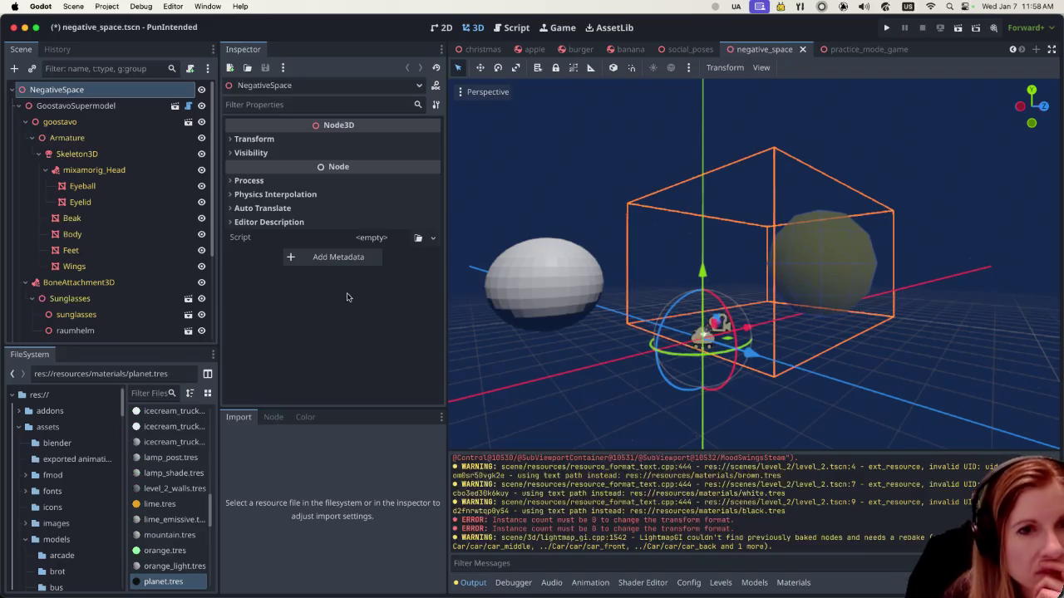
# Step: Select the CSG sphere and scroll its material to the albedo moon texture
pyautogui.click(839, 382)
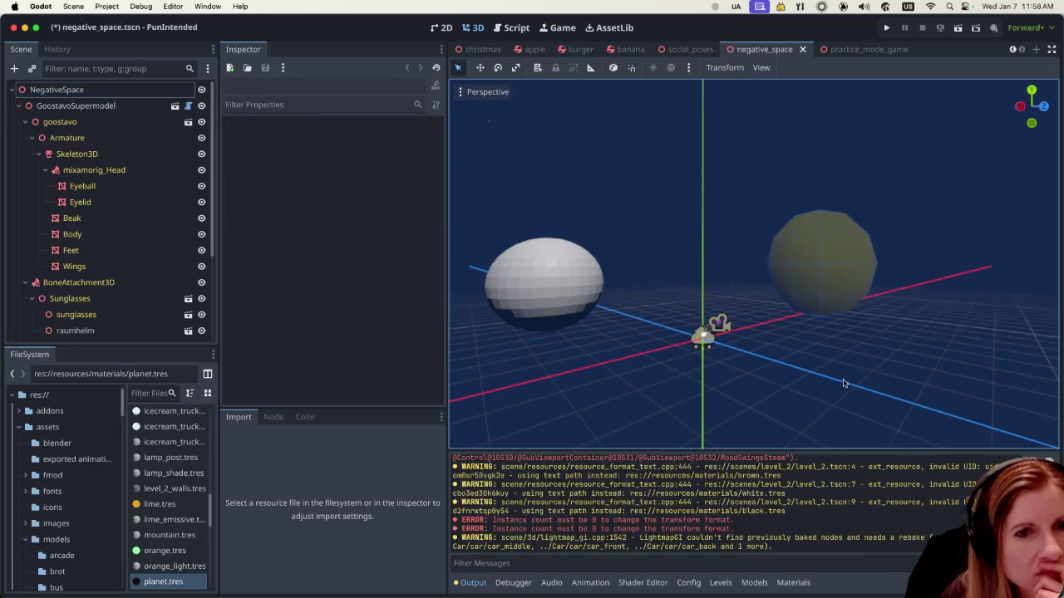
pyautogui.click(823, 276)
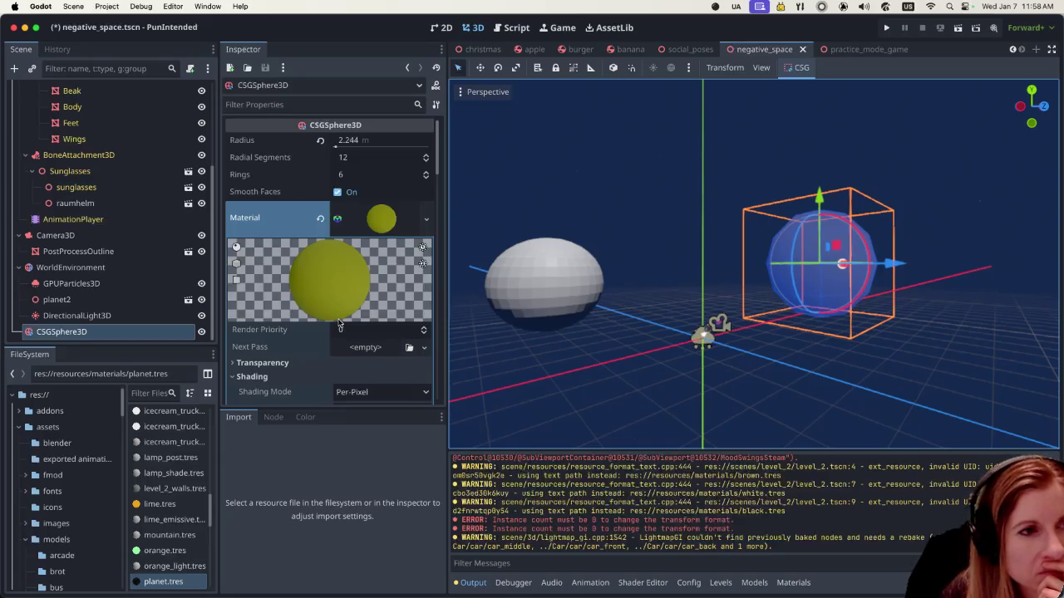
pyautogui.scroll(-1, 343, 303)
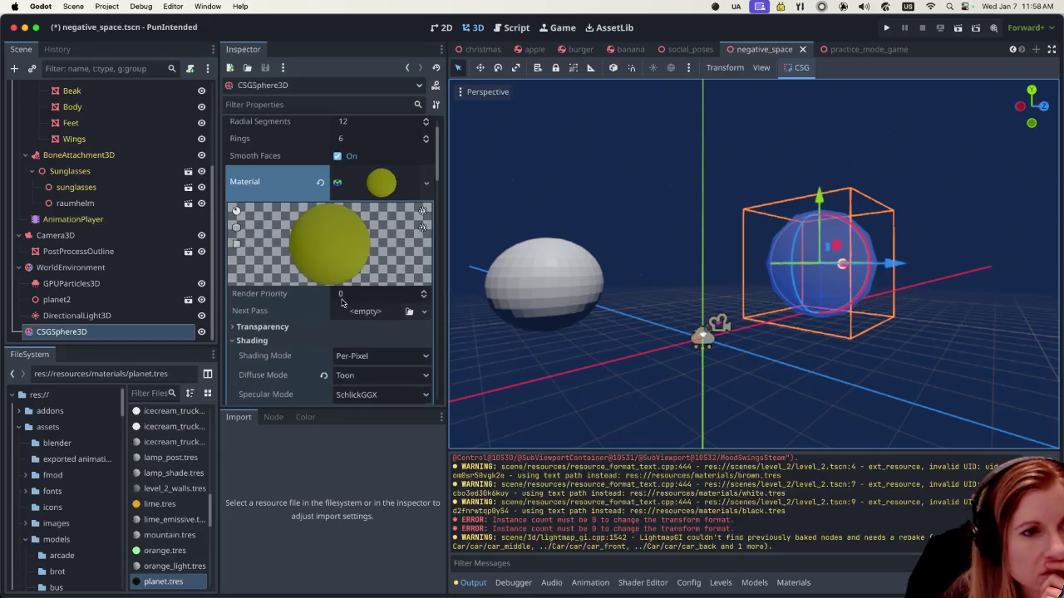
pyautogui.scroll(-2, 343, 303)
pyautogui.scroll(-2, 336, 302)
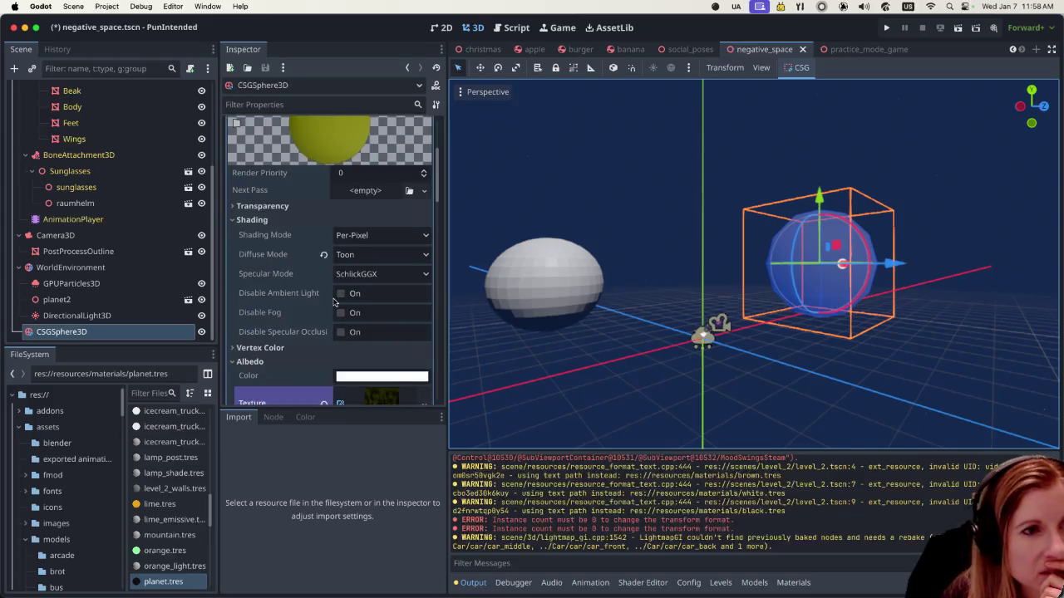
pyautogui.scroll(-4, 334, 302)
pyautogui.scroll(-3, 324, 301)
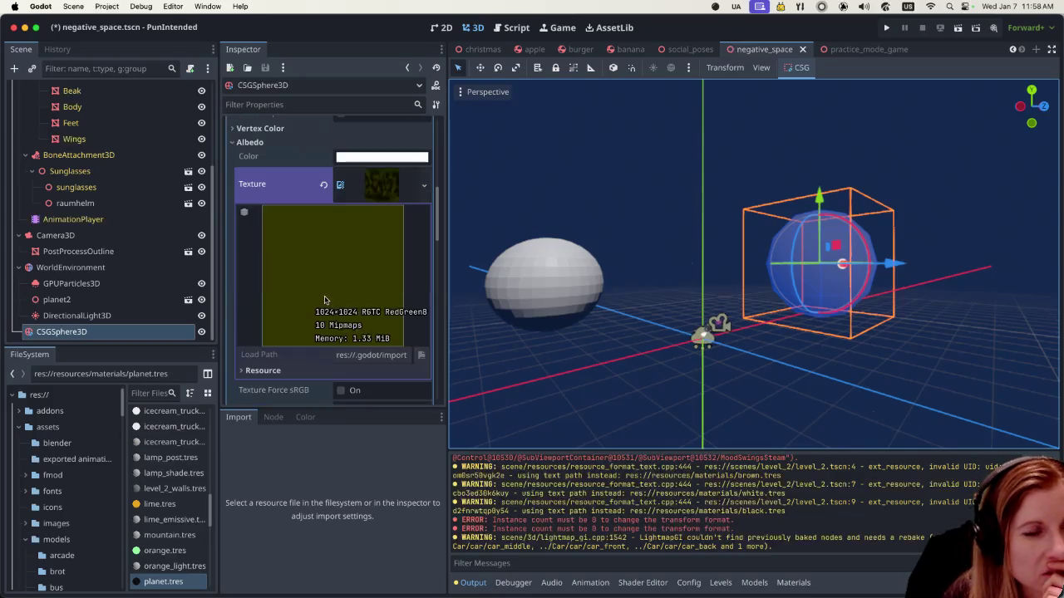
pyautogui.click(383, 185)
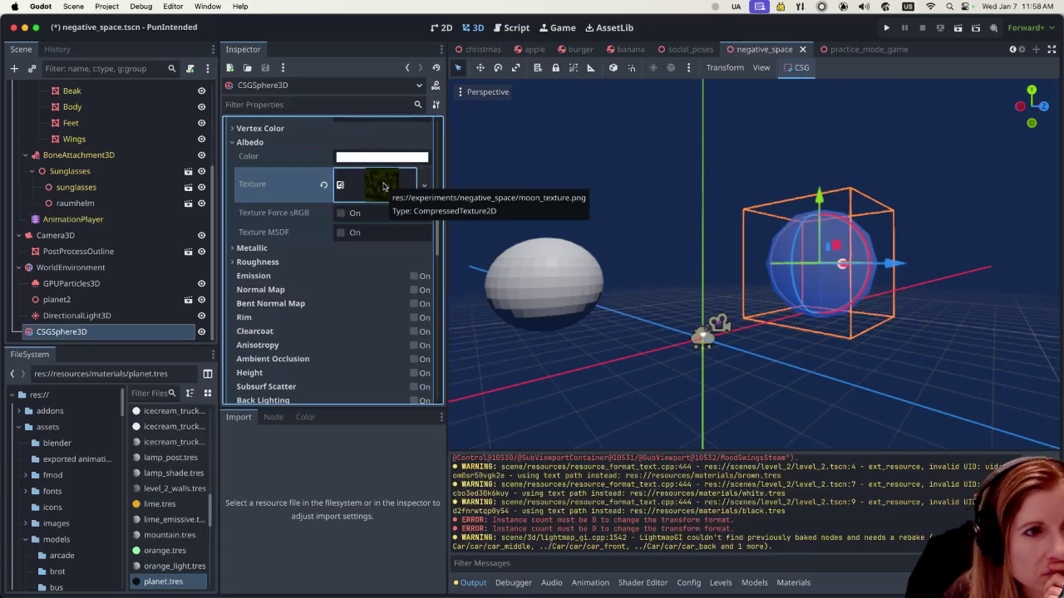
# Step: Check the material's Metallic and Roughness (1.0) settings, then enable normal mapping
pyautogui.scroll(-4, 338, 252)
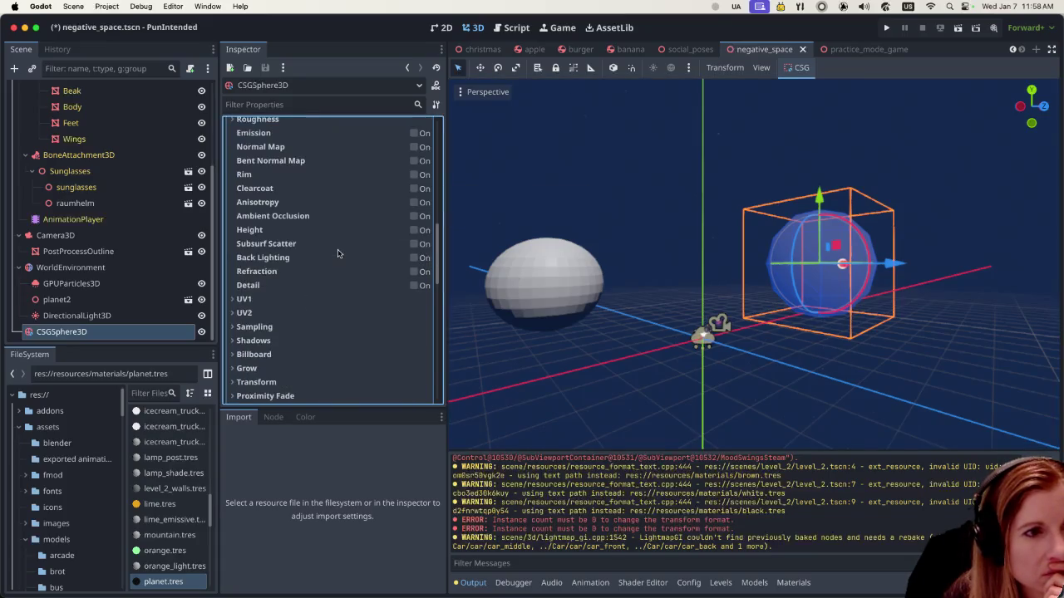
pyautogui.scroll(-2, 338, 252)
pyautogui.scroll(-3, 341, 251)
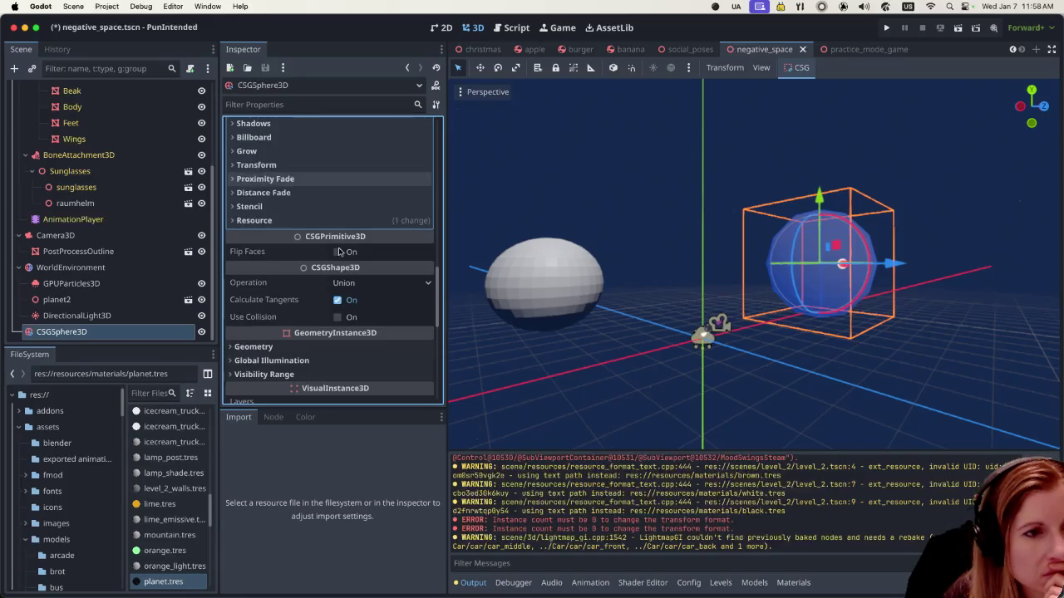
pyautogui.scroll(5, 344, 250)
pyautogui.scroll(5, 343, 249)
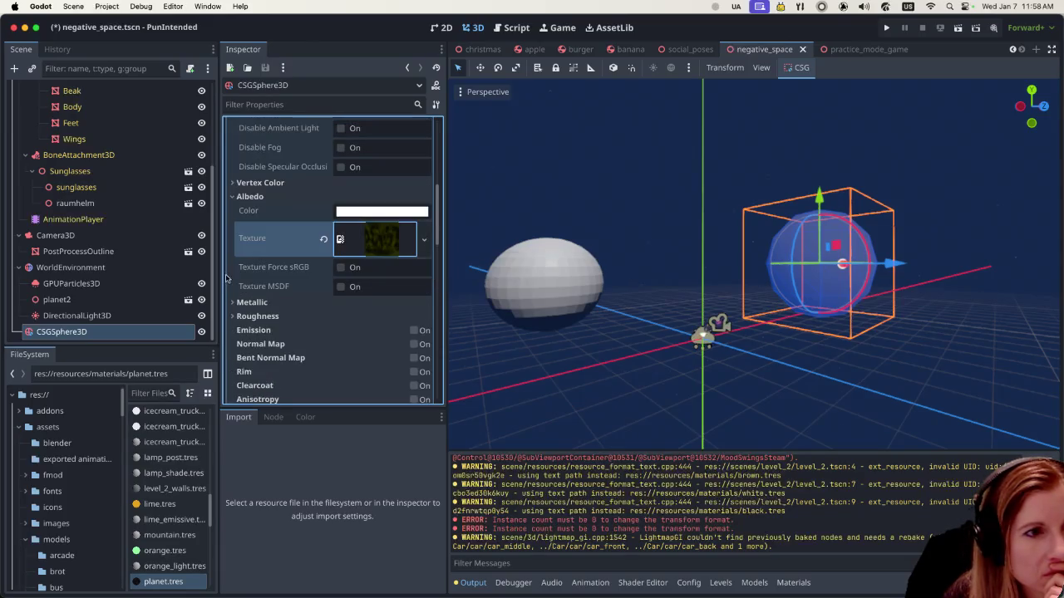
pyautogui.click(233, 305)
pyautogui.click(233, 305)
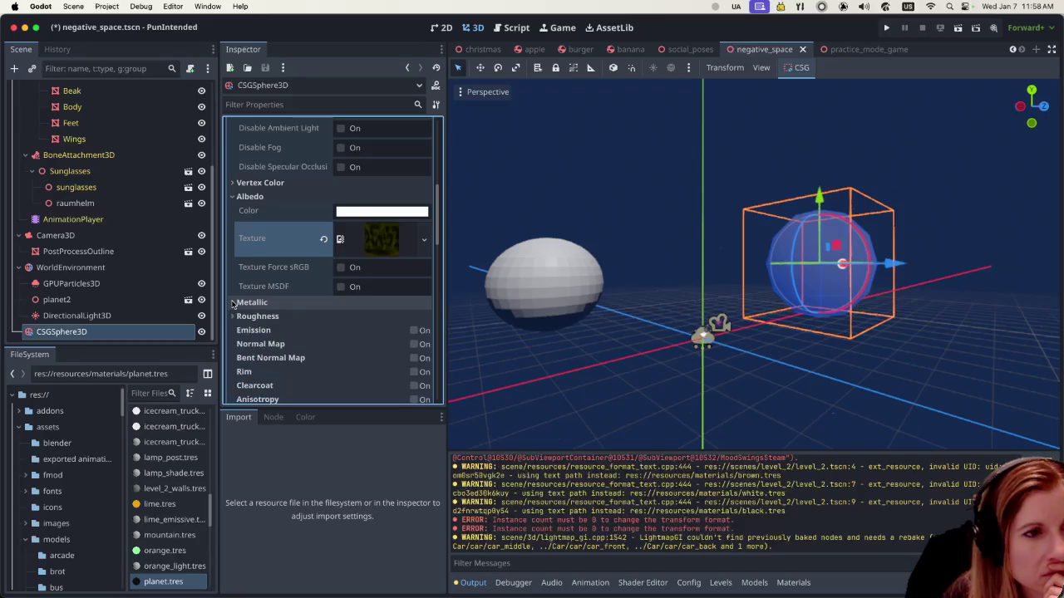
pyautogui.click(231, 316)
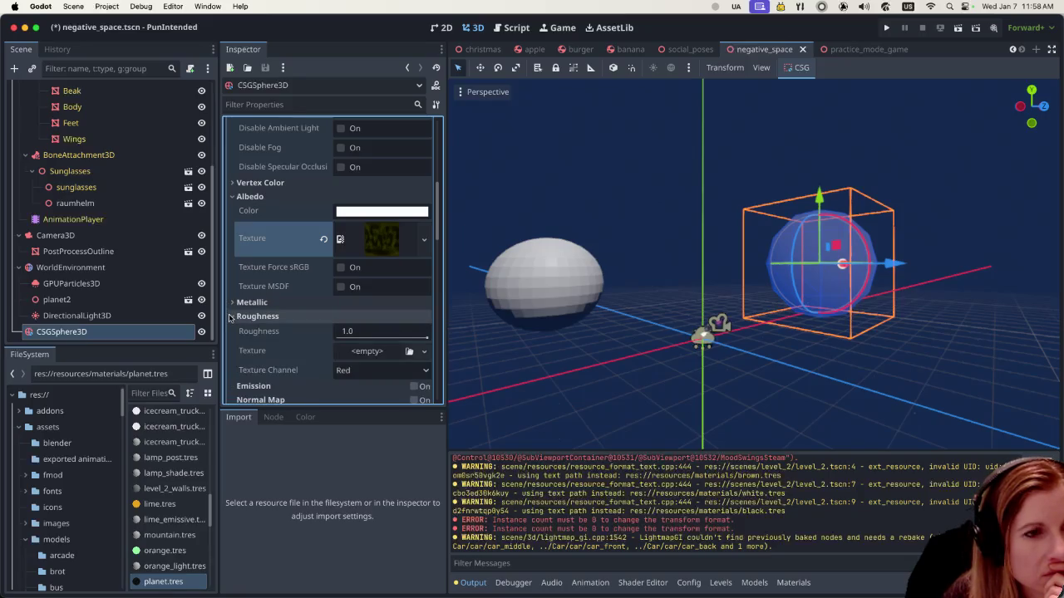
pyautogui.click(232, 316)
pyautogui.scroll(-2, 235, 319)
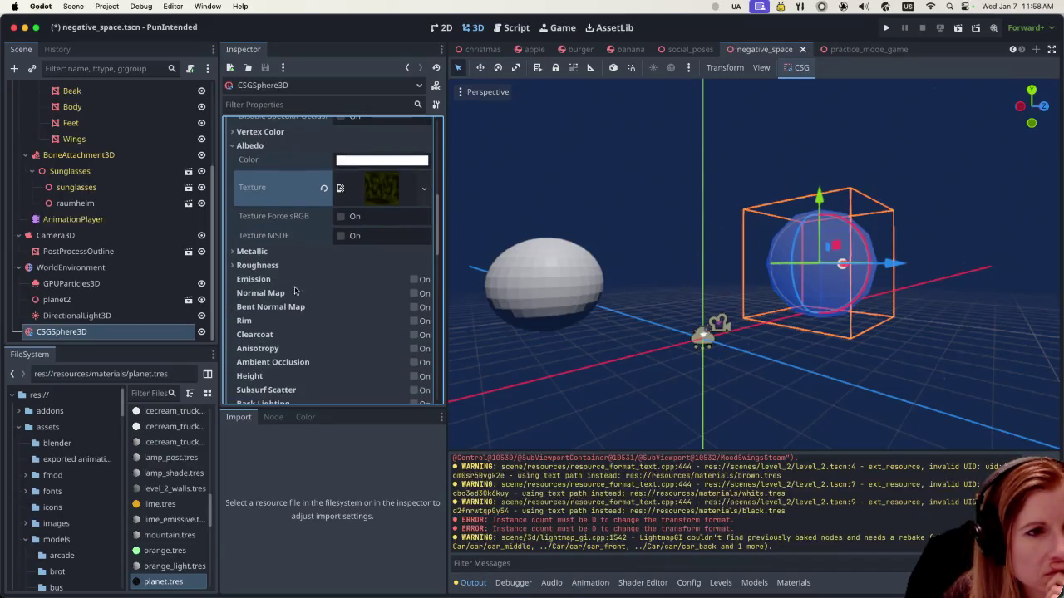
pyautogui.click(414, 293)
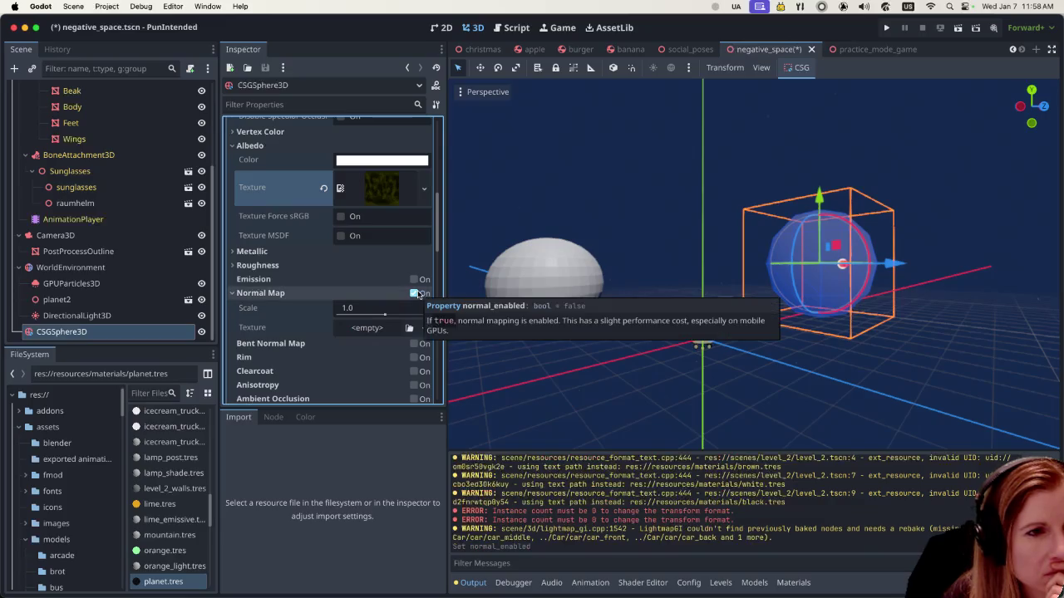
pyautogui.click(414, 294)
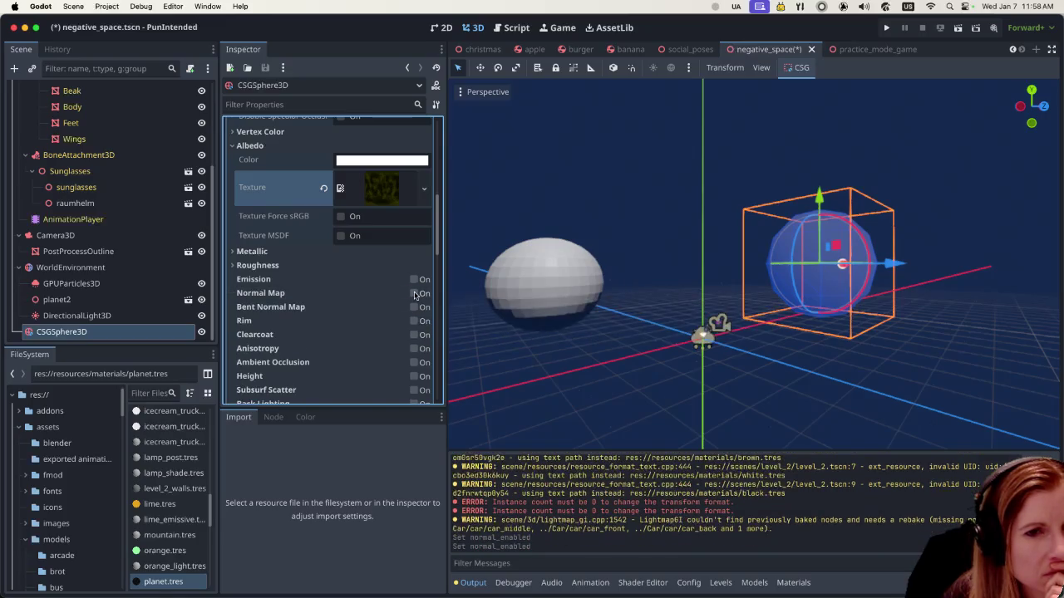
pyautogui.scroll(3, 333, 271)
pyautogui.scroll(3, 335, 266)
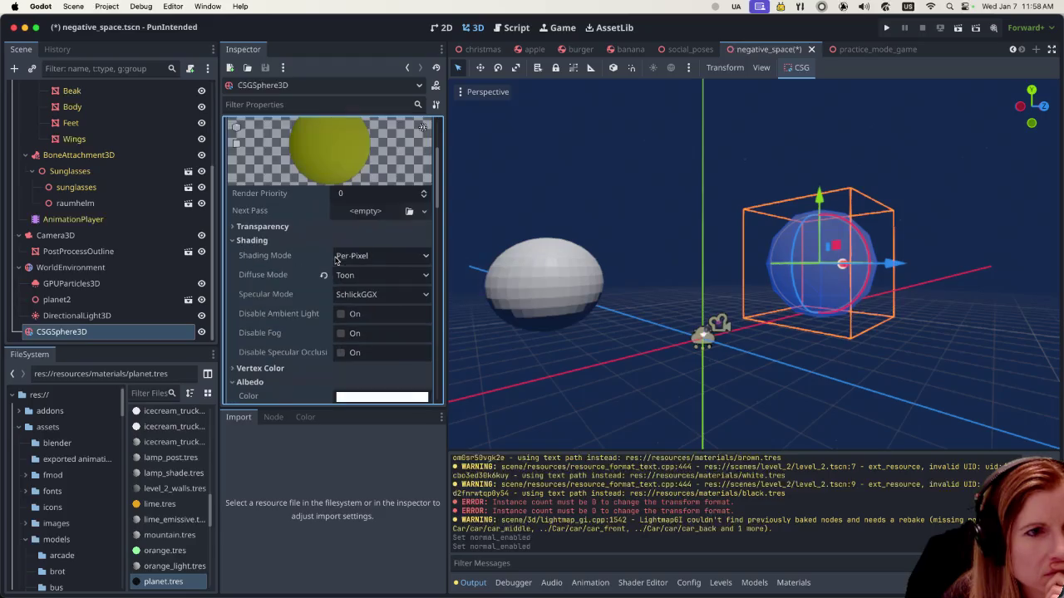
pyautogui.scroll(-3, 336, 260)
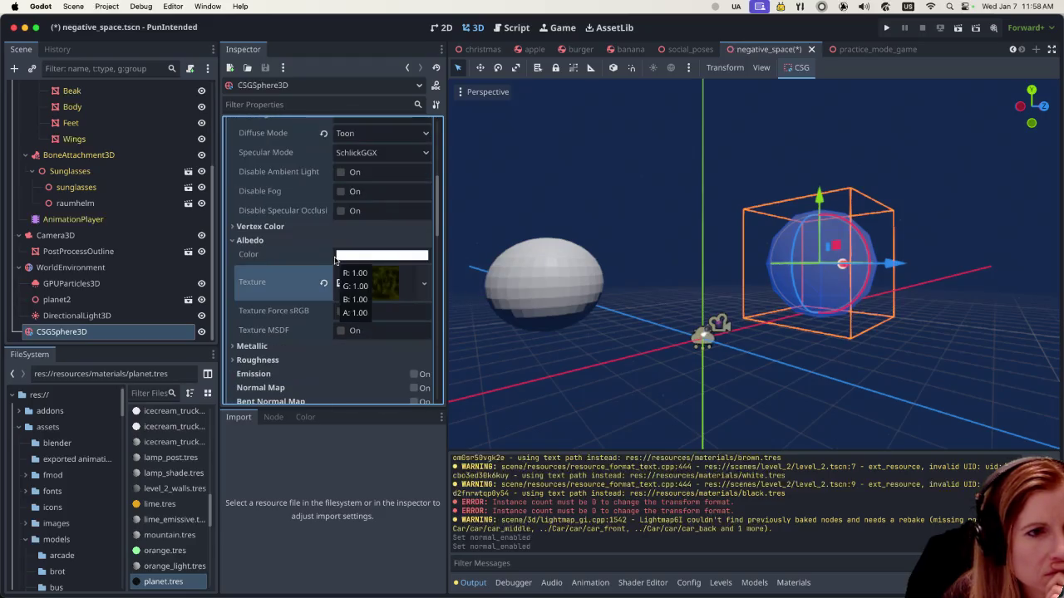
pyautogui.click(389, 280)
pyautogui.scroll(-2, 382, 279)
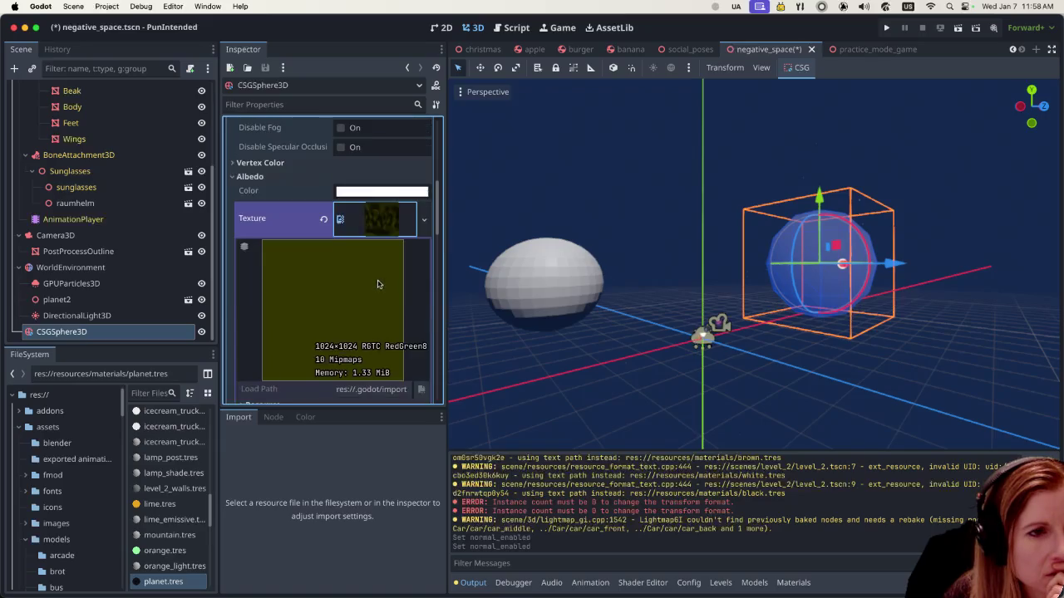
pyautogui.scroll(-2, 378, 280)
pyautogui.scroll(3, 378, 280)
pyautogui.scroll(3, 374, 277)
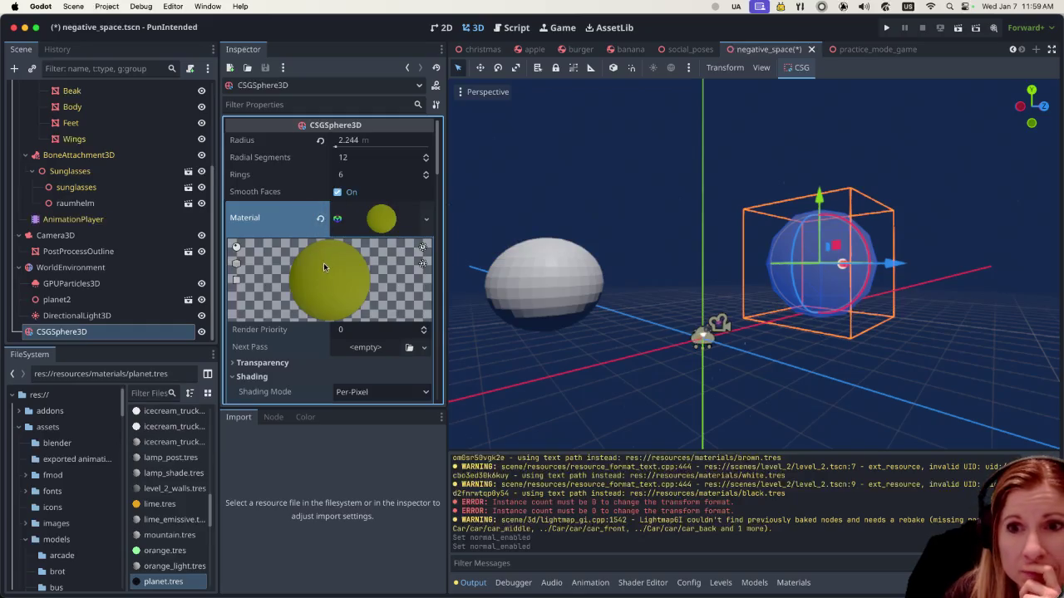
pyautogui.scroll(-5, 323, 263)
pyautogui.scroll(-3, 323, 266)
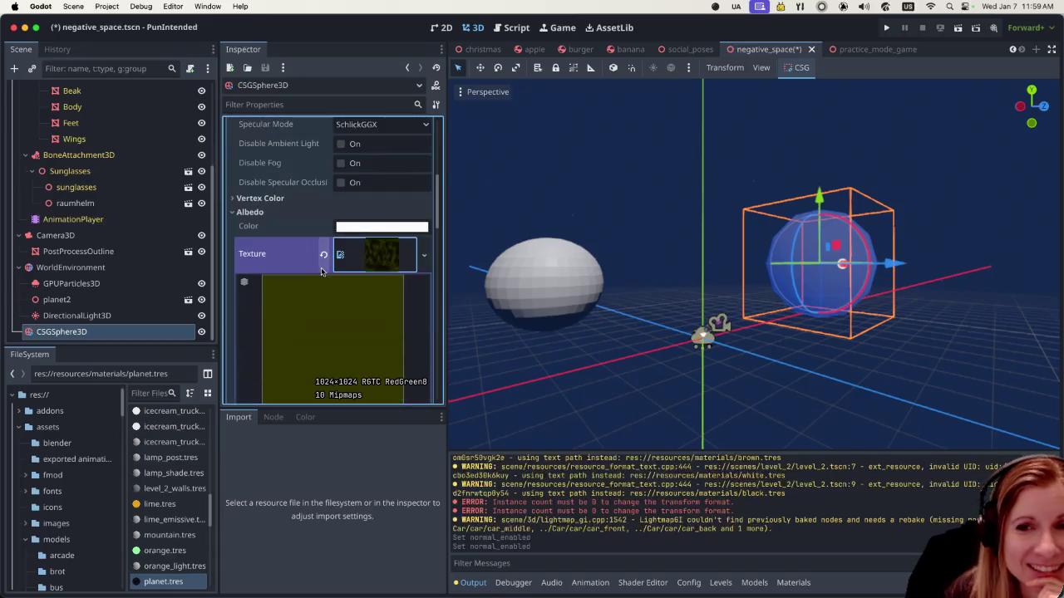
pyautogui.scroll(-5, 321, 268)
pyautogui.scroll(-4, 319, 271)
pyautogui.scroll(-5, 319, 270)
pyautogui.scroll(-5, 316, 272)
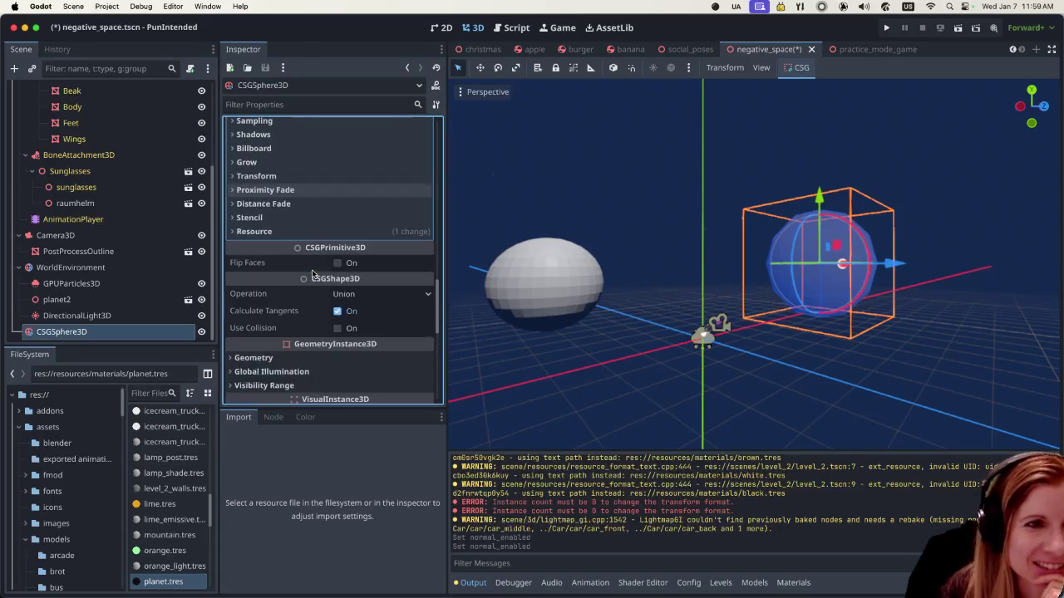
pyautogui.scroll(-4, 313, 274)
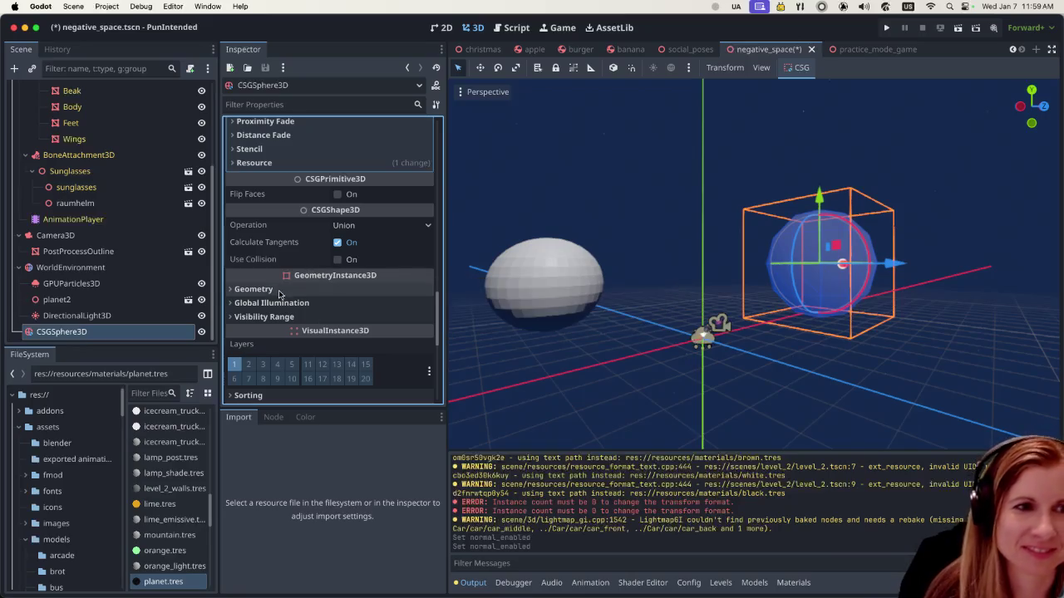
pyautogui.click(336, 244)
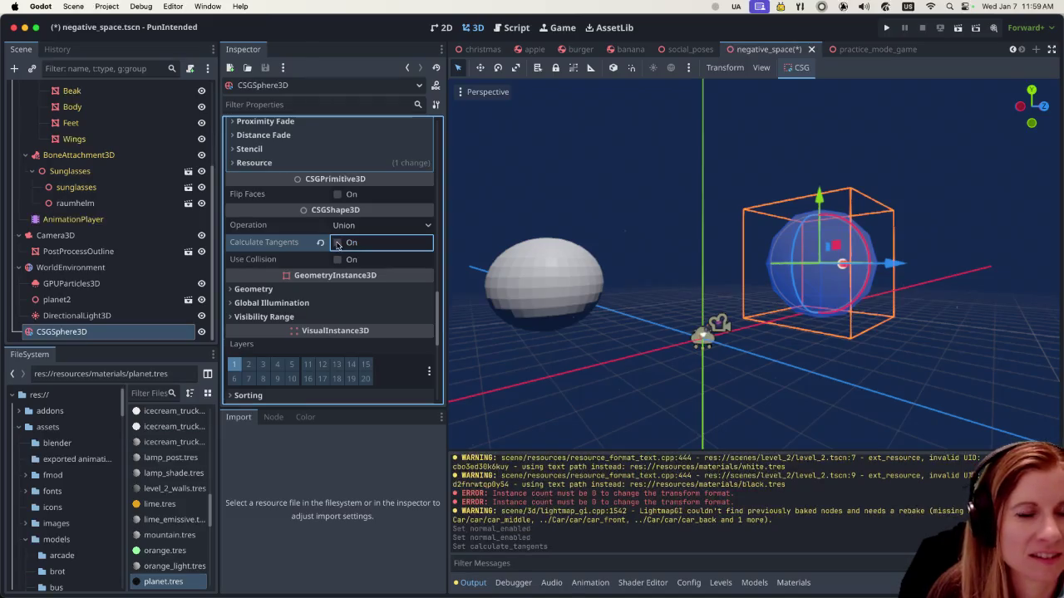
# Step: Reselect the CSG sphere and collapse its Transform section in the Inspector
pyautogui.click(750, 383)
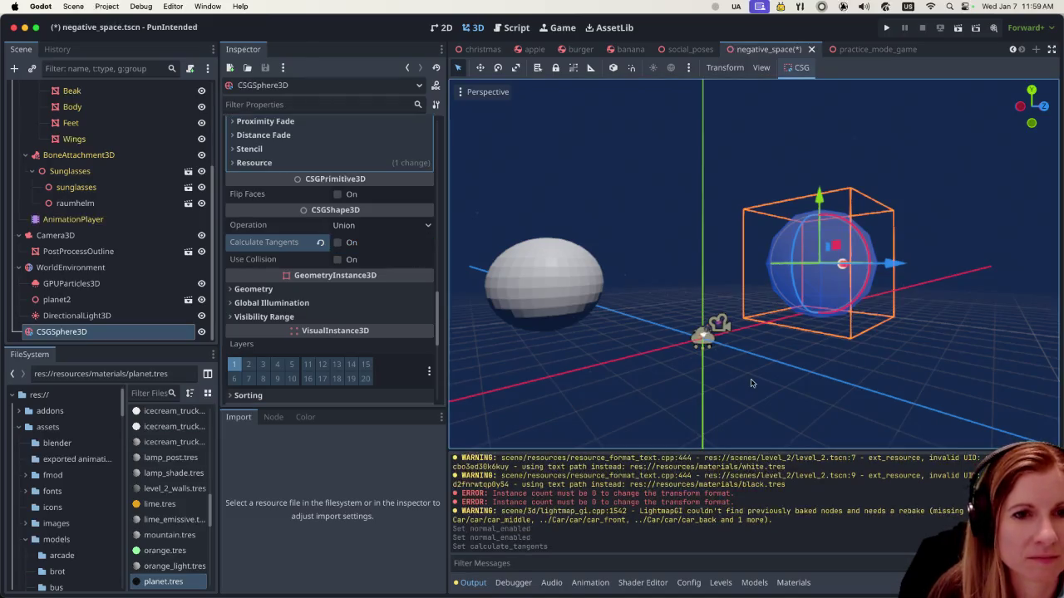
pyautogui.click(833, 291)
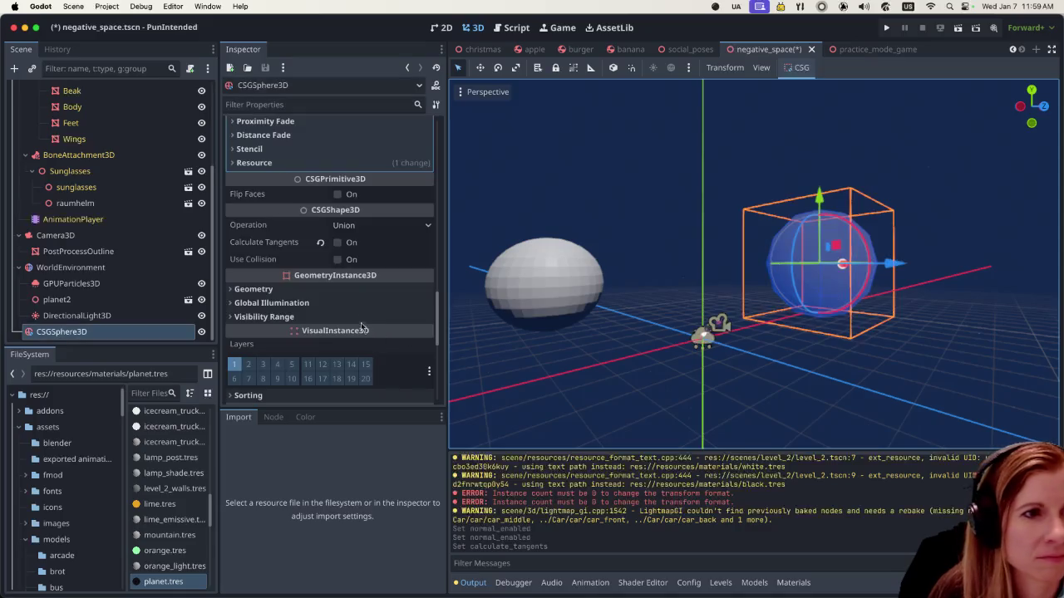
pyautogui.scroll(-2, 349, 293)
pyautogui.scroll(-4, 349, 293)
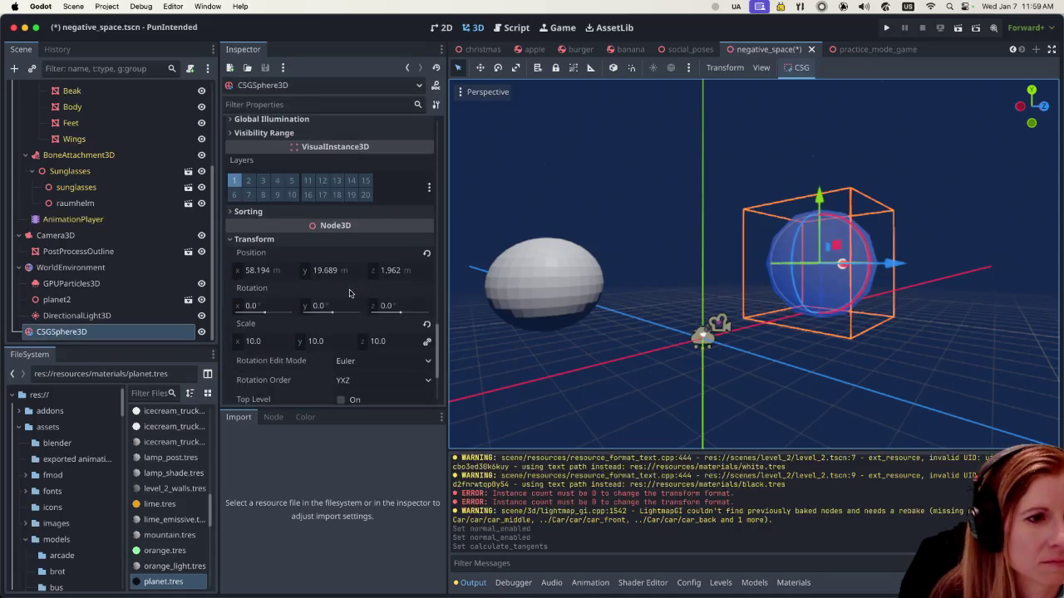
pyautogui.scroll(-2, 256, 240)
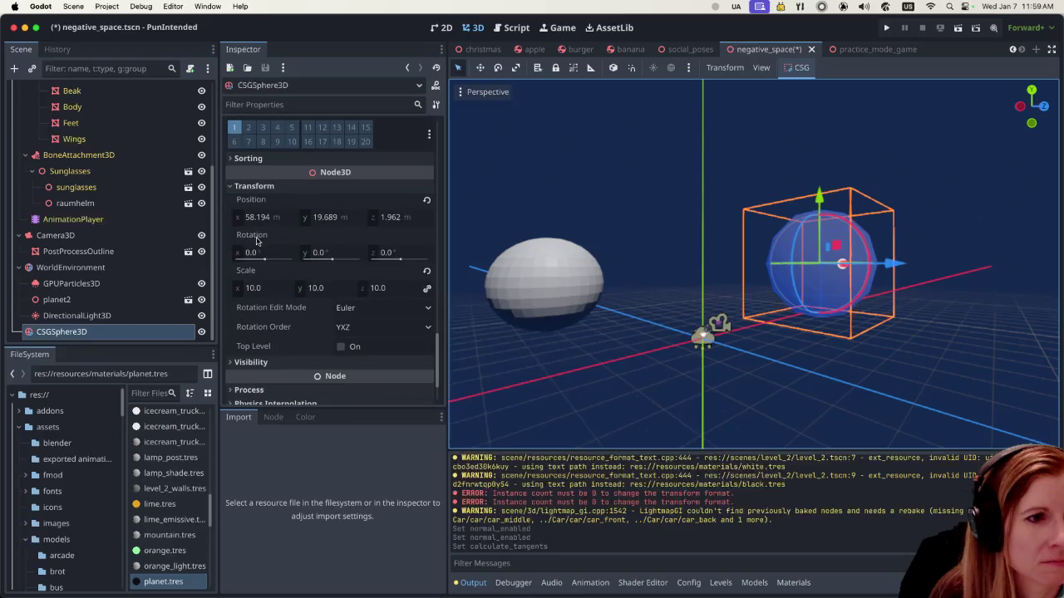
pyautogui.click(235, 187)
pyautogui.scroll(2, 343, 271)
pyautogui.scroll(10, 336, 264)
pyautogui.scroll(5, 335, 213)
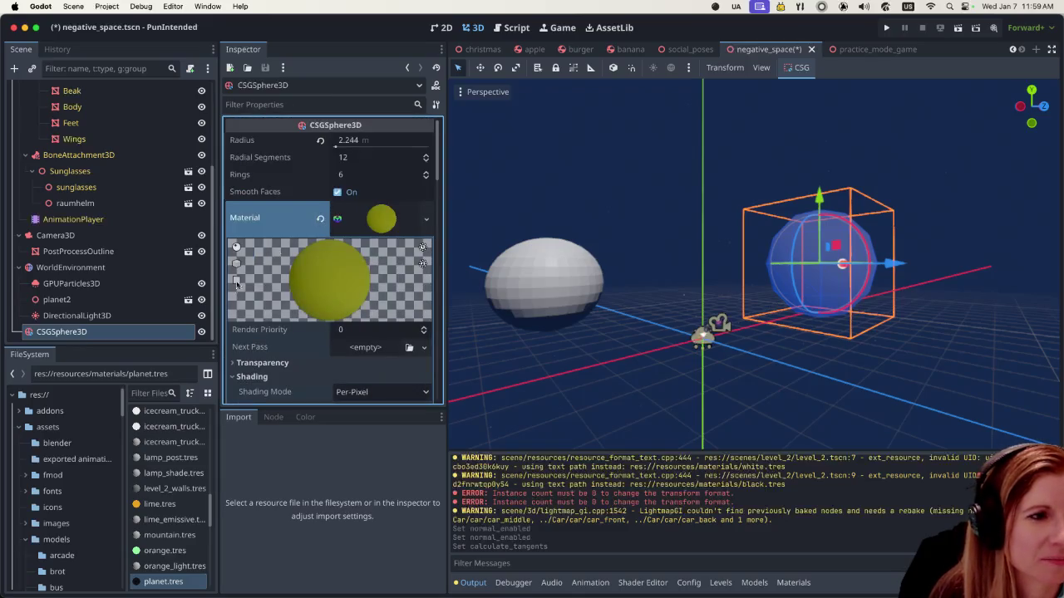
pyautogui.rightClick(141, 334)
# Step: Delete the old CSGSphere3D and add a fresh CSGSphere3D found by searching 'sphere'
pyautogui.click(177, 588)
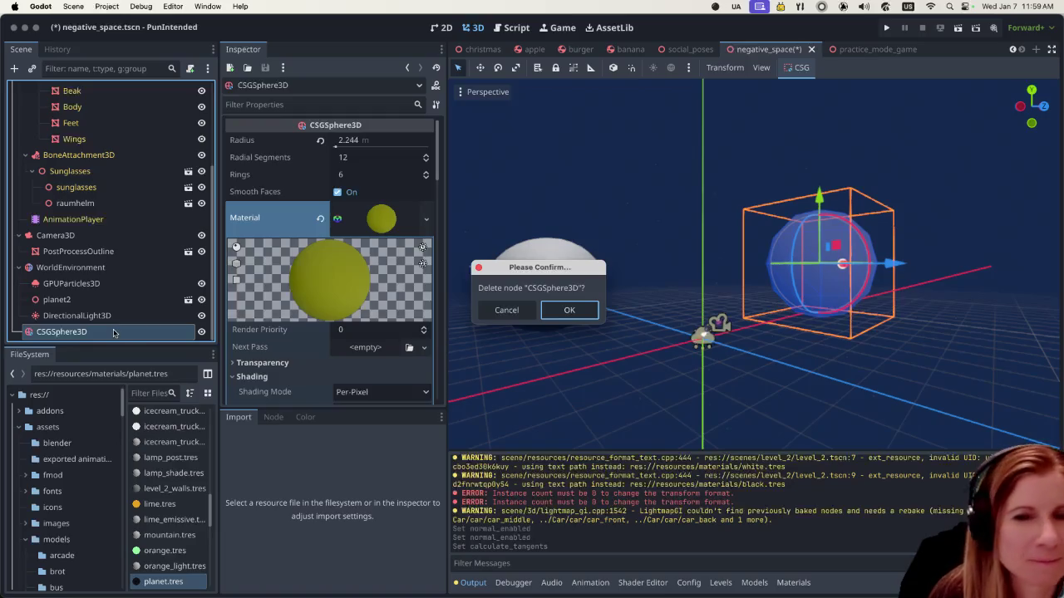
pyautogui.click(565, 309)
pyautogui.click(14, 69)
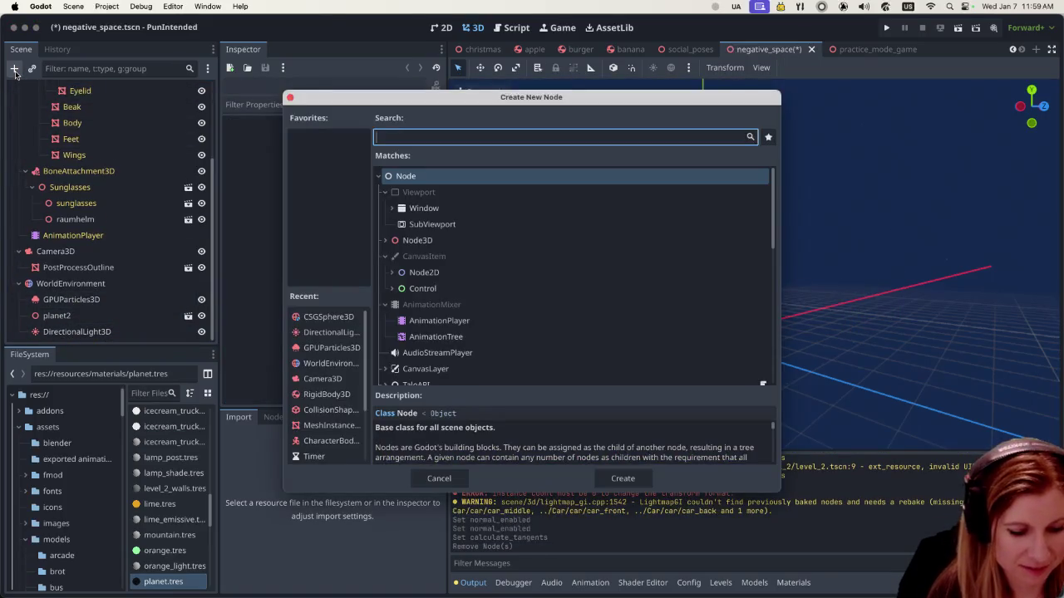
pyautogui.write('sphere')
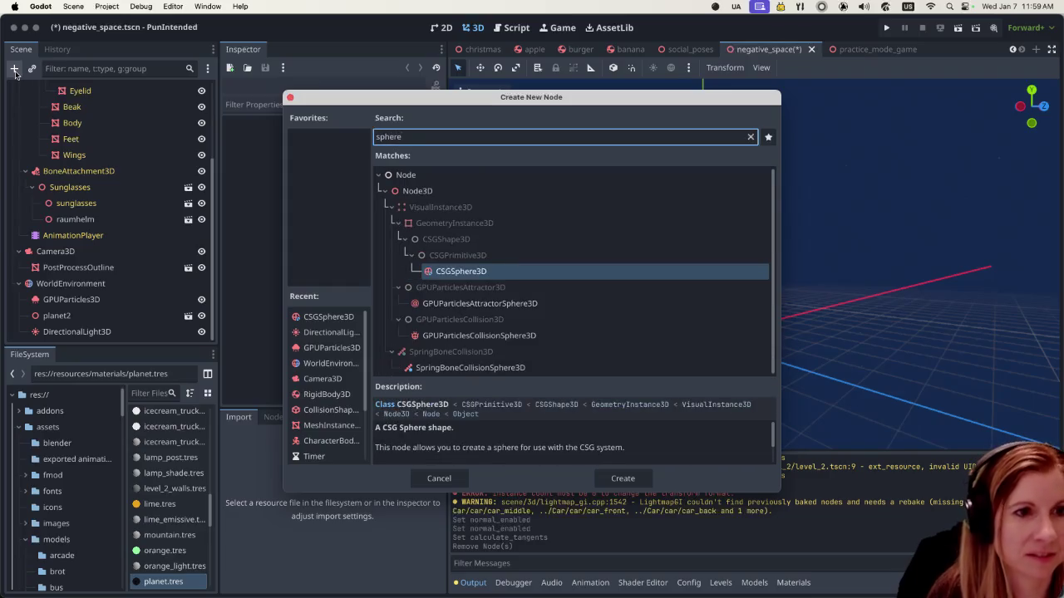
pyautogui.click(622, 479)
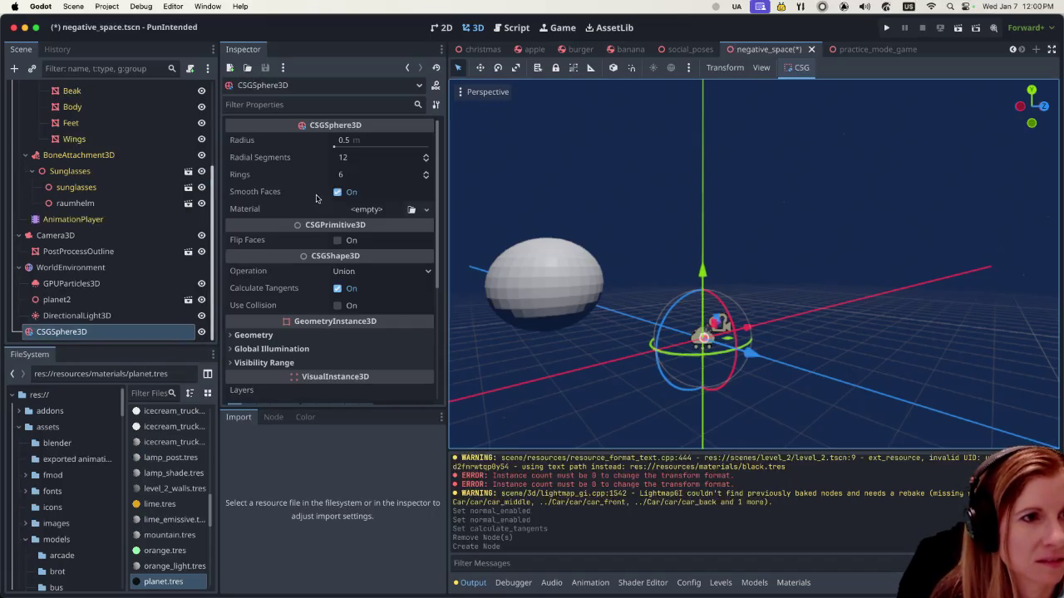
# Step: Grow the new sphere to about 16 m radius and move it up and right
pyautogui.moveTo(335, 147); pyautogui.dragTo(793, 238)
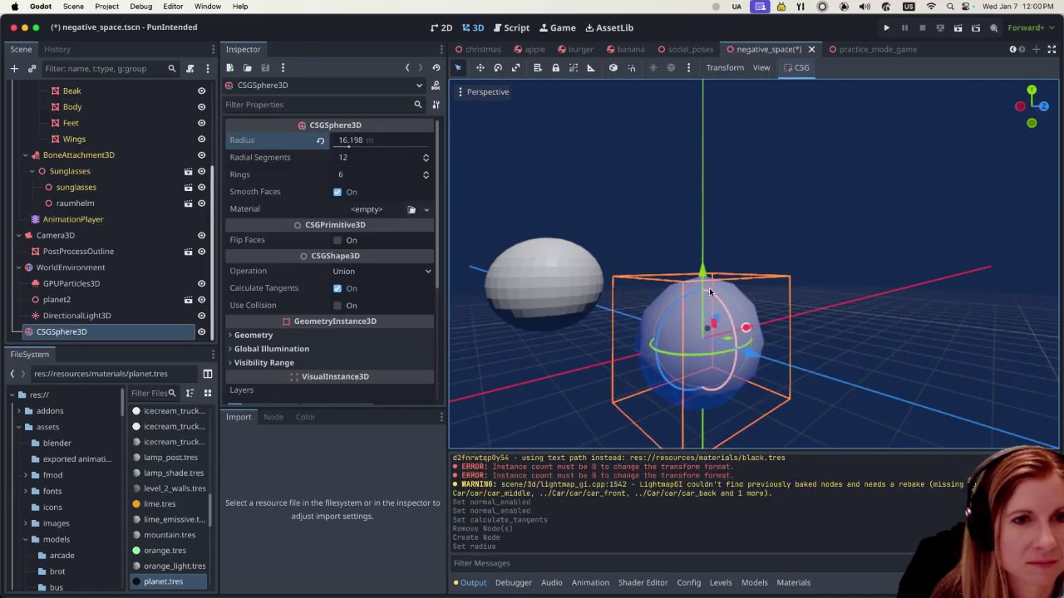
pyautogui.moveTo(703, 273); pyautogui.dragTo(681, 159)
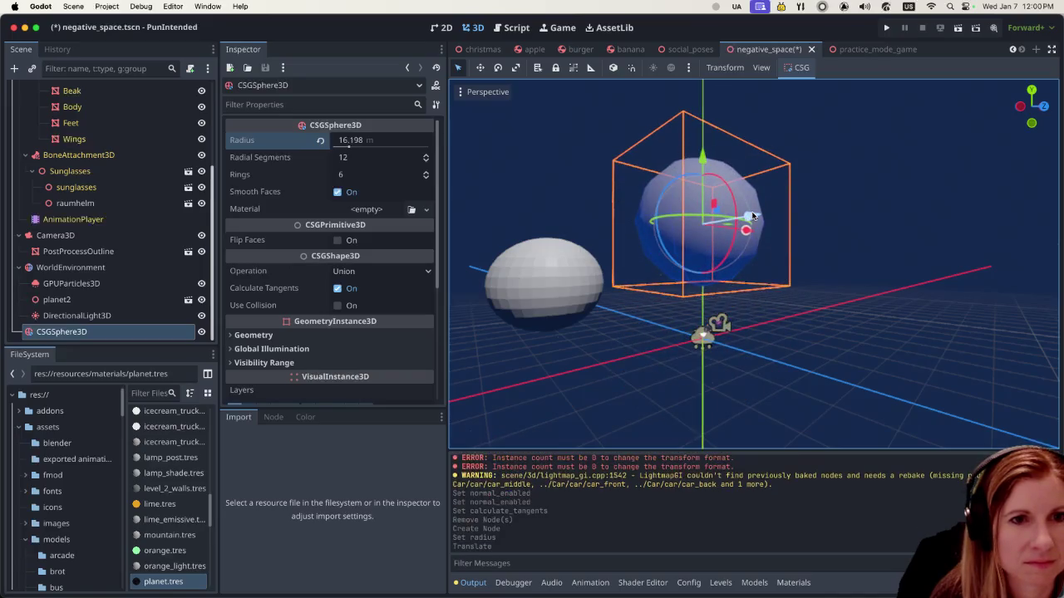
pyautogui.moveTo(754, 220); pyautogui.dragTo(803, 273)
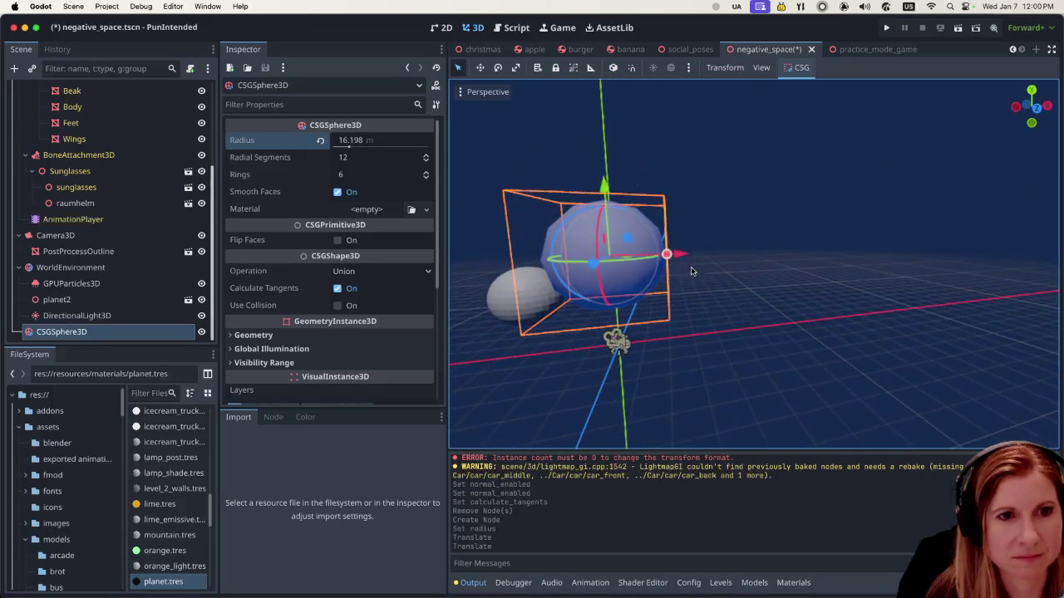
pyautogui.moveTo(677, 254); pyautogui.dragTo(794, 256)
pyautogui.hscroll(5, 831, 249)
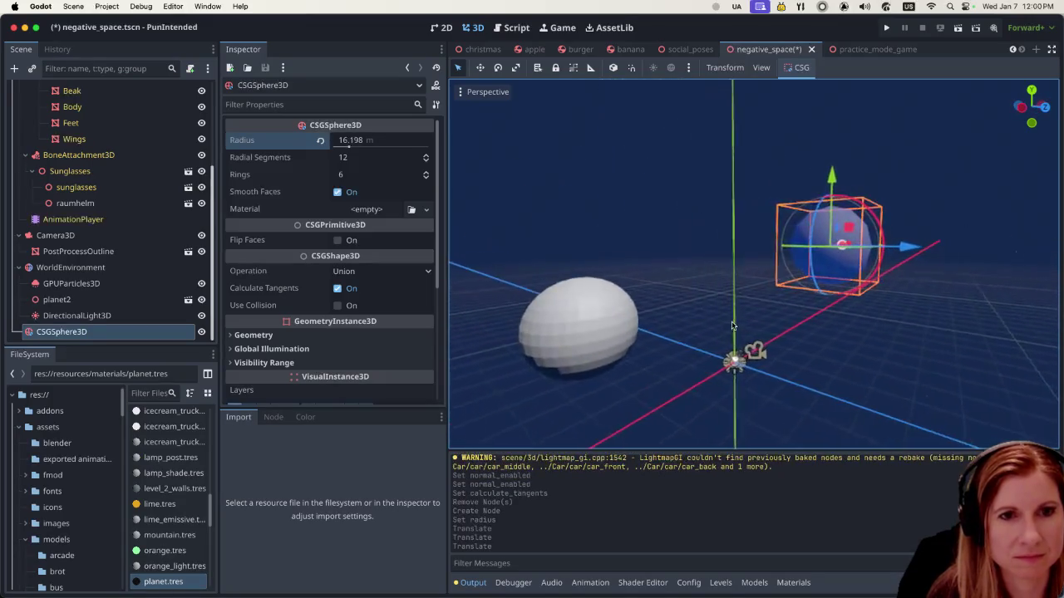
pyautogui.moveTo(903, 247); pyautogui.dragTo(487, 287)
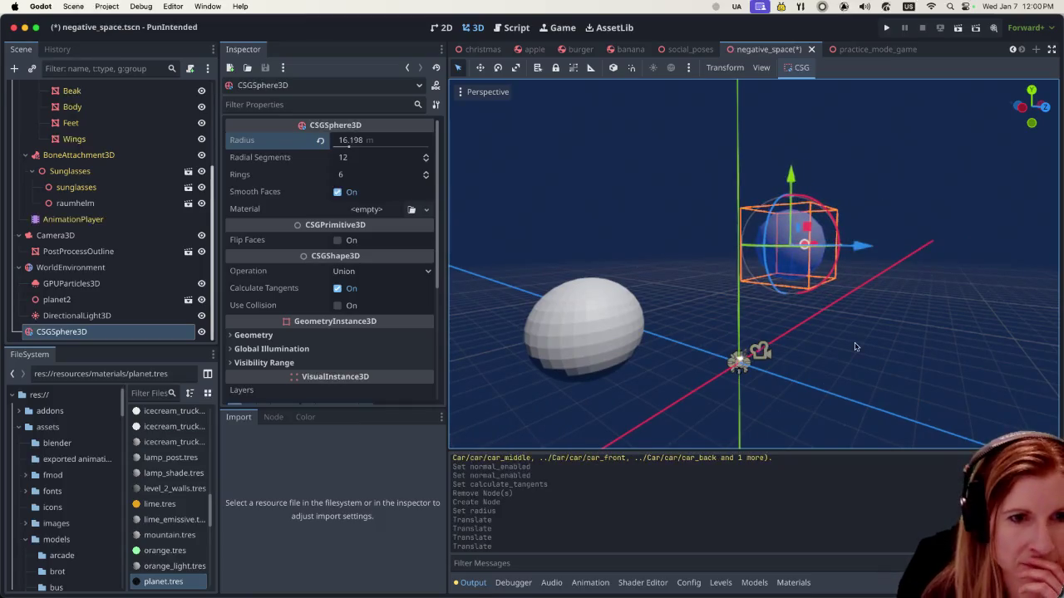
# Step: Raise the sphere's radius to 21.431 m
pyautogui.scroll(-5, 752, 338)
pyautogui.hscroll(5, 752, 338)
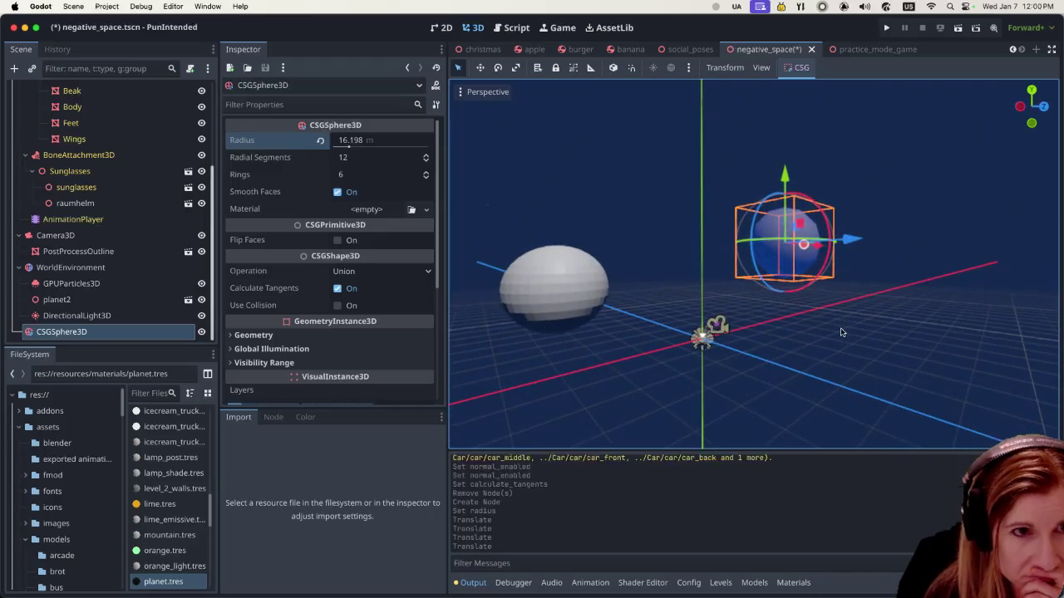
pyautogui.moveTo(348, 144); pyautogui.dragTo(353, 146)
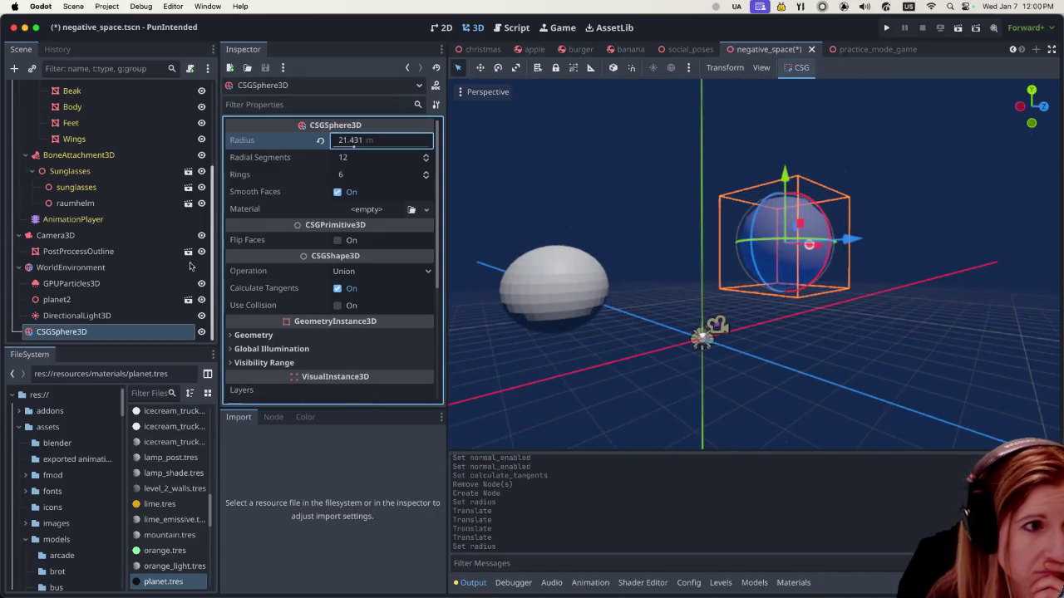
pyautogui.rightClick(120, 332)
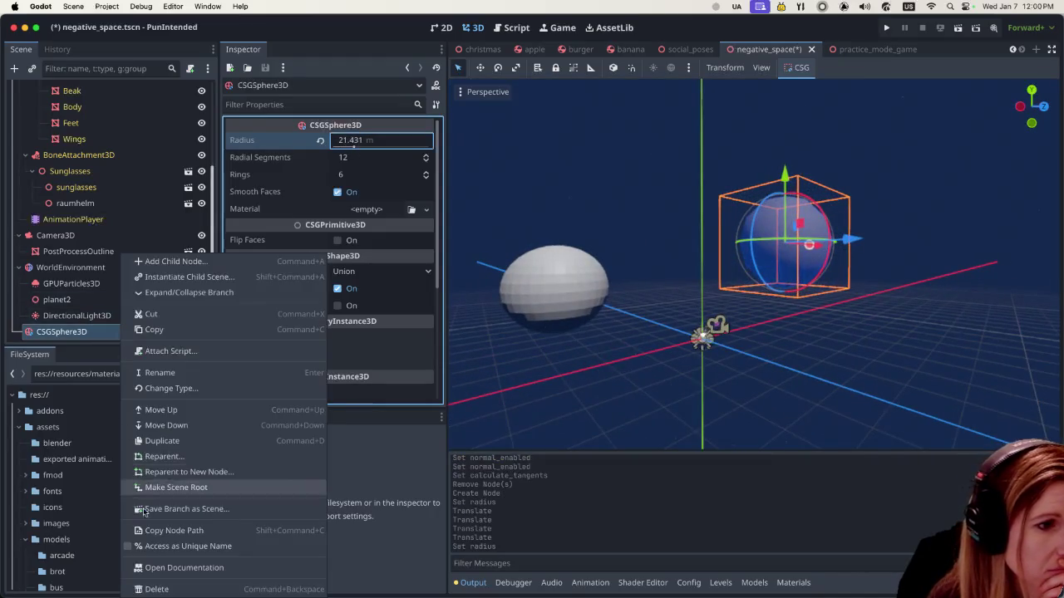
# Step: Duplicate the sphere as CSGSphere3D2 and slide the copy left to overlap the original
pyautogui.click(193, 441)
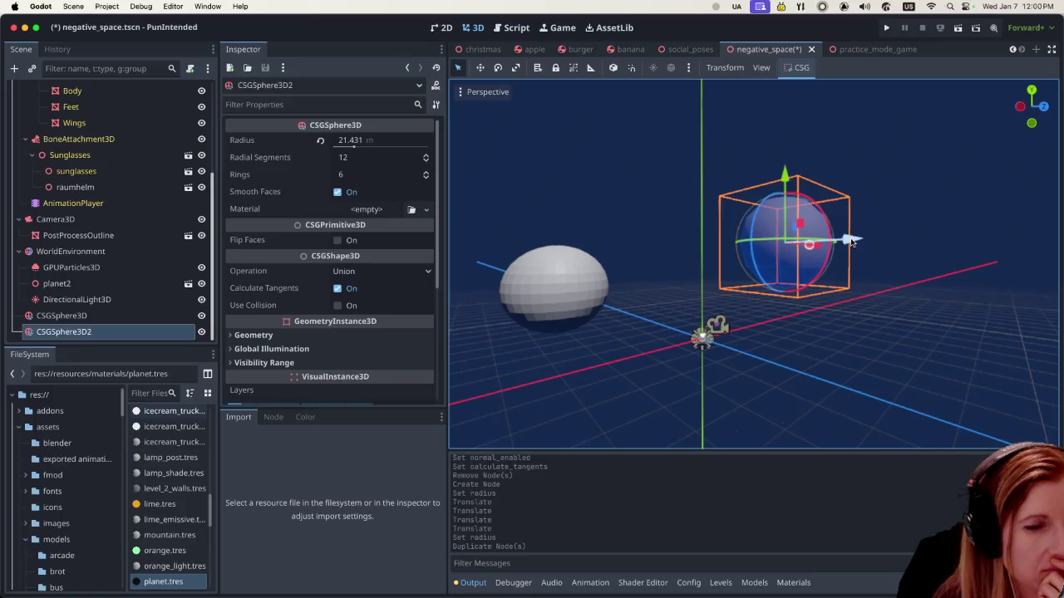
pyautogui.moveTo(930, 290)
pyautogui.mouseDown()
pyautogui.moveTo(883, 256)
pyautogui.moveTo(804, 257)
pyautogui.mouseUp()
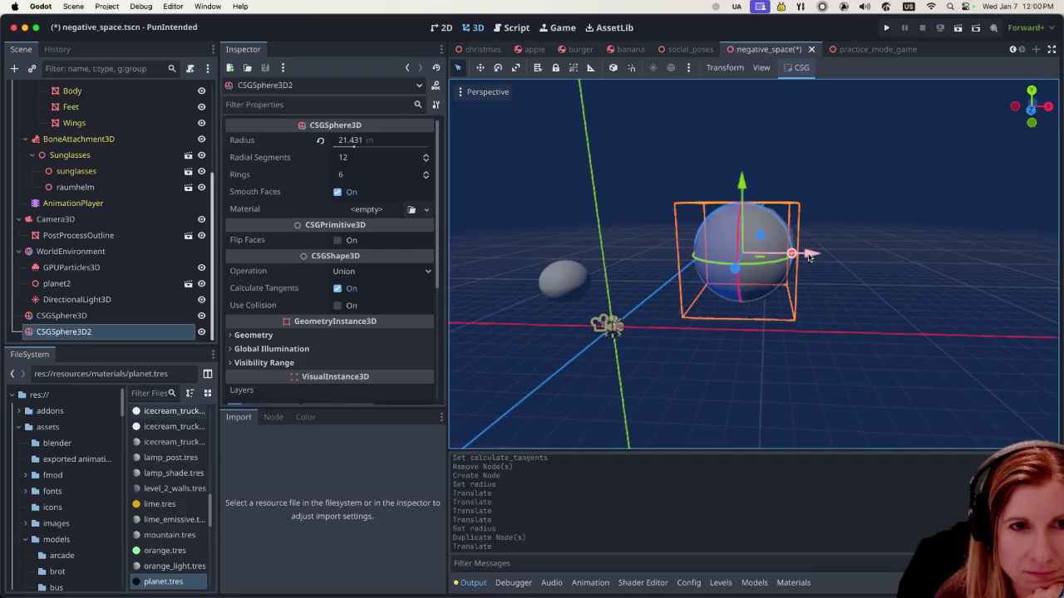
pyautogui.moveTo(808, 257); pyautogui.dragTo(773, 261)
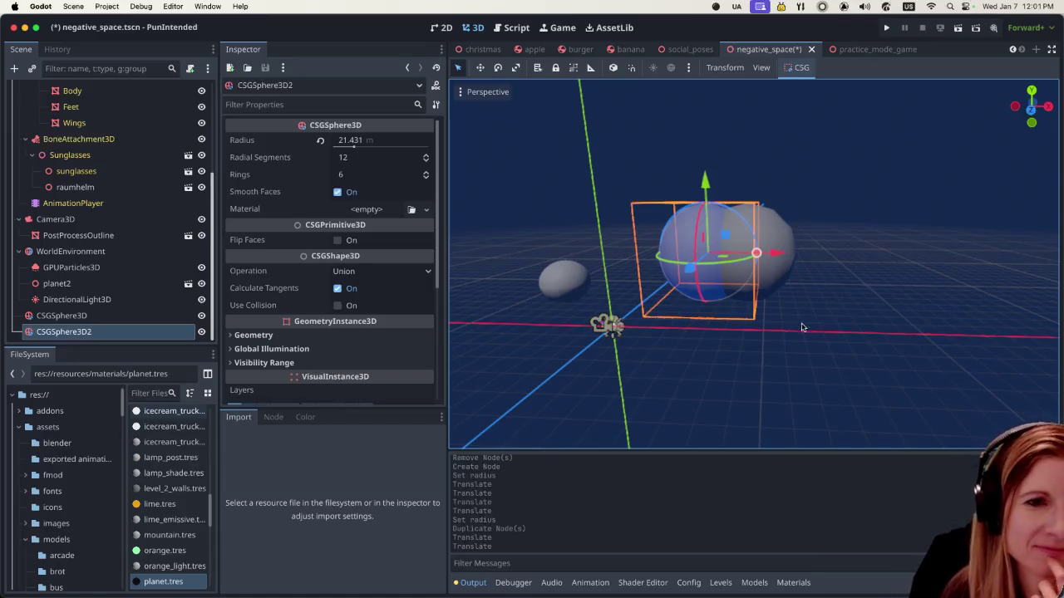
pyautogui.click(805, 319)
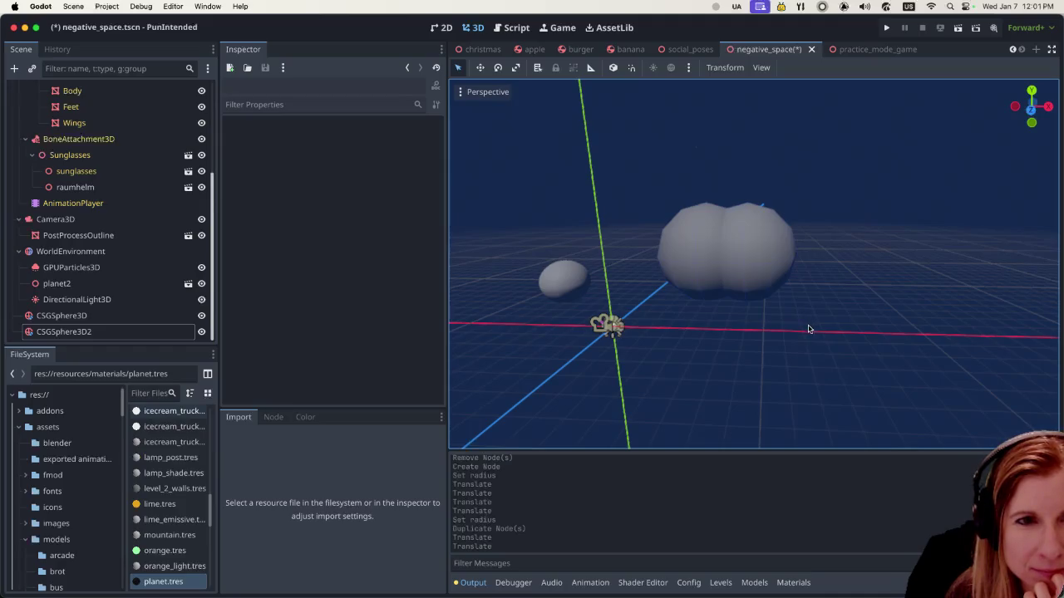
pyautogui.moveTo(807, 330); pyautogui.dragTo(839, 339)
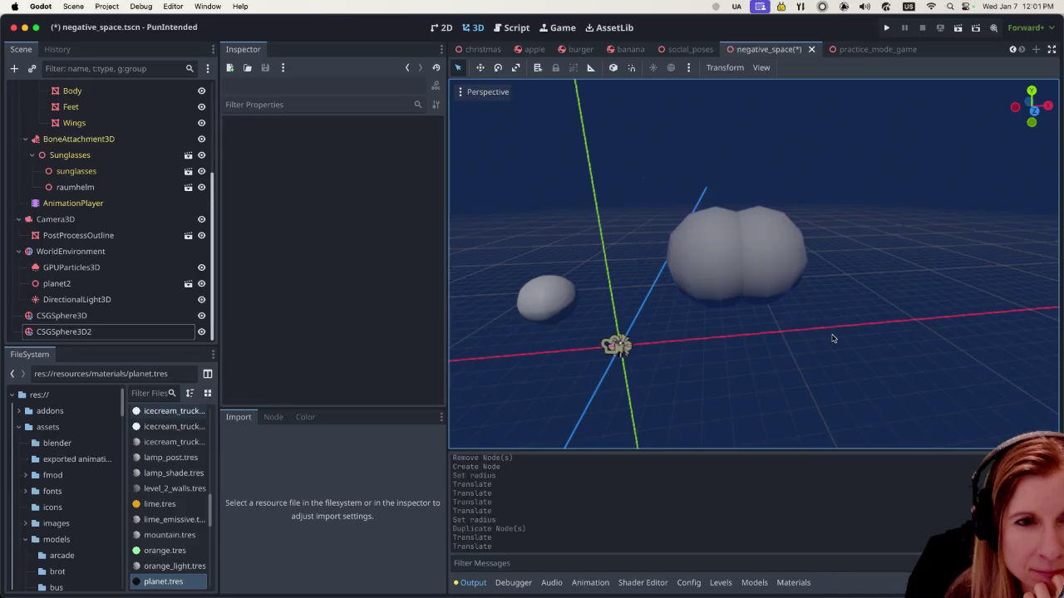
pyautogui.click(722, 269)
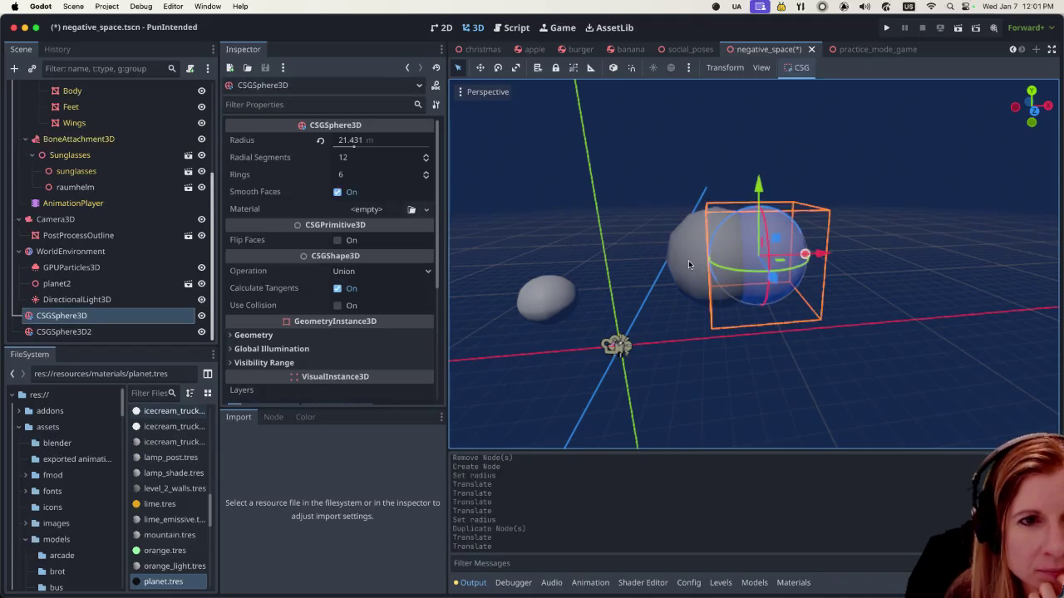
pyautogui.click(688, 260)
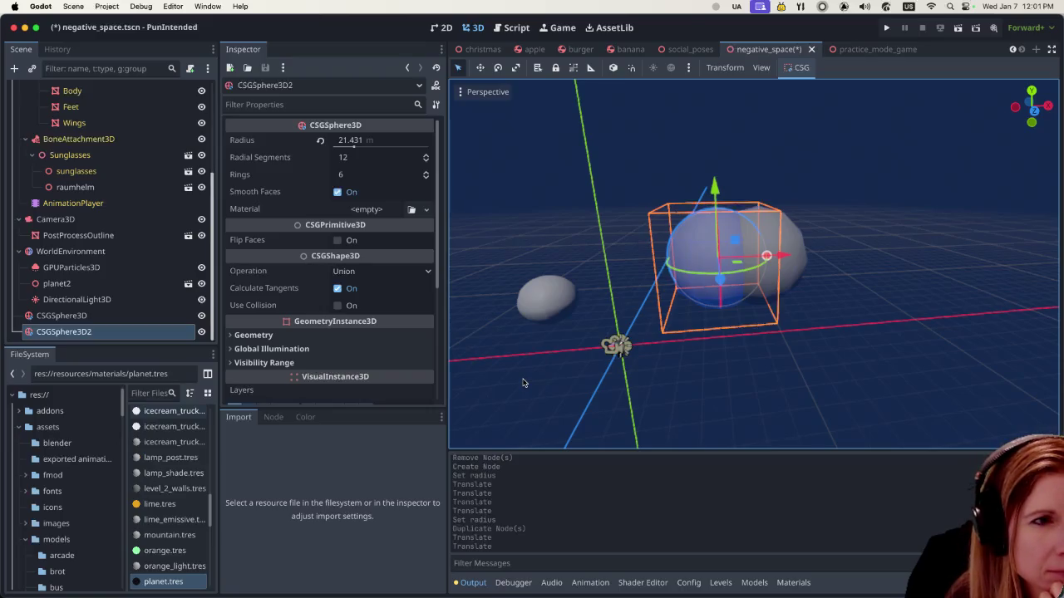
pyautogui.moveTo(248, 240)
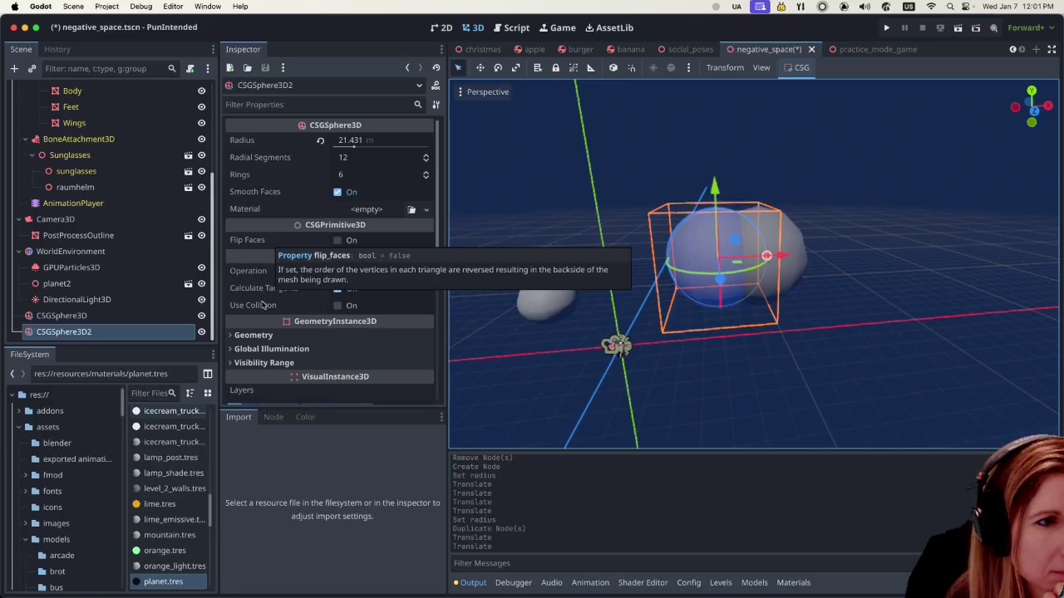
# Step: Try Subtraction, Union and Intersection as CSGSphere3D2's operation, previewing Subtraction
pyautogui.click(407, 272)
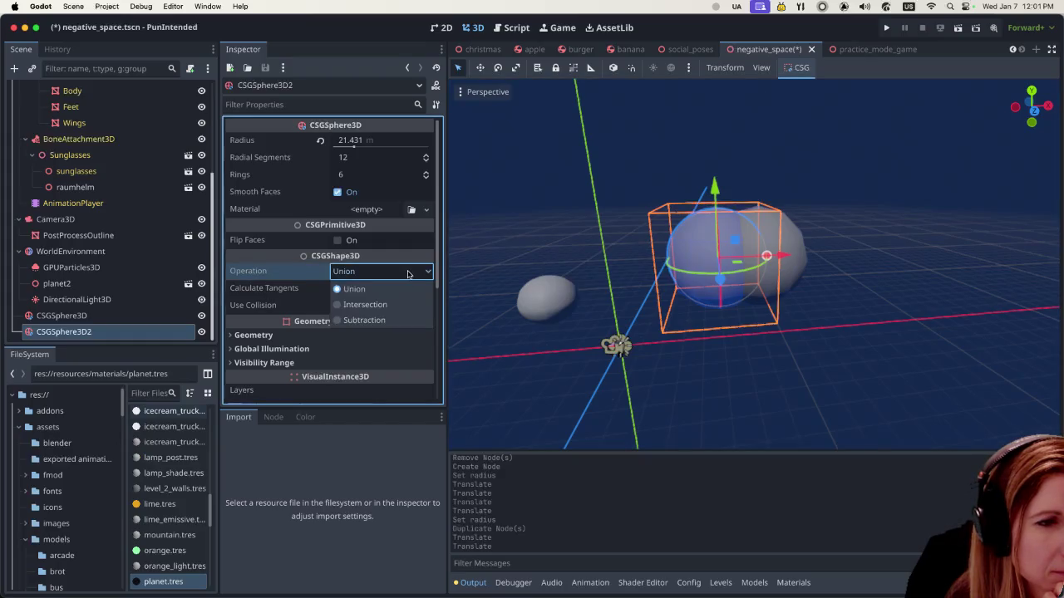
pyautogui.click(389, 320)
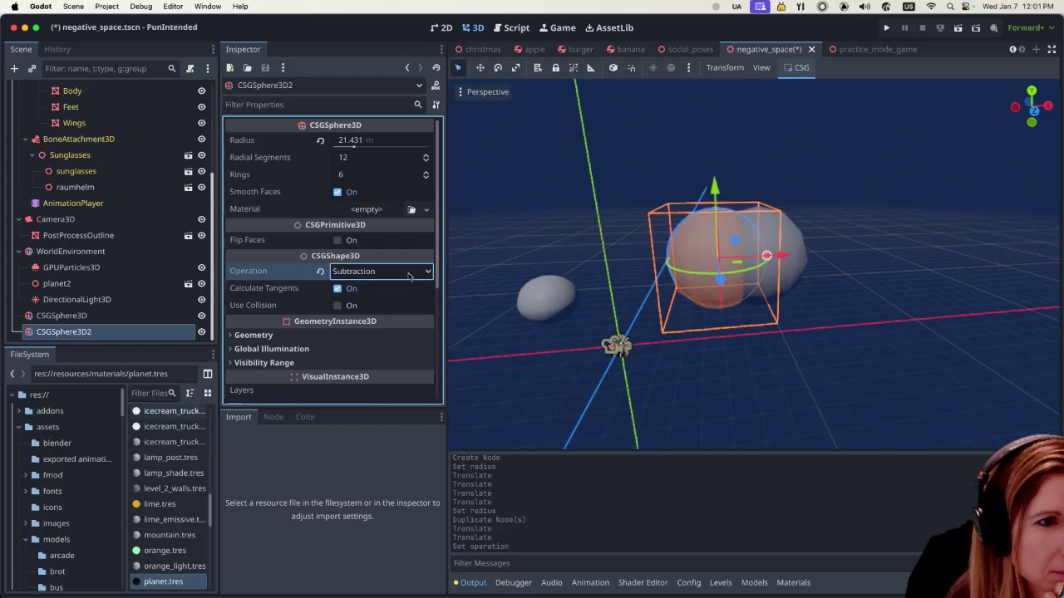
pyautogui.click(408, 273)
pyautogui.click(396, 291)
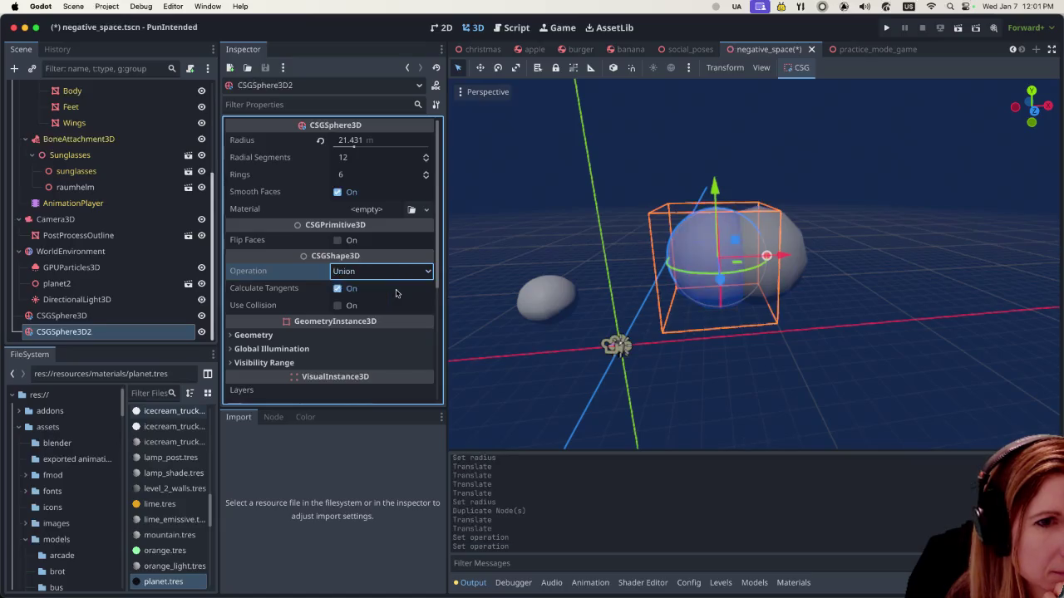
pyautogui.click(408, 275)
pyautogui.click(388, 303)
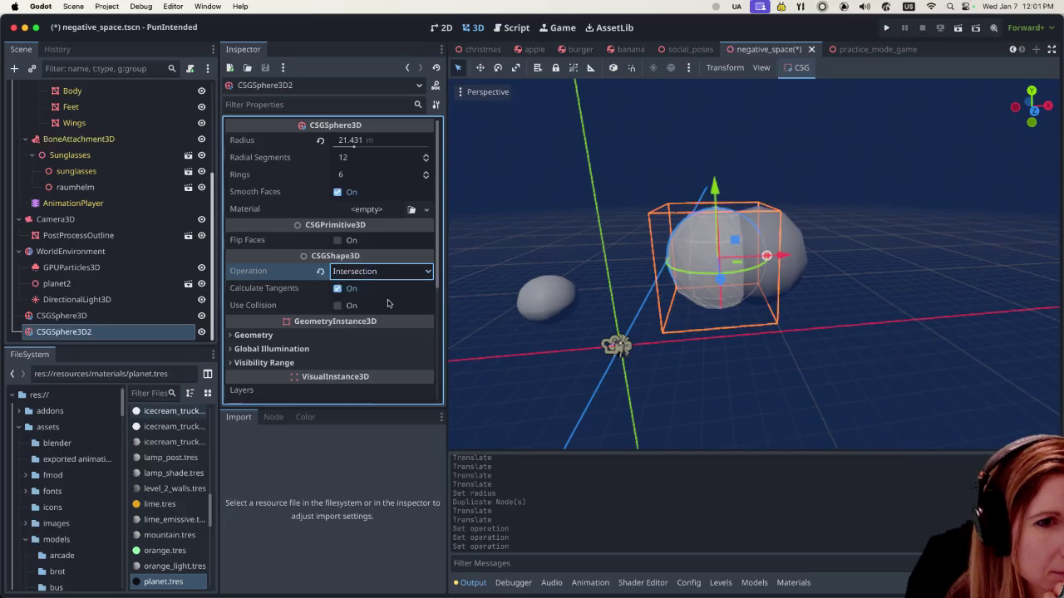
pyautogui.click(395, 281)
pyautogui.click(387, 306)
pyautogui.click(401, 274)
pyautogui.click(364, 320)
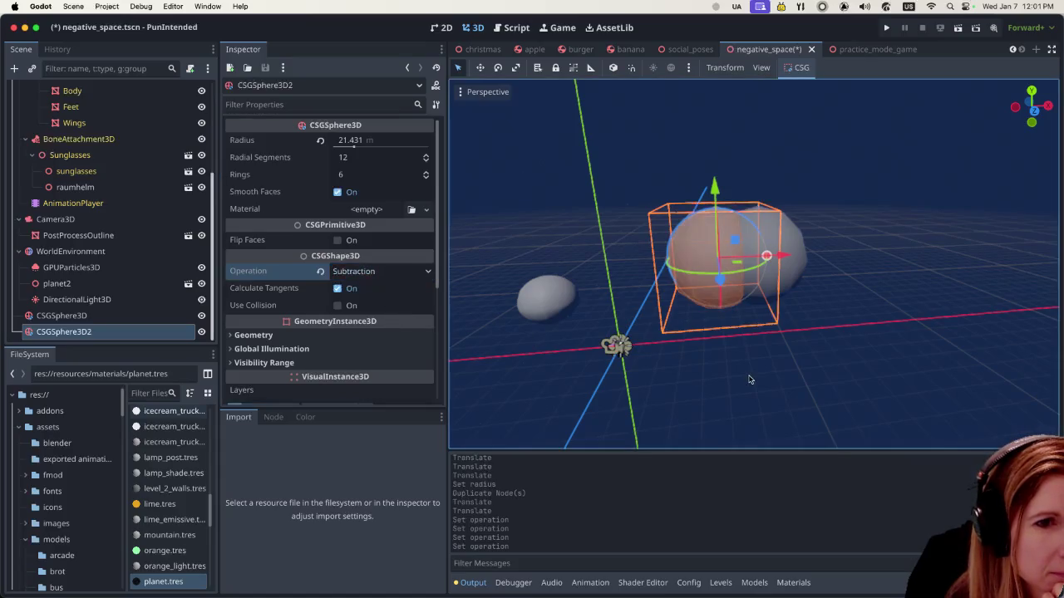
pyautogui.click(719, 370)
pyautogui.moveTo(709, 360)
pyautogui.mouseDown()
pyautogui.moveTo(723, 370)
pyautogui.moveTo(721, 281)
pyautogui.mouseUp()
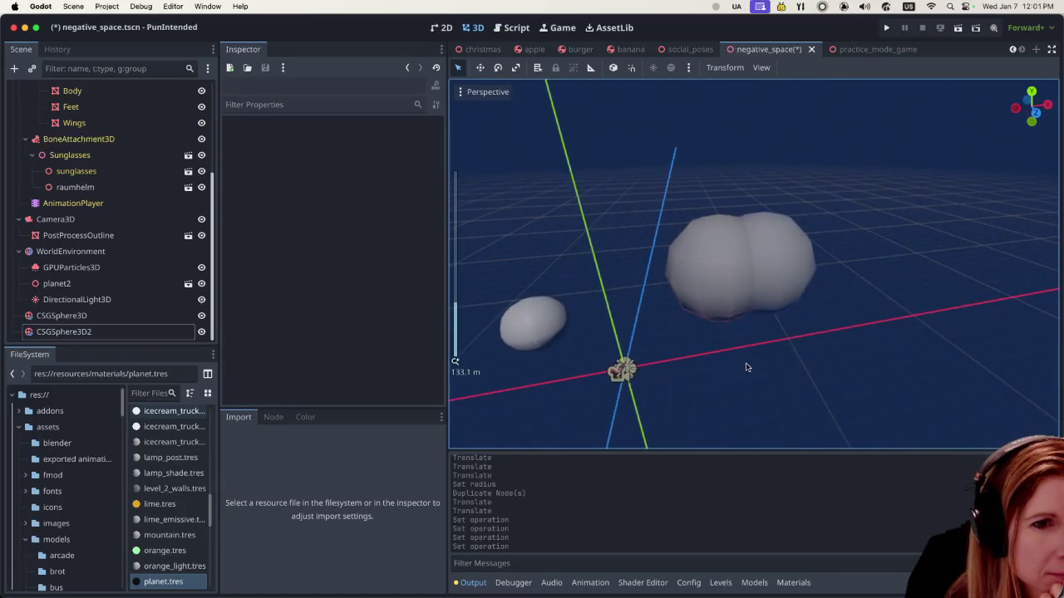
# Step: Set CSGSphere3D2's operation to Intersection and preview the resulting shape
pyautogui.click(720, 281)
pyautogui.click(669, 274)
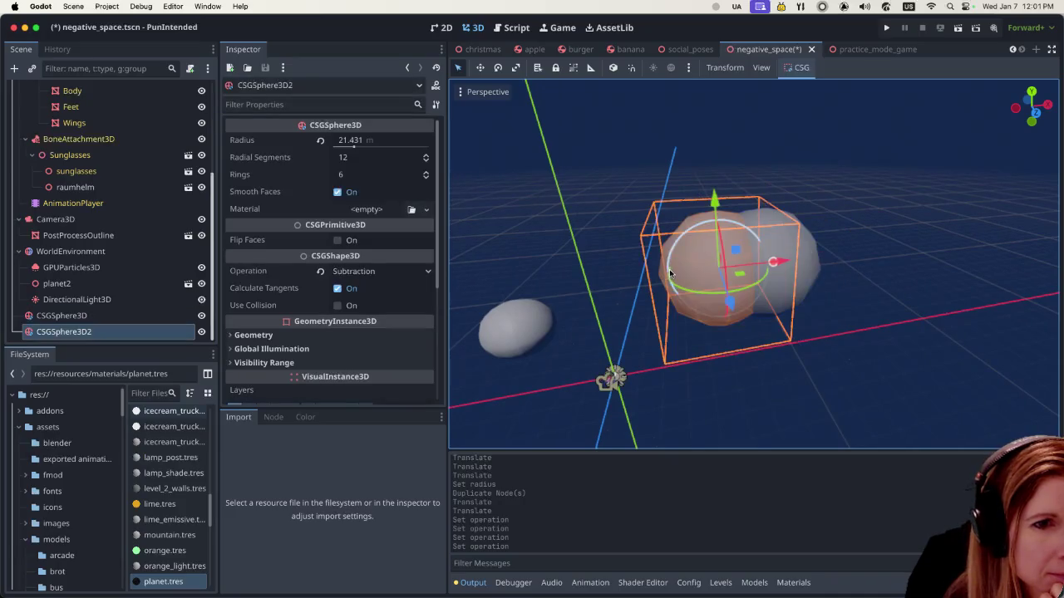
pyautogui.click(381, 271)
pyautogui.click(393, 305)
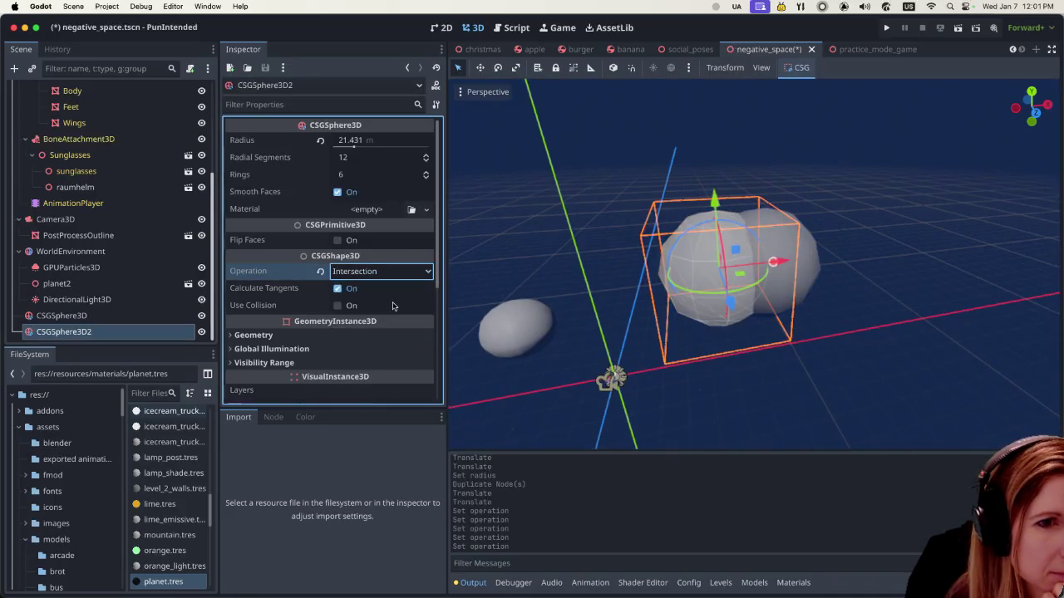
pyautogui.click(749, 403)
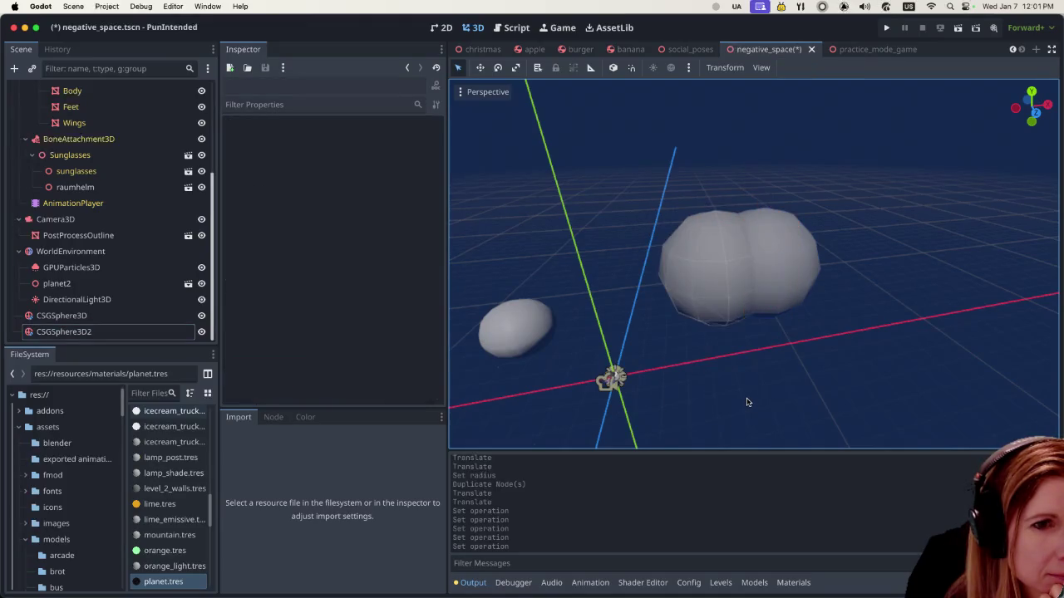
pyautogui.click(703, 313)
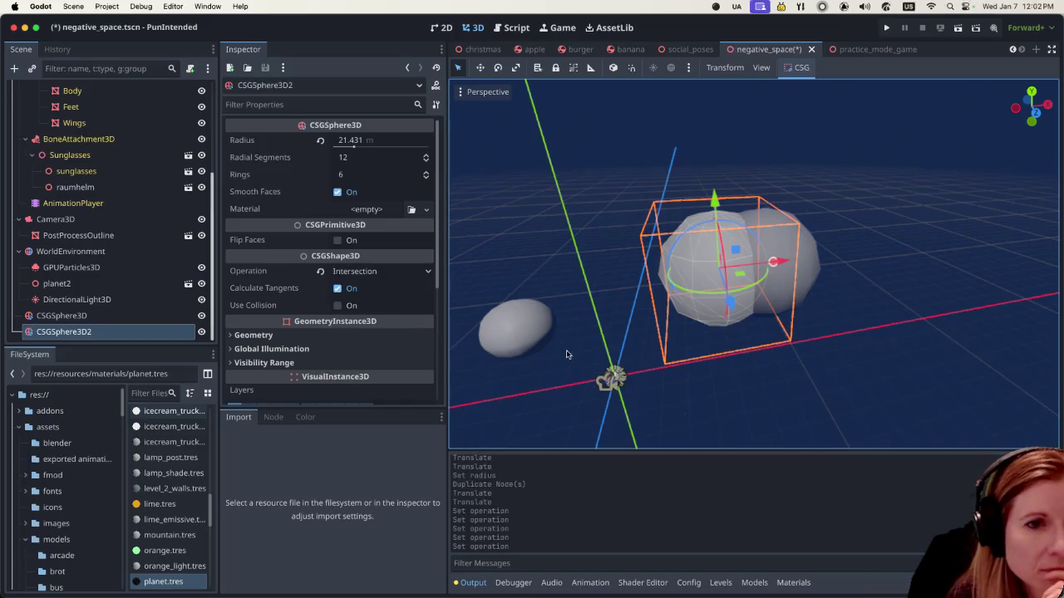
pyautogui.click(702, 392)
pyautogui.click(727, 296)
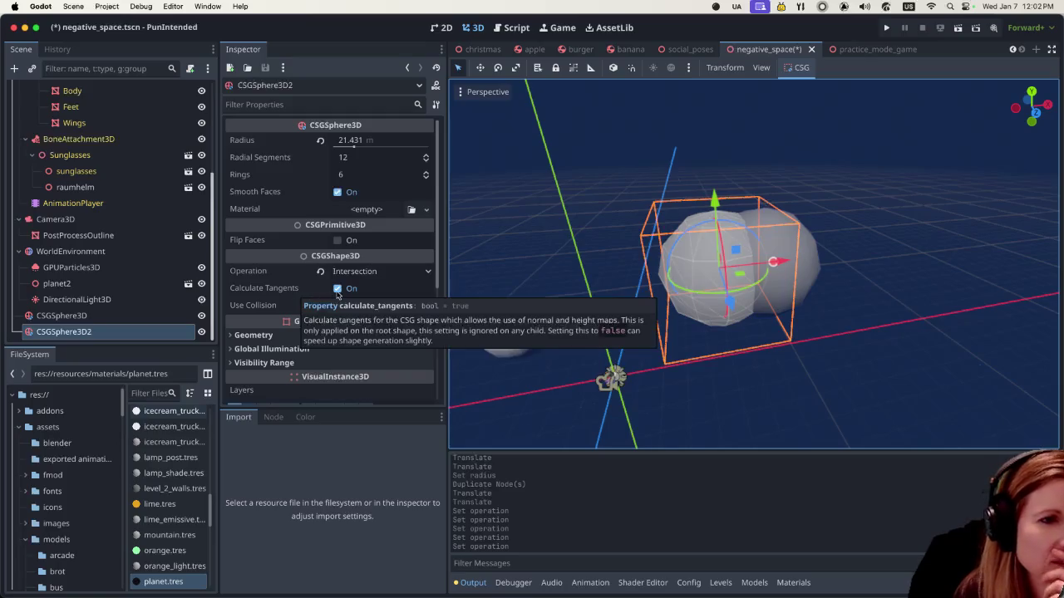
pyautogui.scroll(-5, 322, 280)
pyautogui.scroll(5, 322, 282)
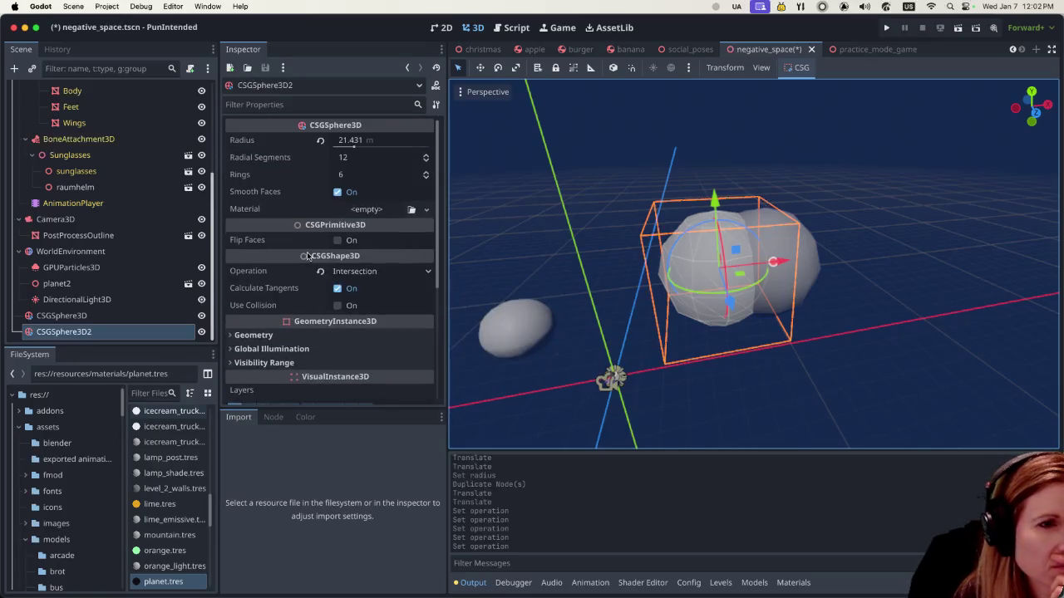
# Step: Give the first CSG sphere a new StandardMaterial3D
pyautogui.click(367, 210)
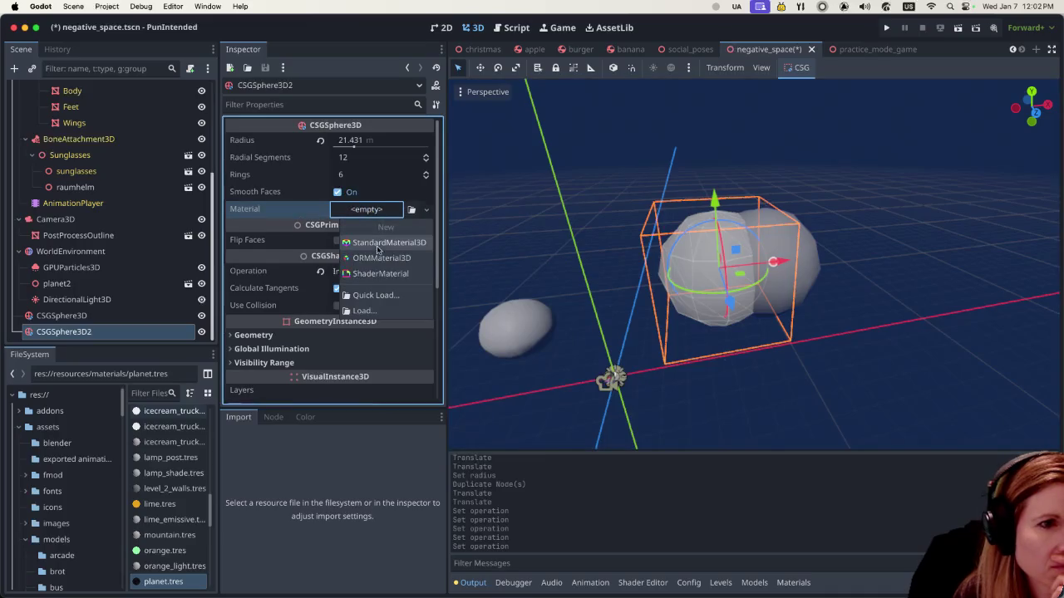
pyautogui.click(378, 243)
pyautogui.click(811, 280)
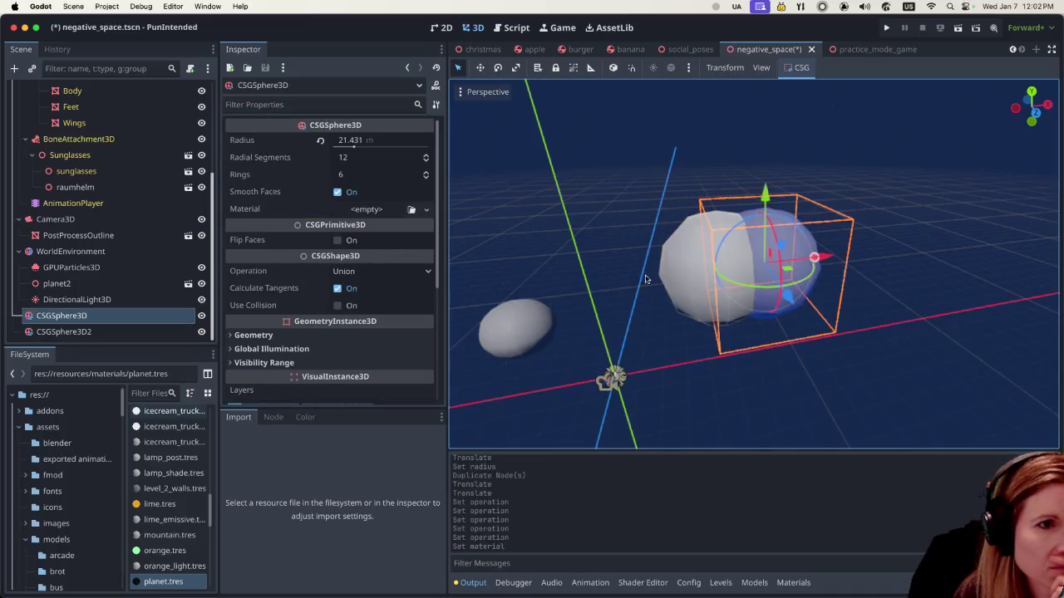
pyautogui.click(378, 209)
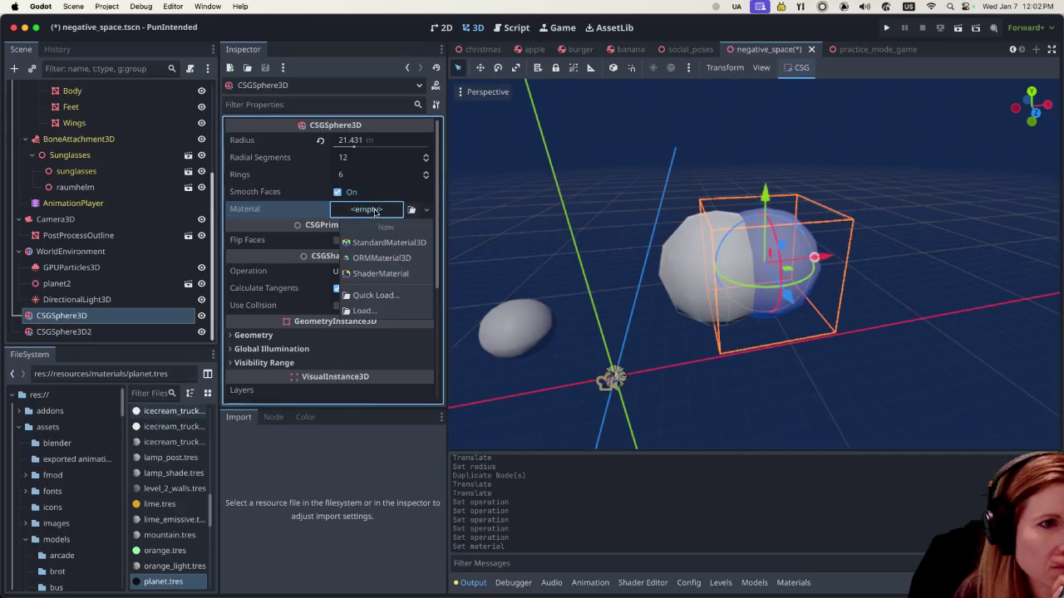
pyautogui.click(378, 241)
# Step: Set CSGSphere3D2's operation to Subtraction and enable its collision
pyautogui.click(683, 283)
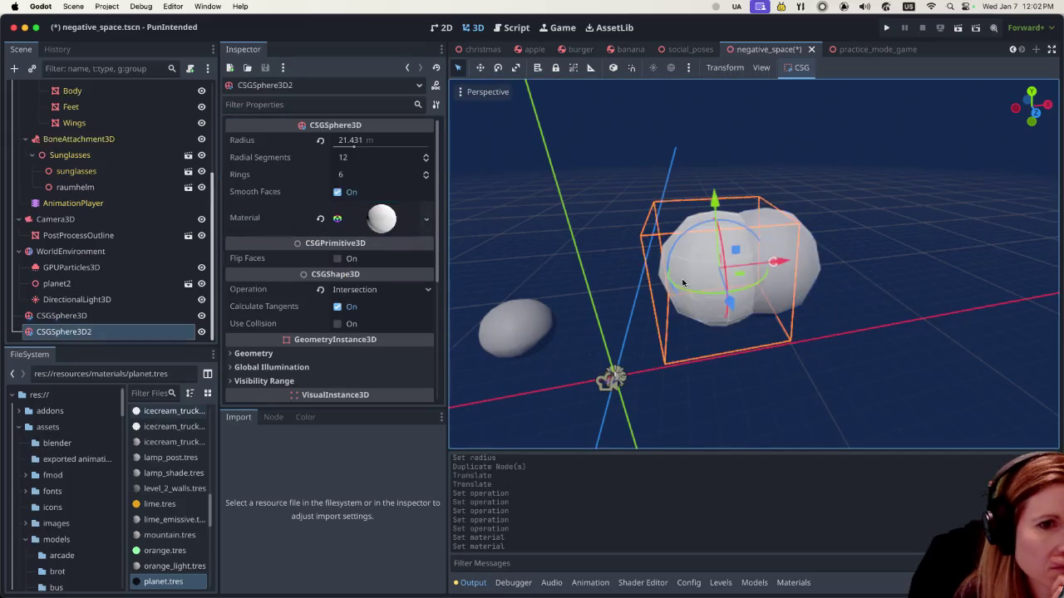
pyautogui.click(363, 287)
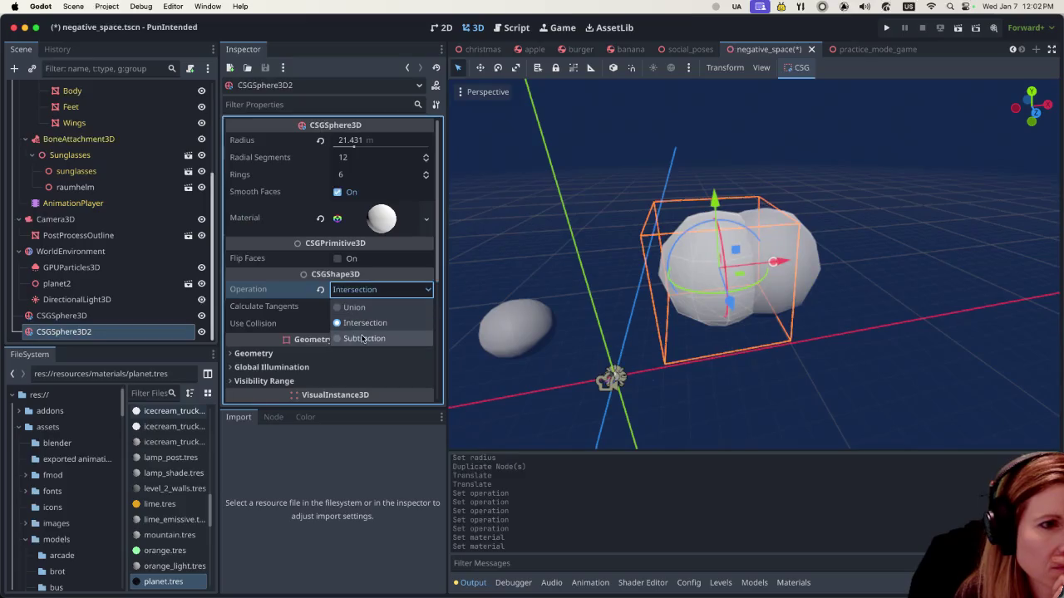
pyautogui.click(357, 336)
pyautogui.click(720, 391)
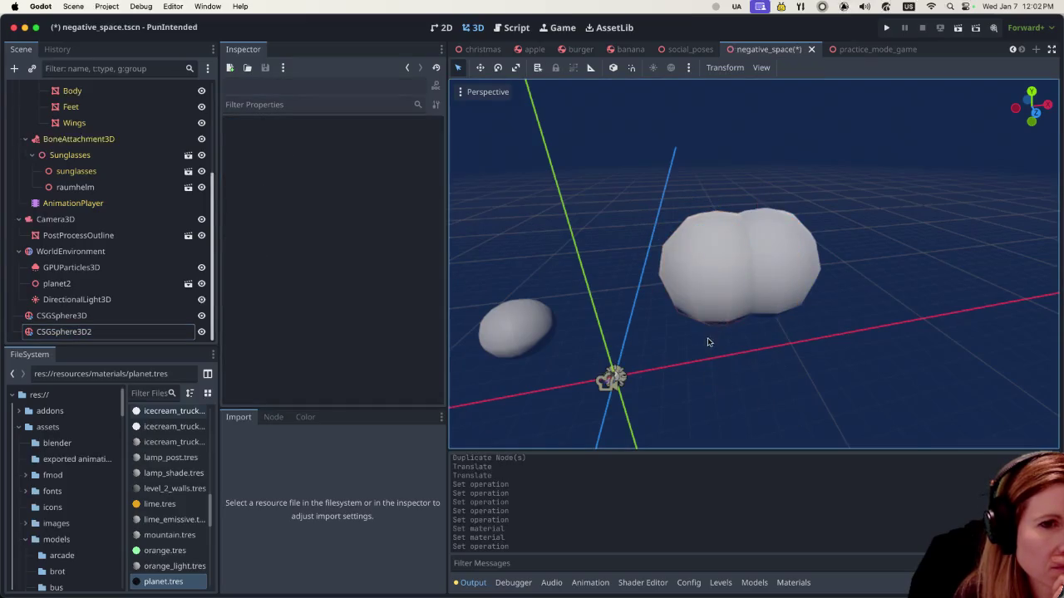
pyautogui.click(686, 290)
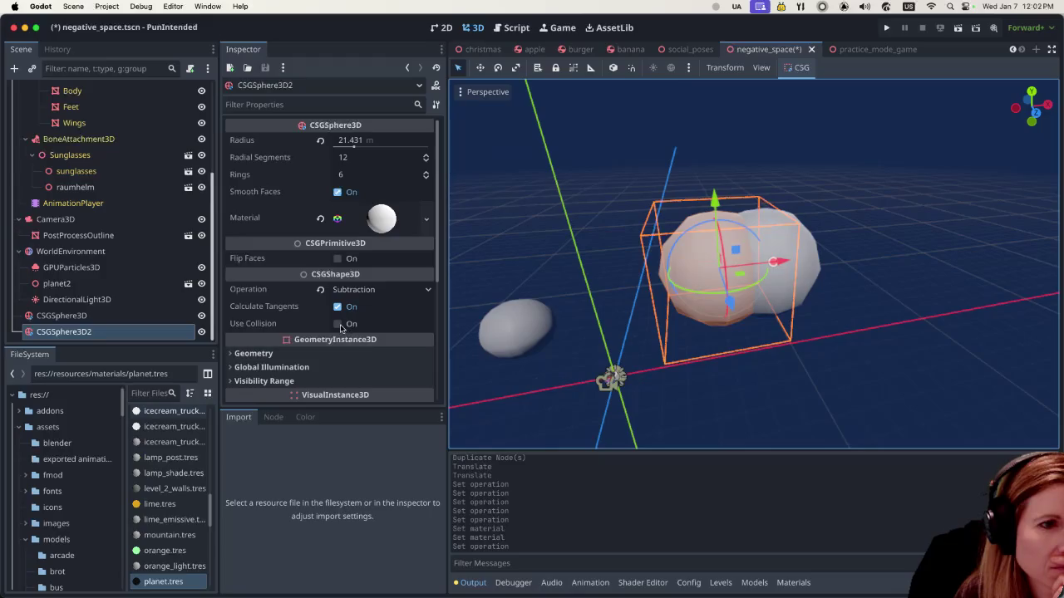
pyautogui.click(338, 324)
pyautogui.click(708, 357)
pyautogui.click(722, 311)
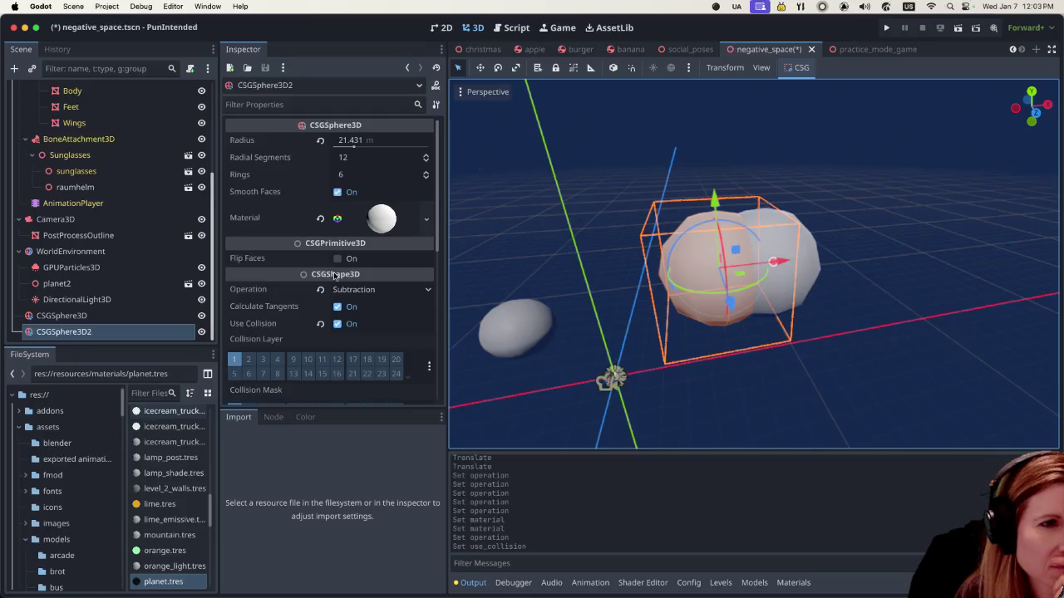
# Step: Delete CSGSphere3D2, leaving the single 21.431 m sphere in the scene
pyautogui.rightClick(175, 332)
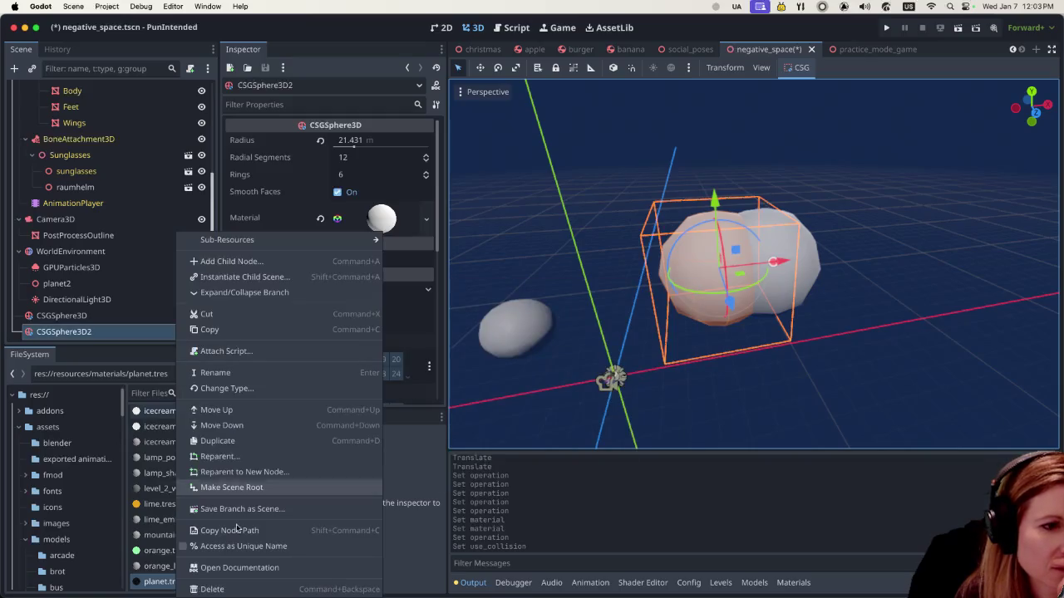
pyautogui.click(254, 591)
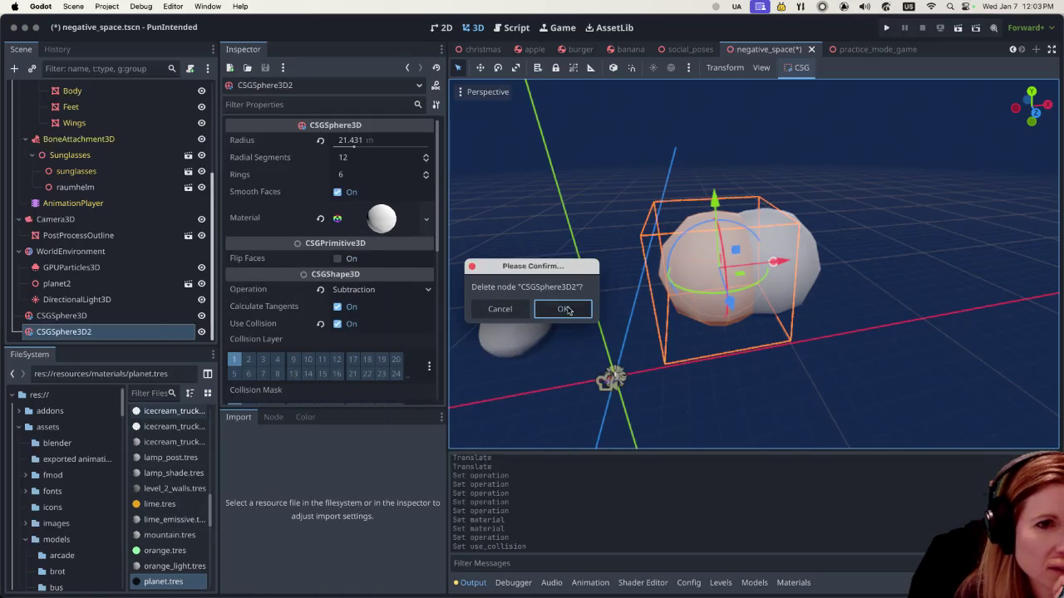
pyautogui.click(562, 309)
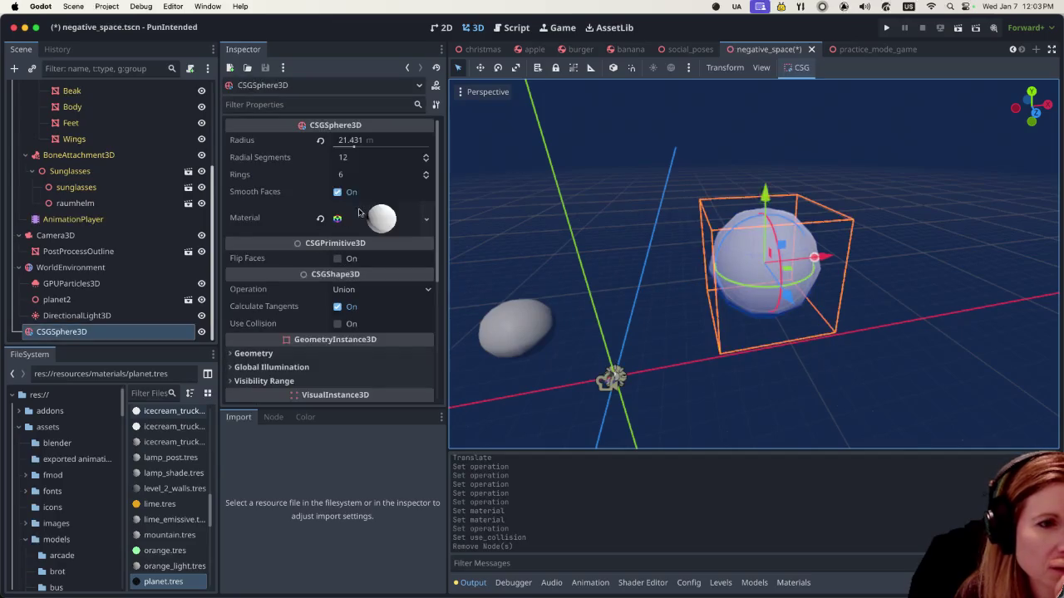
pyautogui.click(382, 217)
# Step: Review the material's Next Pass, Transparency and Shading options, keeping Per-Pixel shading
pyautogui.click(364, 348)
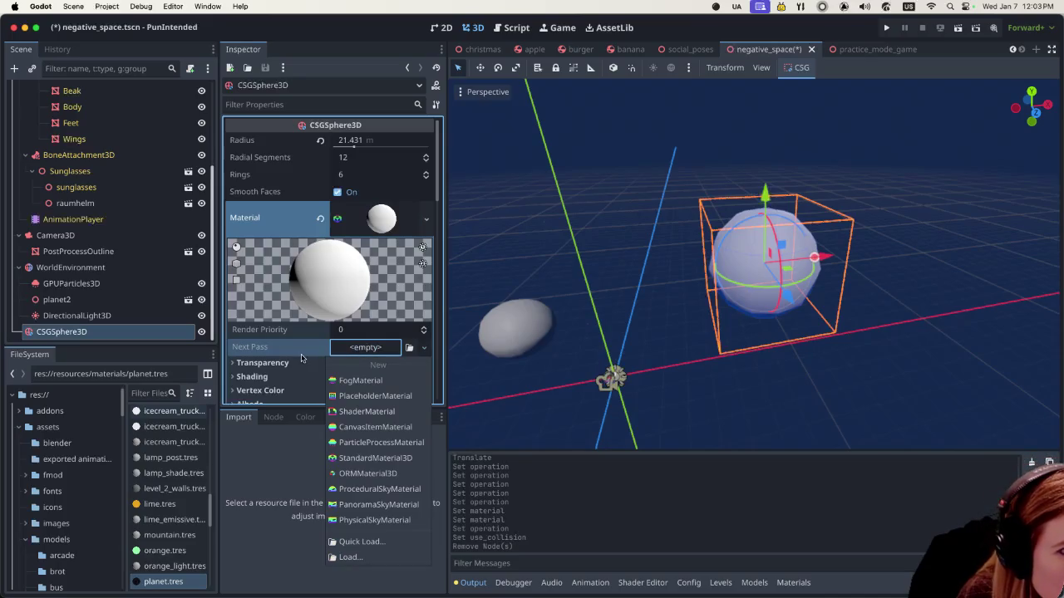
pyautogui.click(302, 357)
pyautogui.scroll(-4, 307, 349)
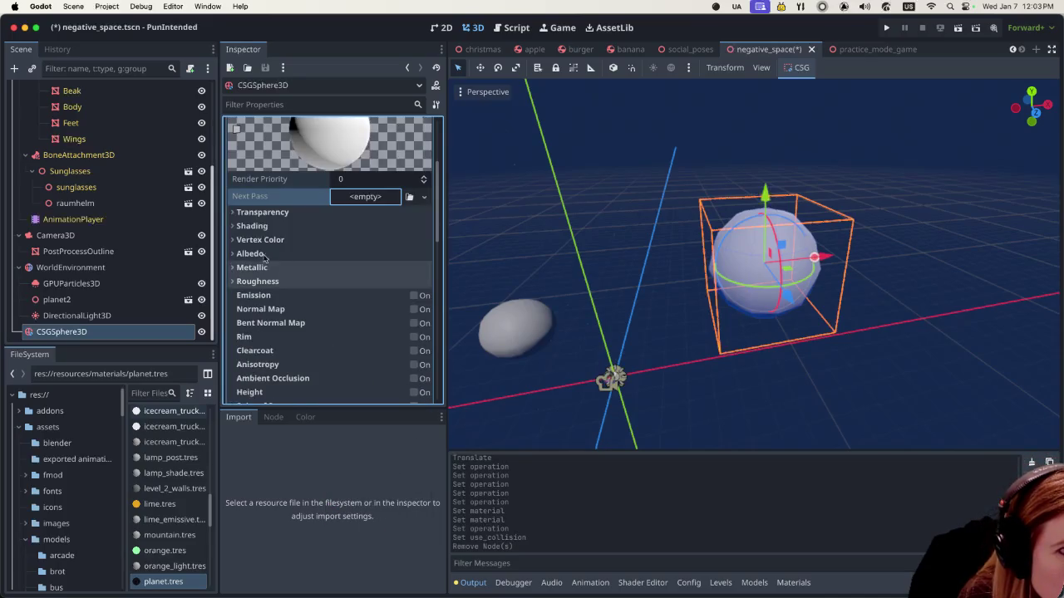
pyautogui.click(232, 212)
pyautogui.click(233, 213)
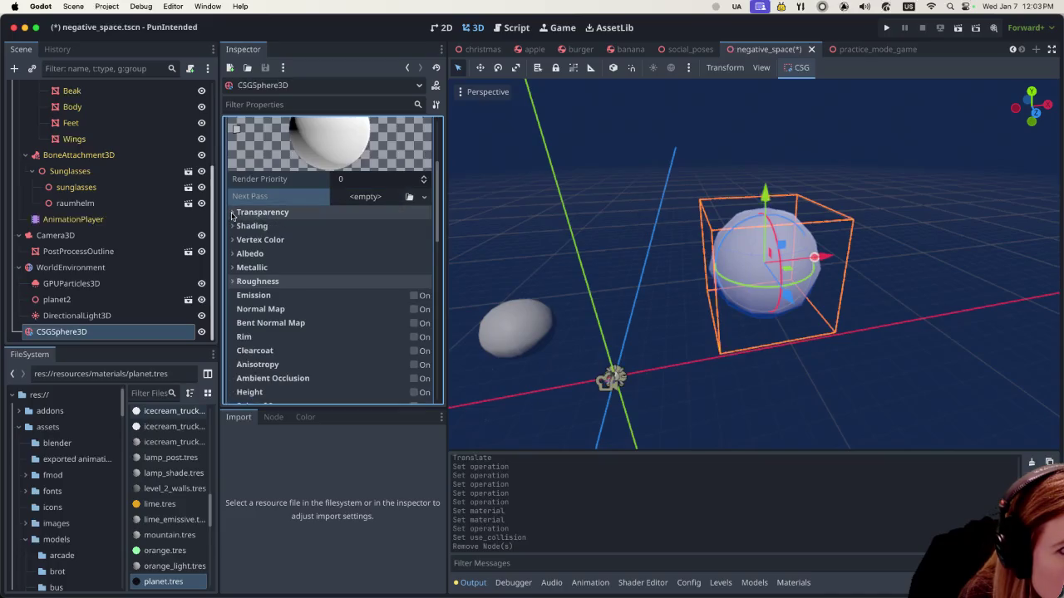
pyautogui.click(234, 227)
pyautogui.click(234, 227)
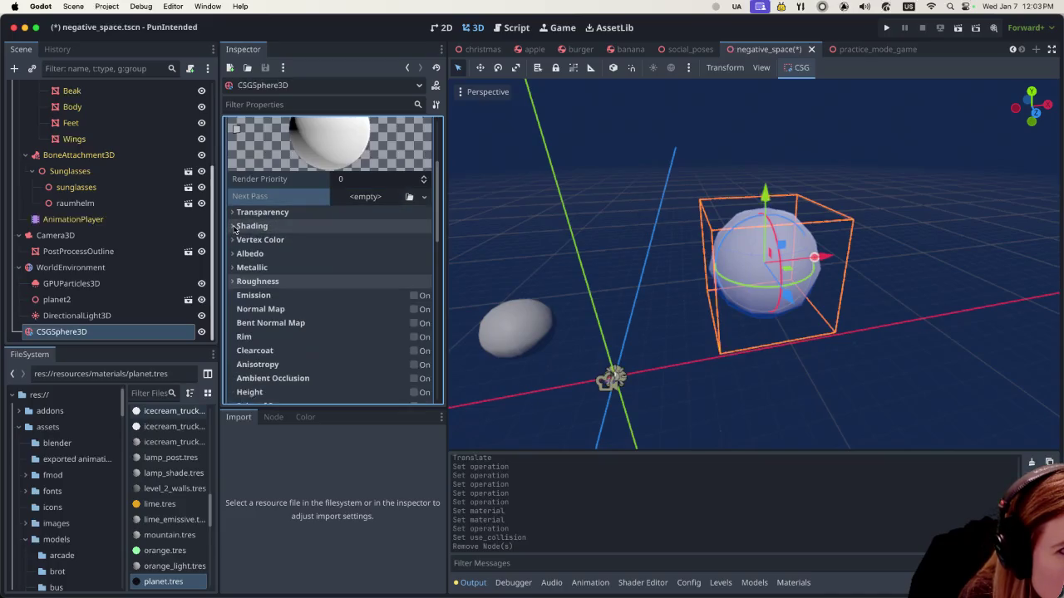
pyautogui.click(235, 226)
pyautogui.click(351, 242)
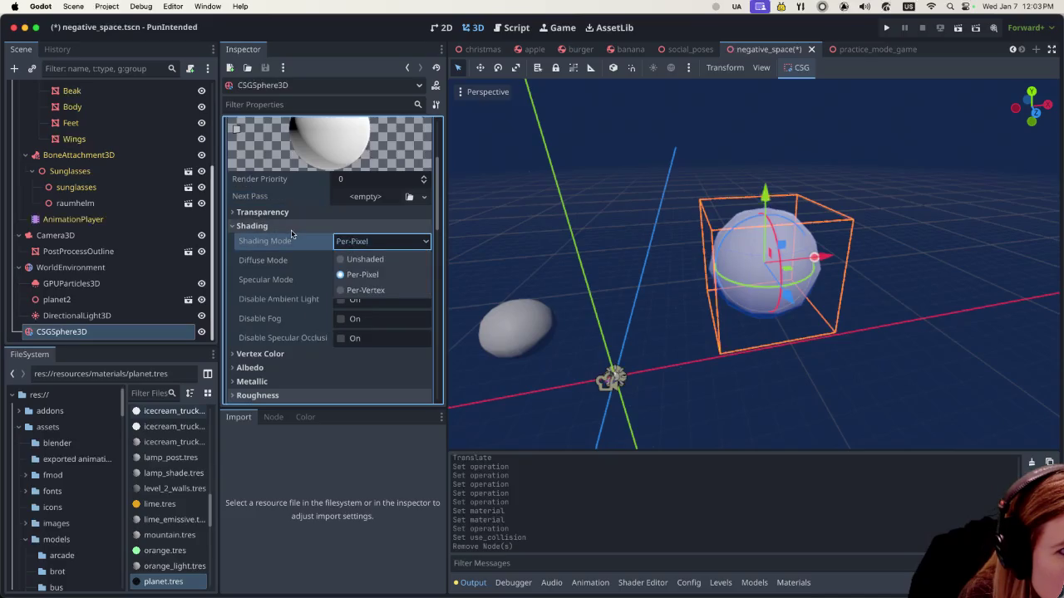
pyautogui.click(245, 356)
pyautogui.scroll(-2, 274, 328)
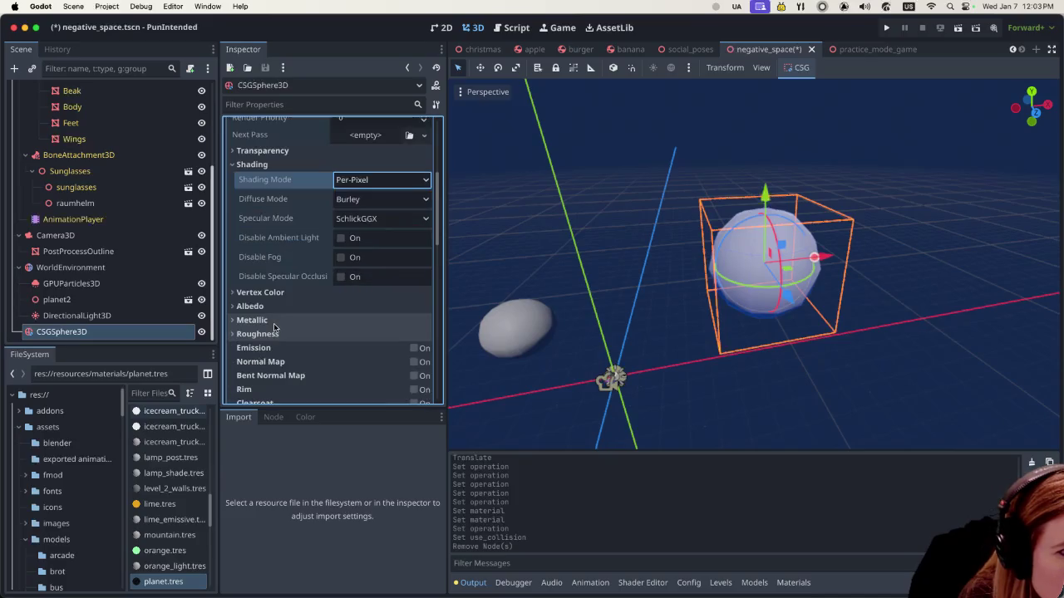
# Step: Quick Load moon_texture.png as the Albedo texture and preview it
pyautogui.click(235, 307)
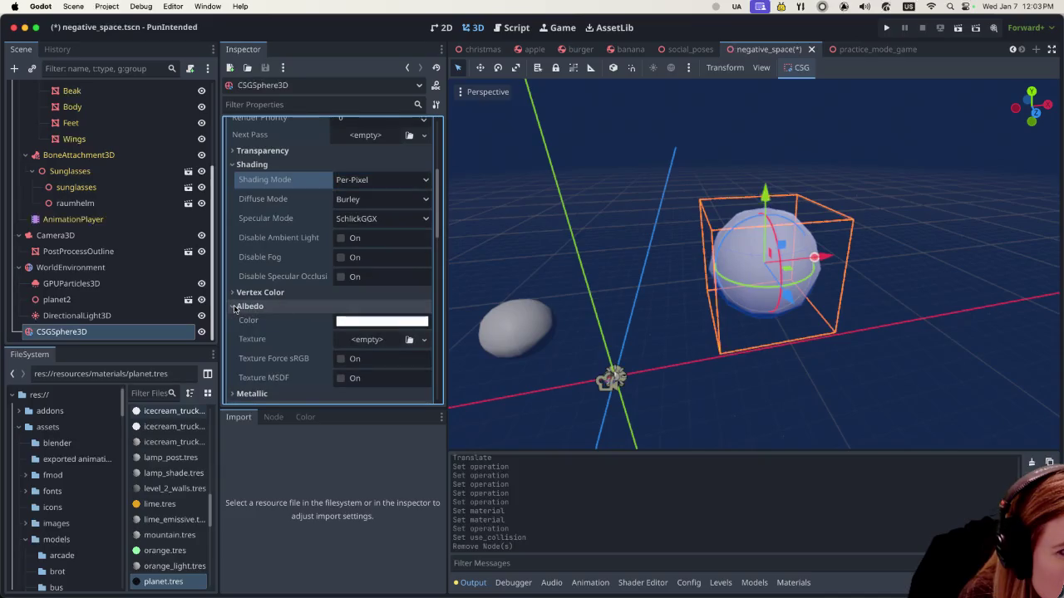
pyautogui.click(413, 339)
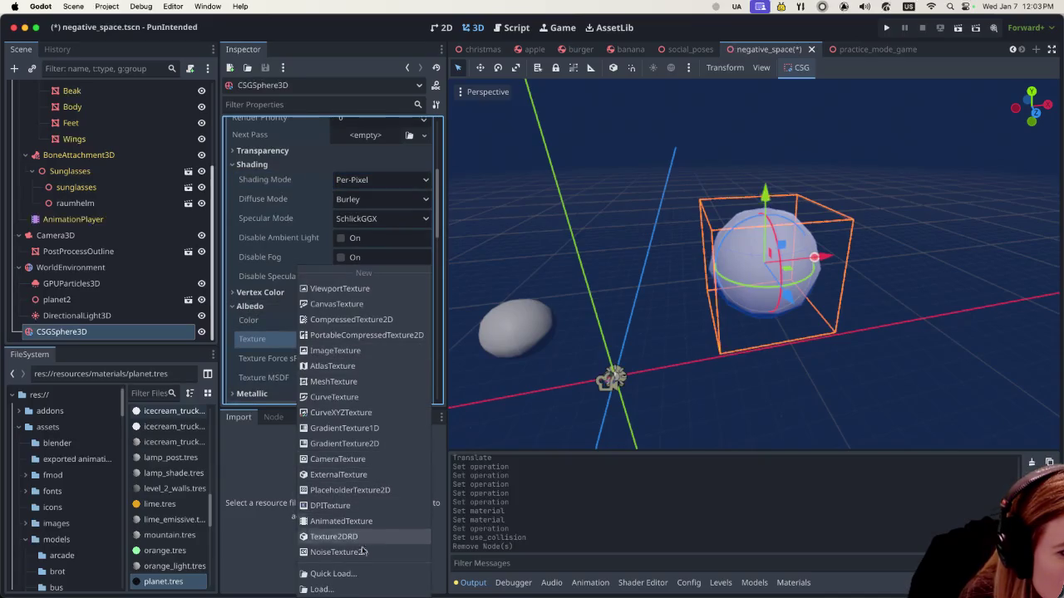
pyautogui.click(356, 574)
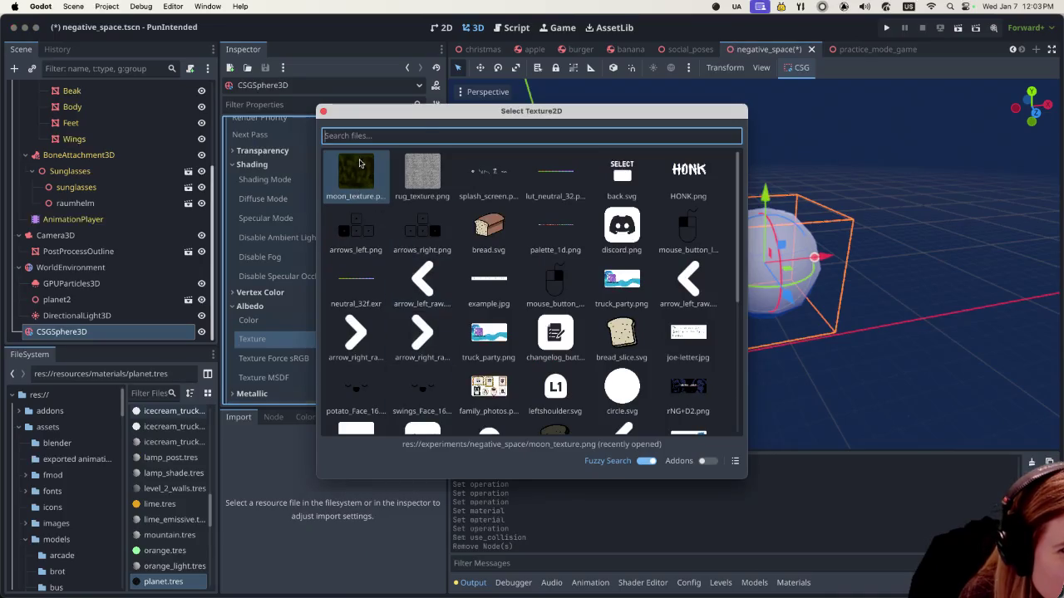
pyautogui.doubleClick(362, 170)
pyautogui.scroll(-2, 372, 304)
pyautogui.click(383, 295)
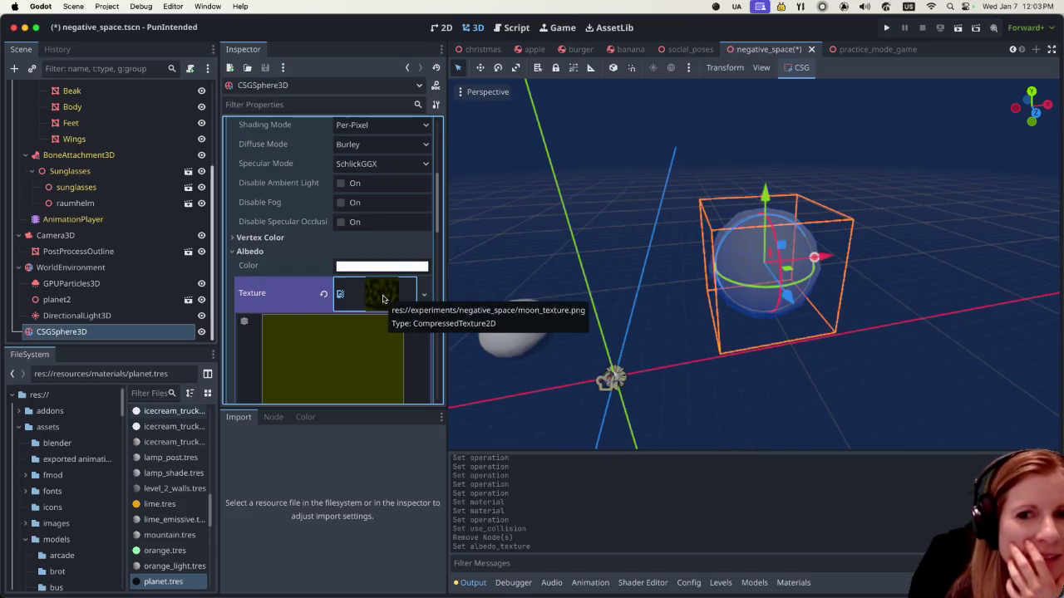
pyautogui.scroll(-2, 369, 326)
pyautogui.scroll(-1, 369, 326)
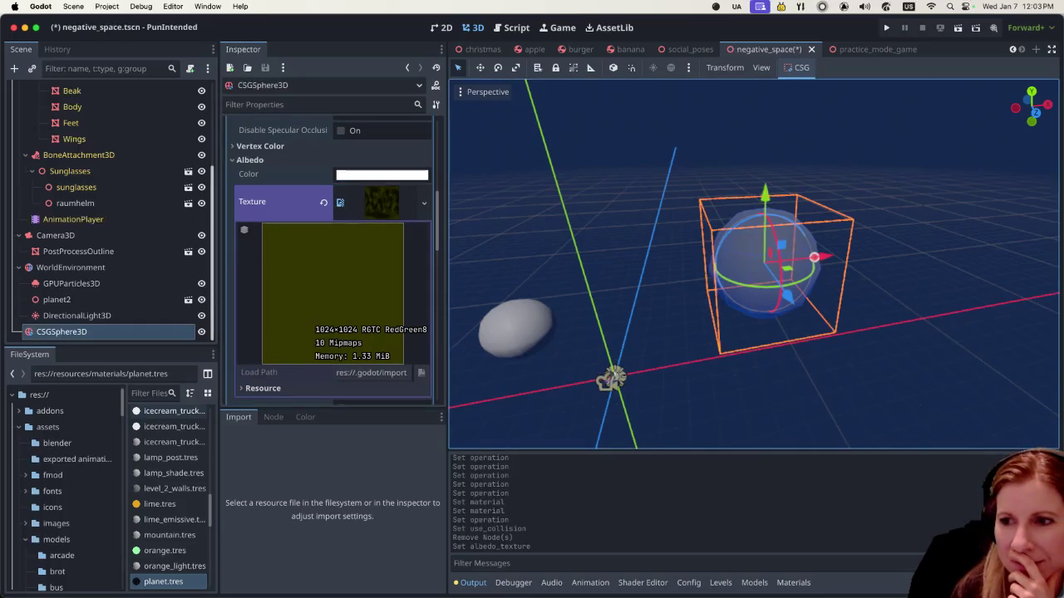
pyautogui.press('super+Tab')
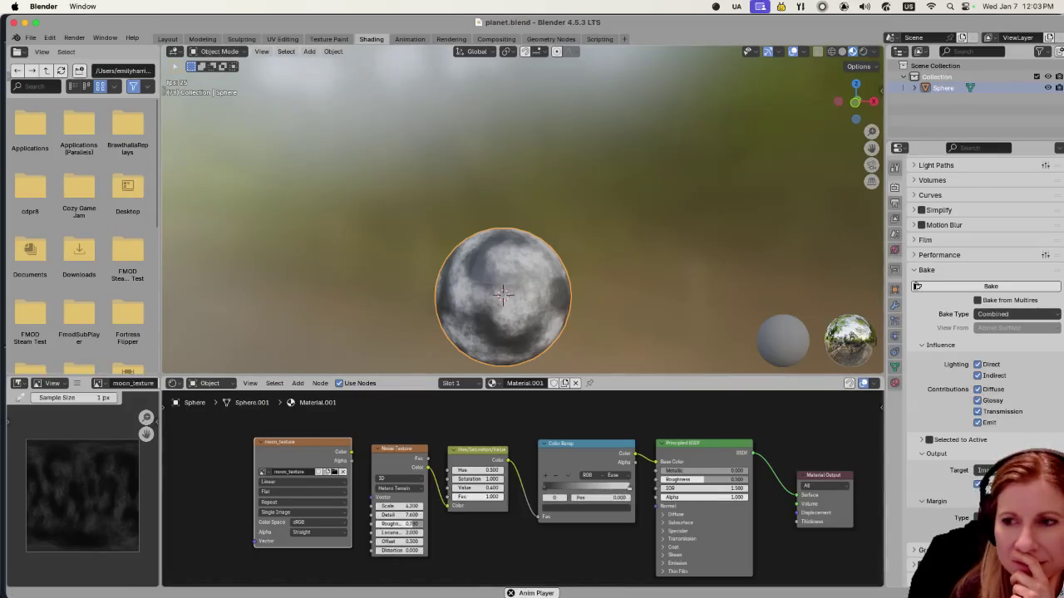
# Step: Look over planet.blend's moon material nodes in Blender, then return to Godot
pyautogui.press('super+Tab')
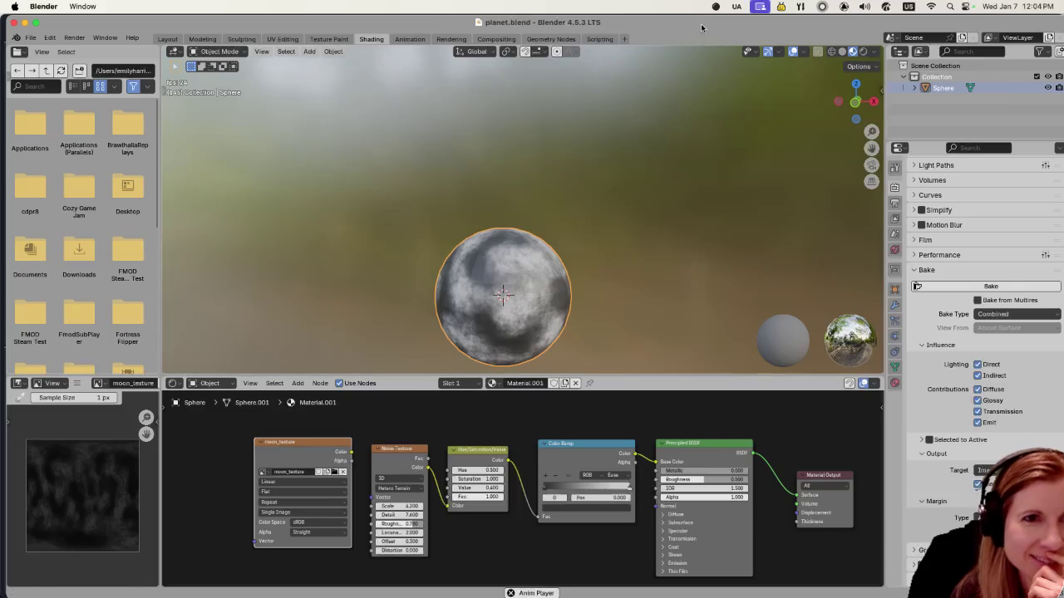
pyautogui.moveTo(696, 25); pyautogui.dragTo(676, 26)
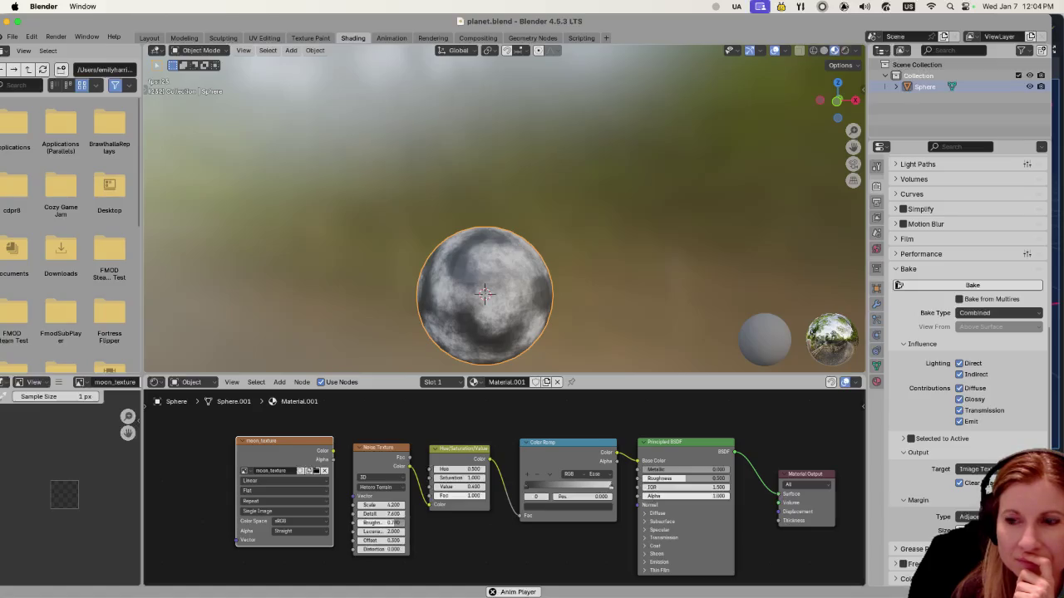
pyautogui.press('super+Tab')
pyautogui.moveTo(224, 415)
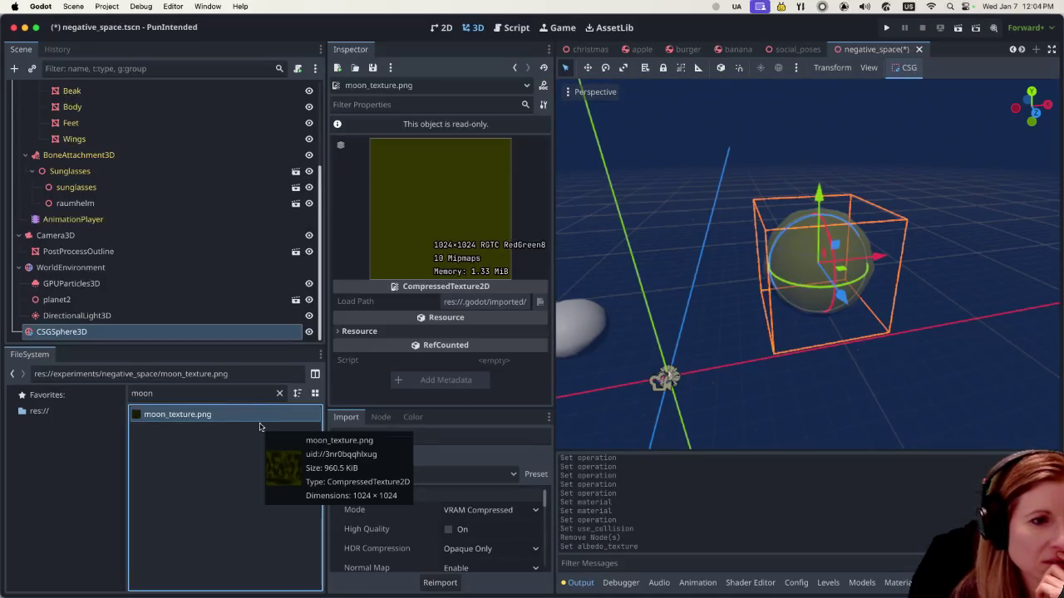
# Step: Clear the FileSystem filter to reveal moon_texture.png in negative_space, then go to Blender
pyautogui.click(279, 394)
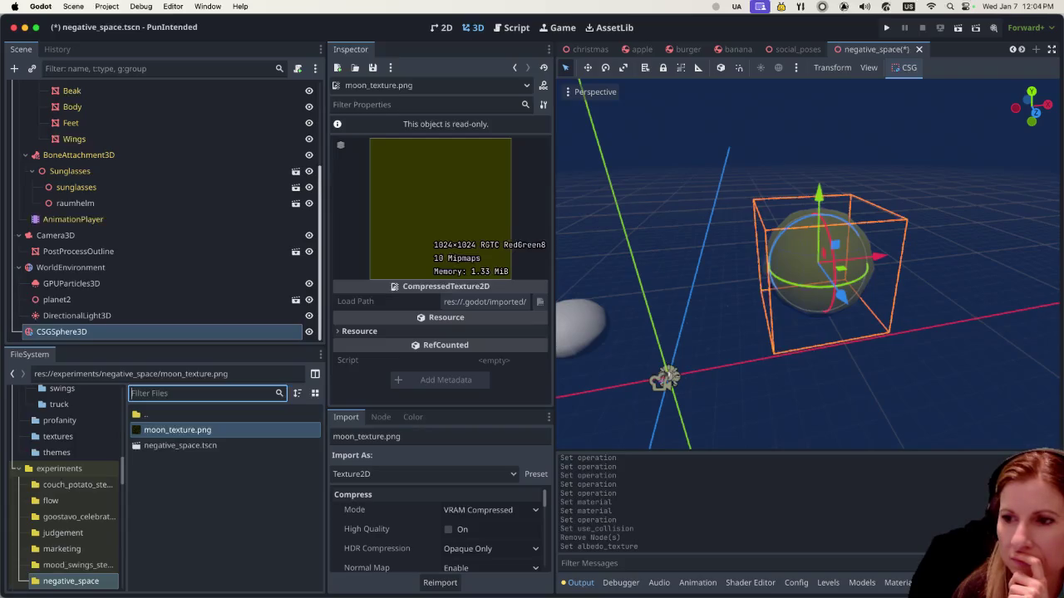
pyautogui.press('super+Tab')
pyautogui.scroll(5, 57, 498)
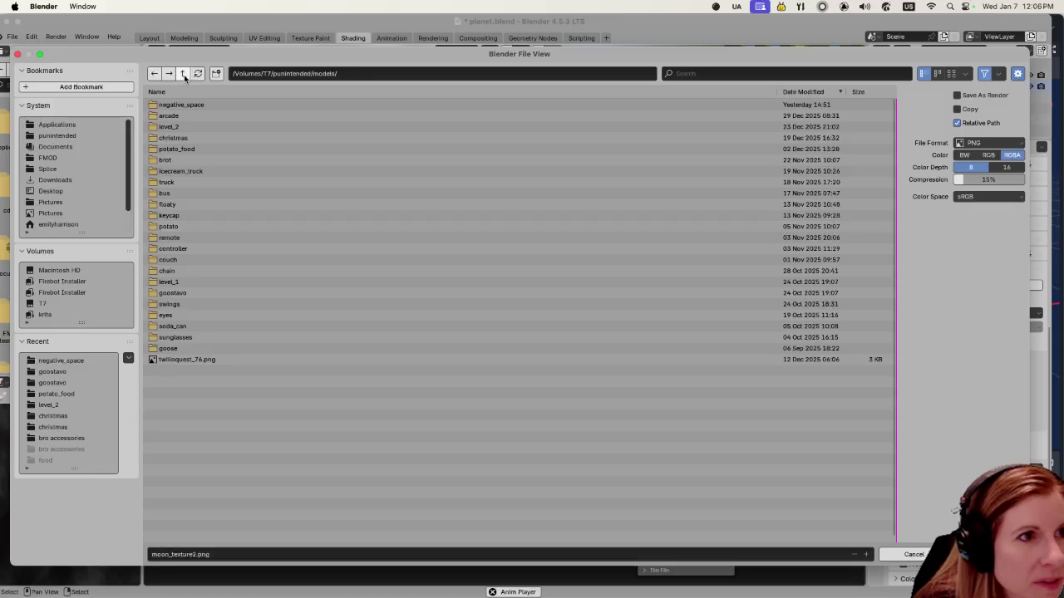
# Step: Save moon_texture2.png into godotproj/experiments/negative_space, then switch back to the Godot editor
pyautogui.click(80, 139)
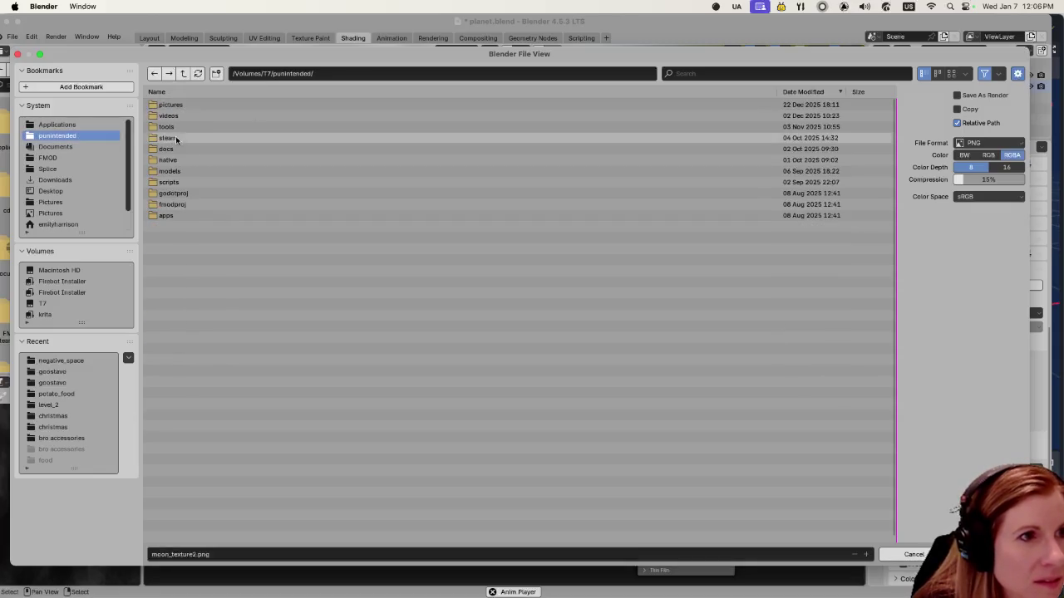
pyautogui.click(198, 127)
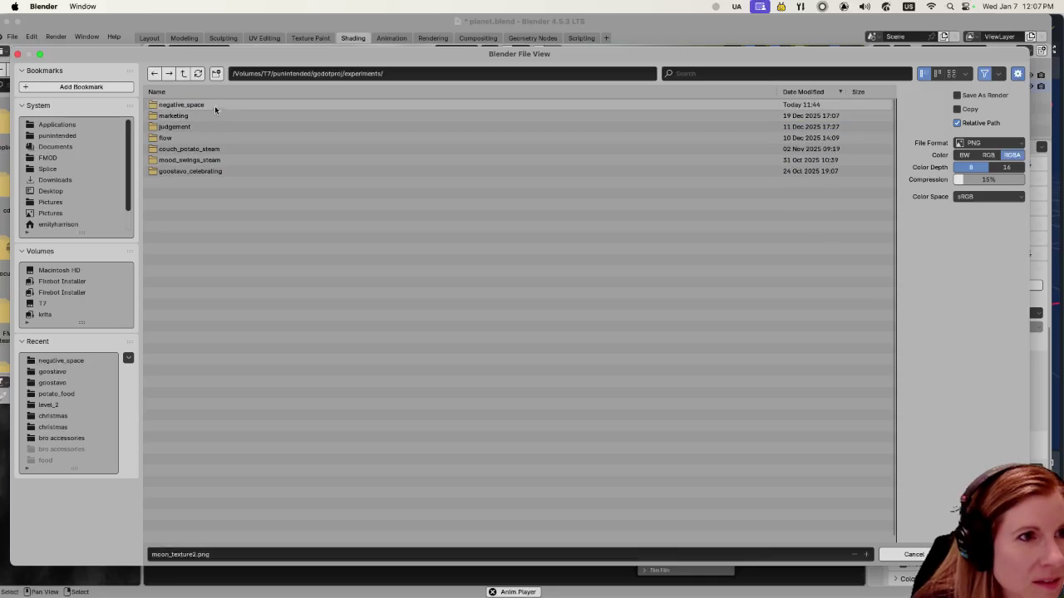
pyautogui.click(215, 106)
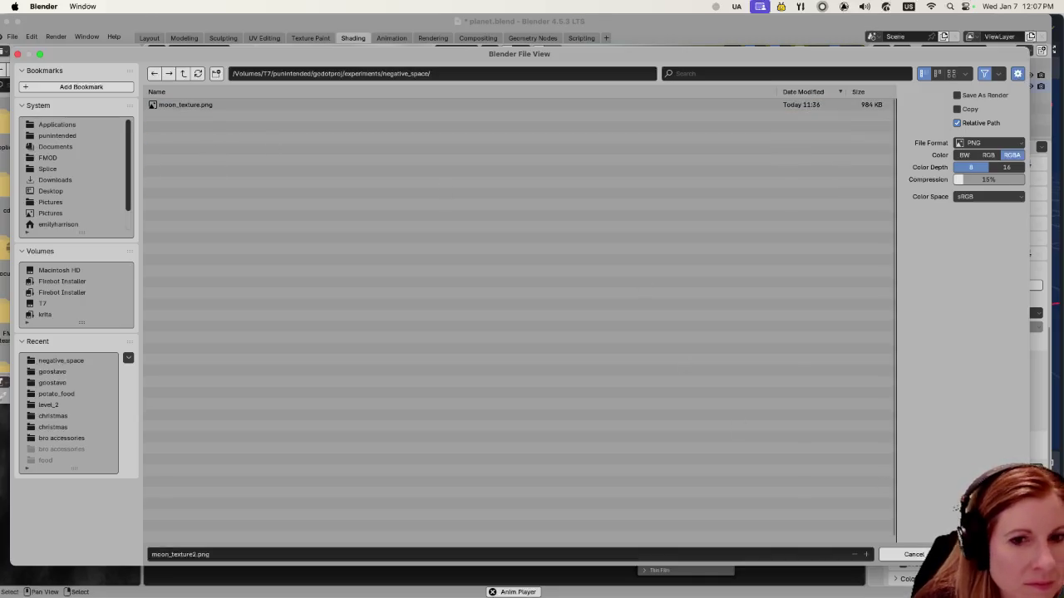
pyautogui.press('Return')
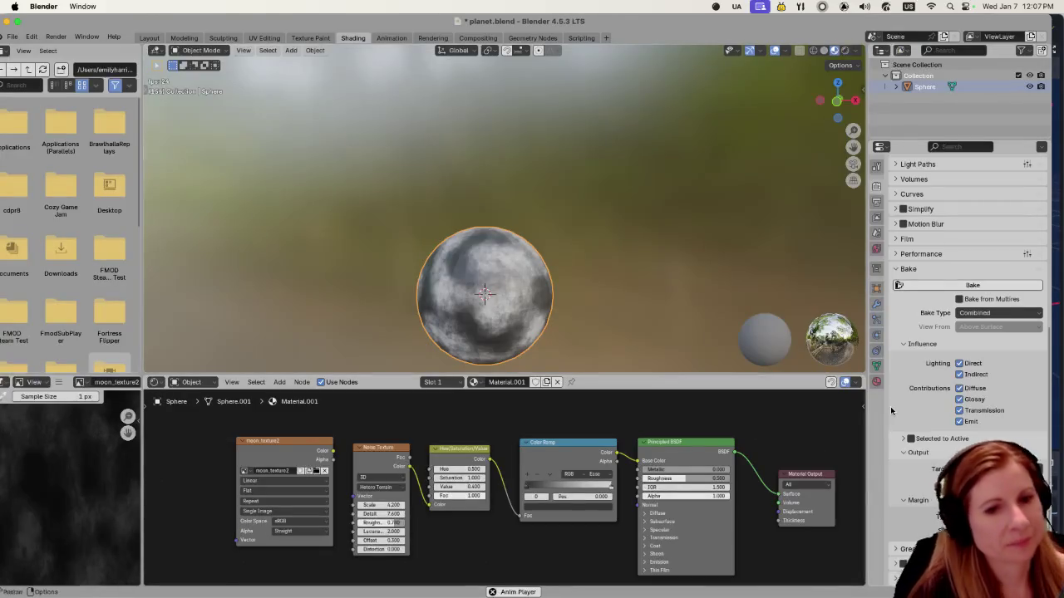
pyautogui.moveTo(763, 581)
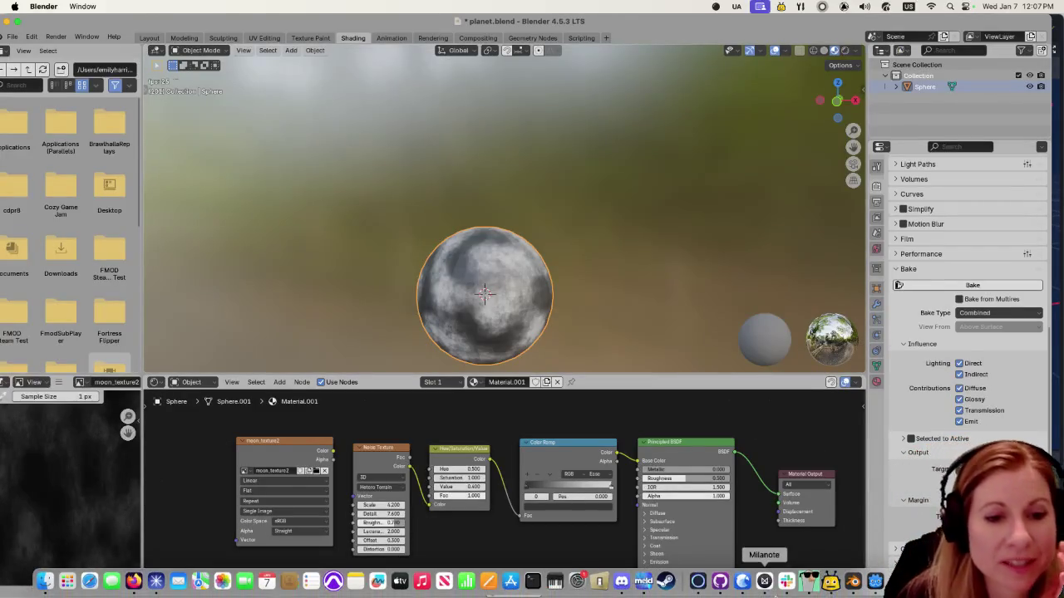
pyautogui.click(876, 580)
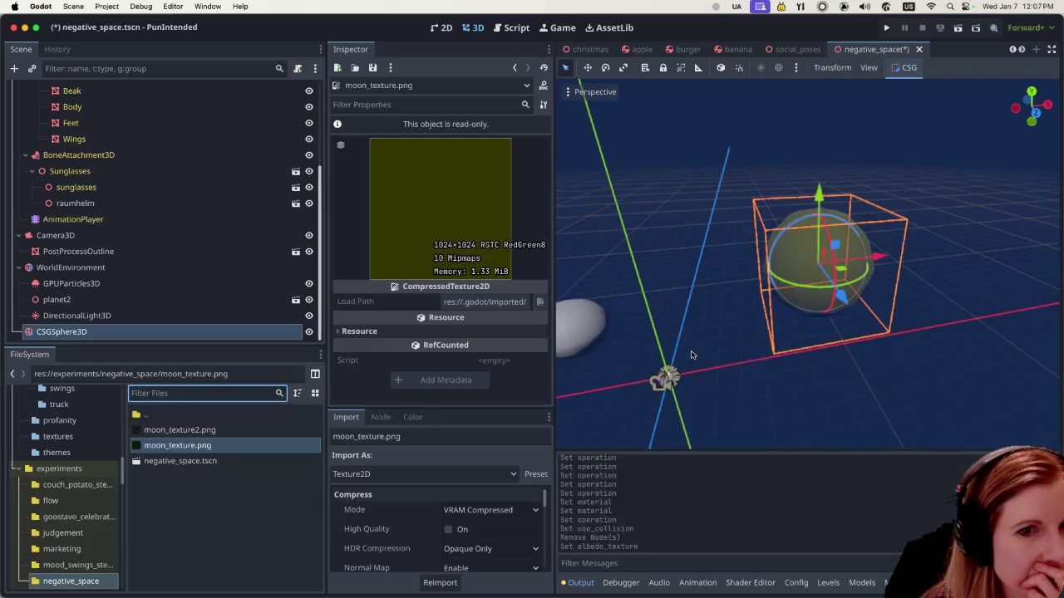
# Step: Select the CSGSphere3D, briefly assign rug_texture as albedo, and inspect moon_texture2.png
pyautogui.click(292, 338)
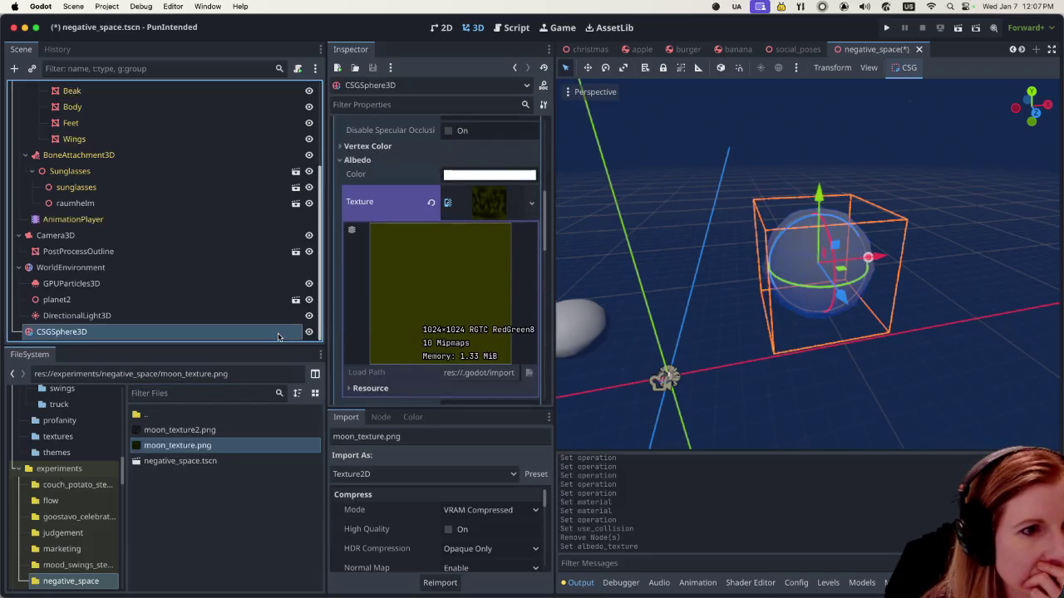
pyautogui.click(529, 206)
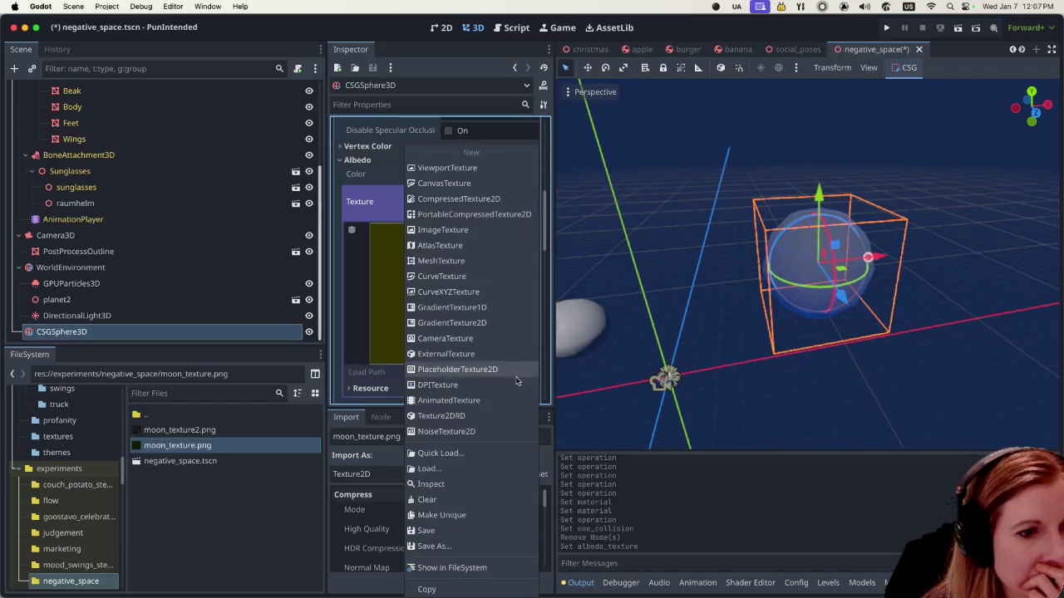
pyautogui.click(458, 452)
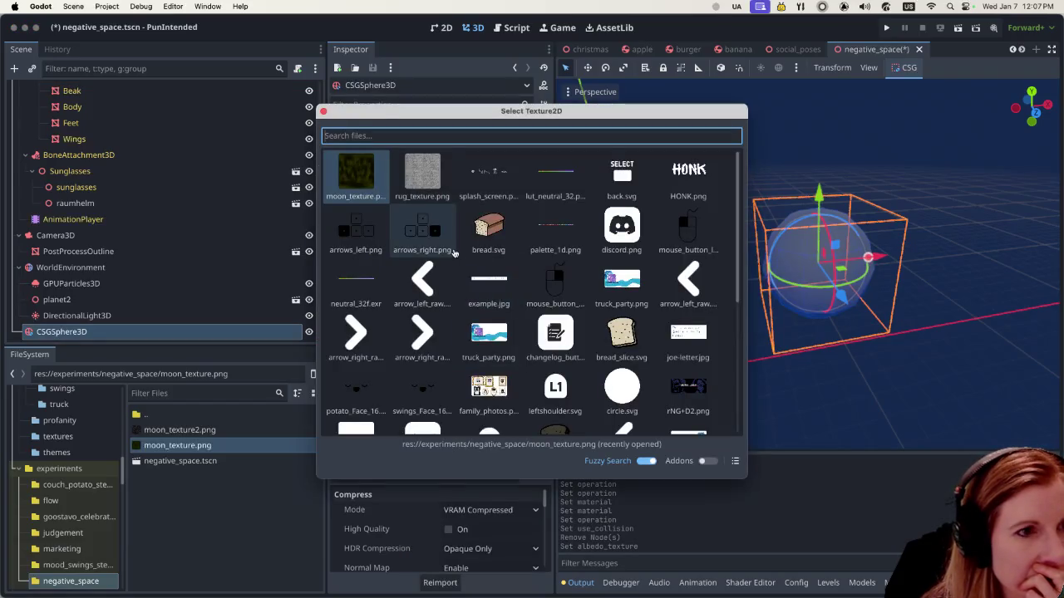
pyautogui.doubleClick(415, 173)
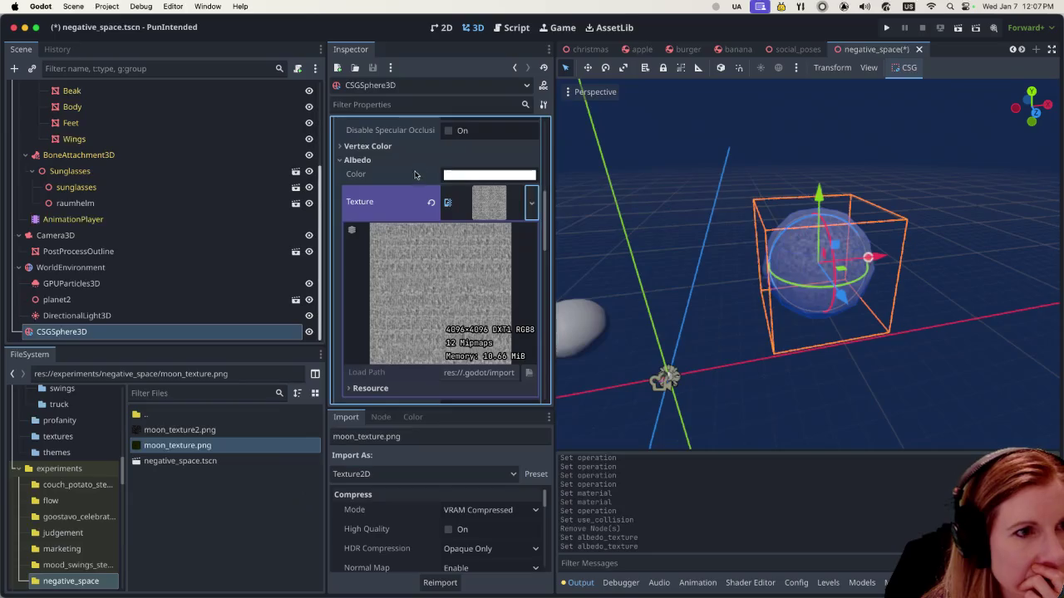
pyautogui.click(531, 203)
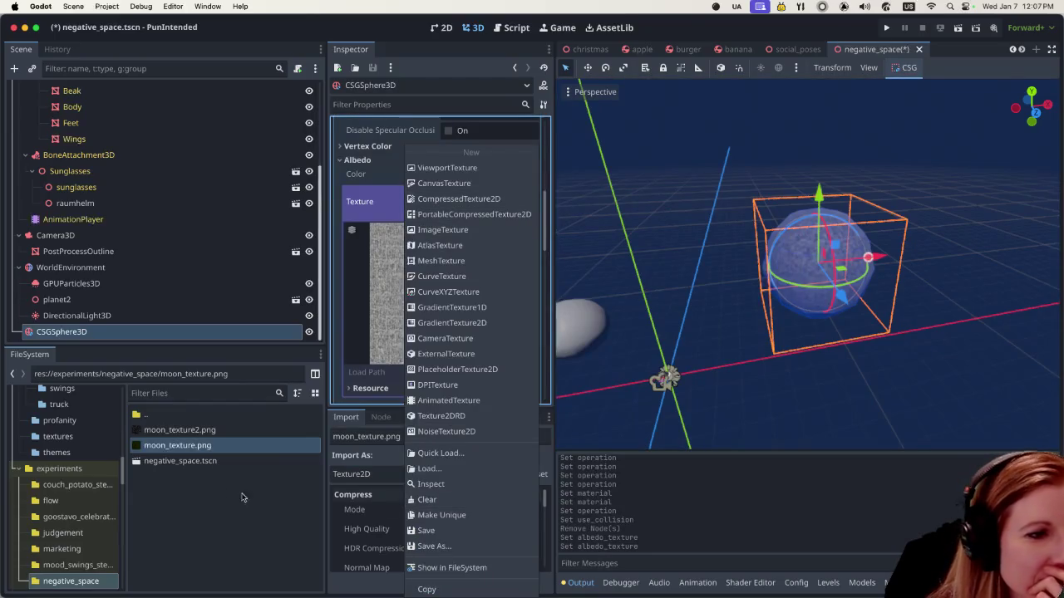
pyautogui.click(246, 430)
pyautogui.doubleClick(254, 433)
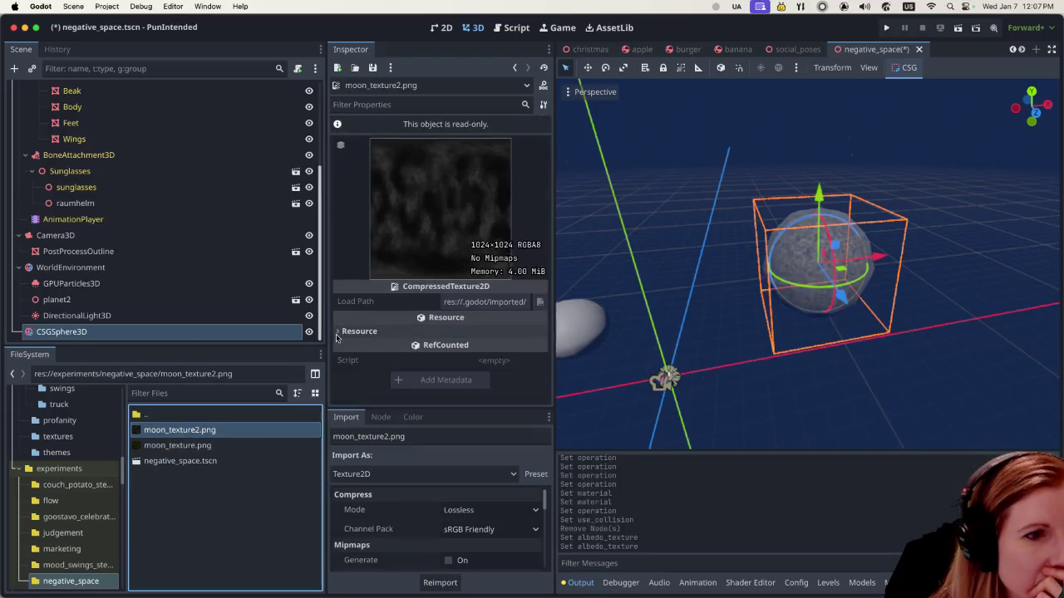
pyautogui.click(233, 334)
# Step: Quick Load 'moon' and assign moon_texture2.png as the sphere's albedo texture
pyautogui.click(528, 204)
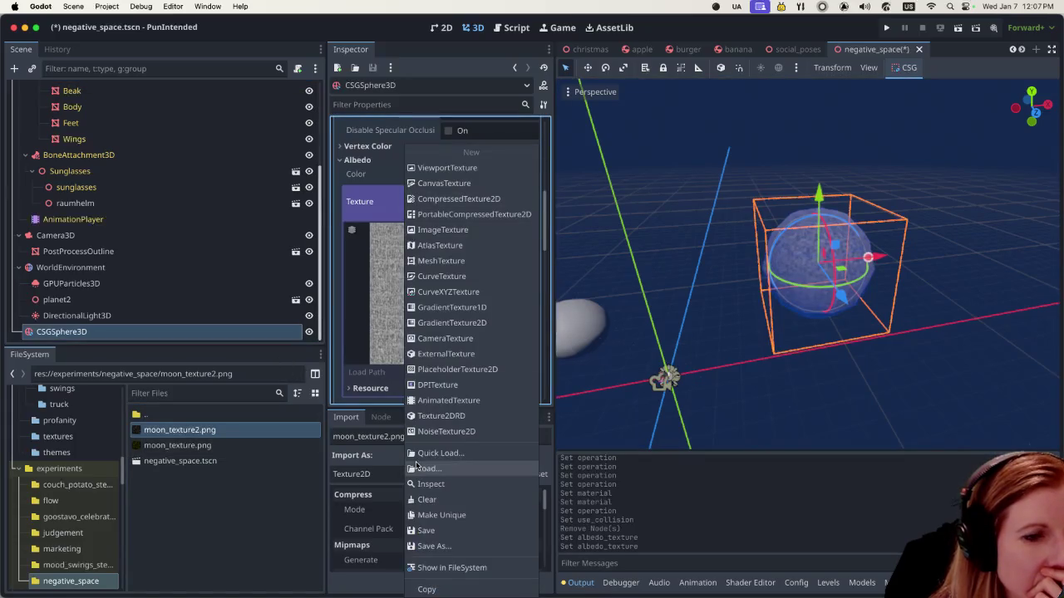
pyautogui.click(441, 453)
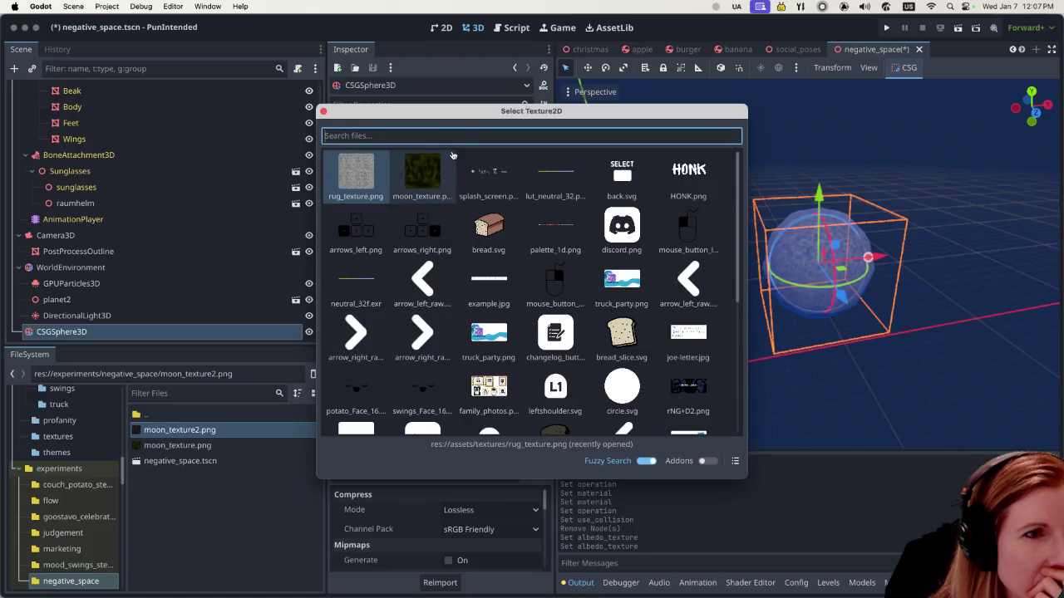
pyautogui.write('moon')
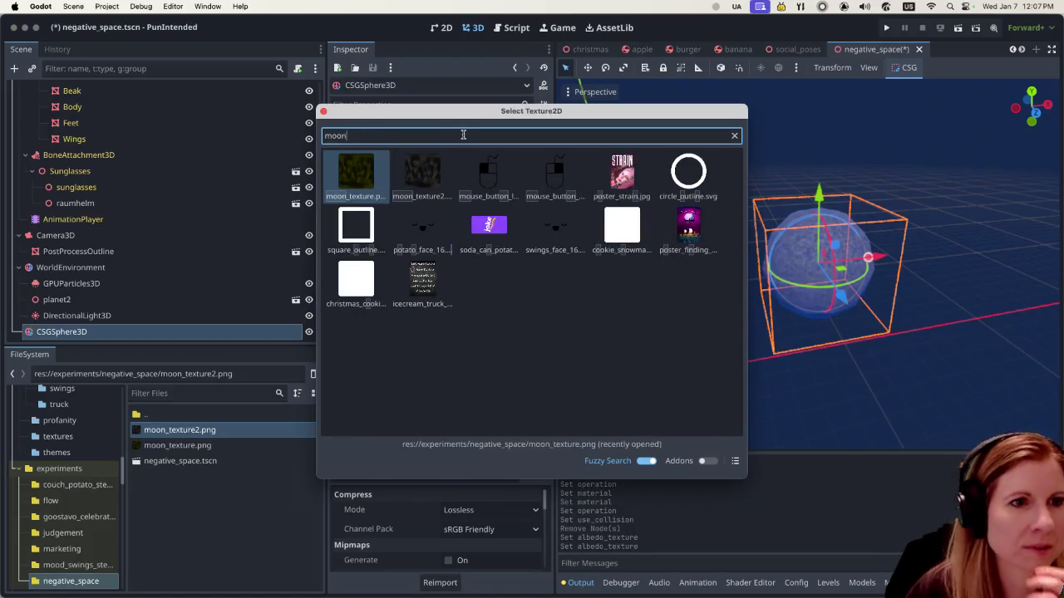
pyautogui.doubleClick(438, 175)
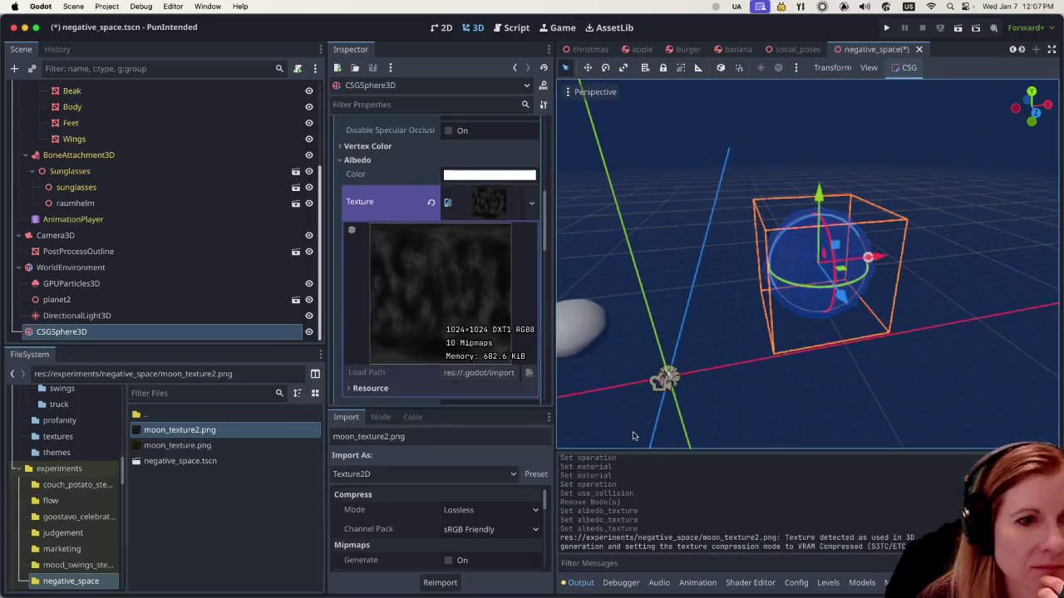
pyautogui.click(784, 393)
pyautogui.click(812, 294)
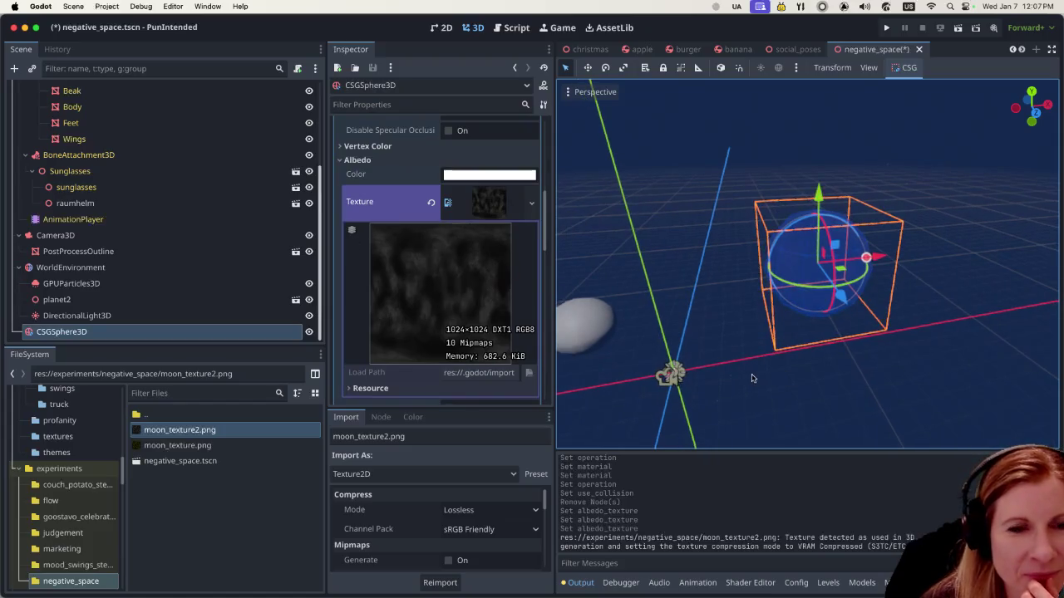
# Step: Save the negative_space scene and launch it with Run Current Scene
pyautogui.moveTo(750, 378); pyautogui.dragTo(792, 371)
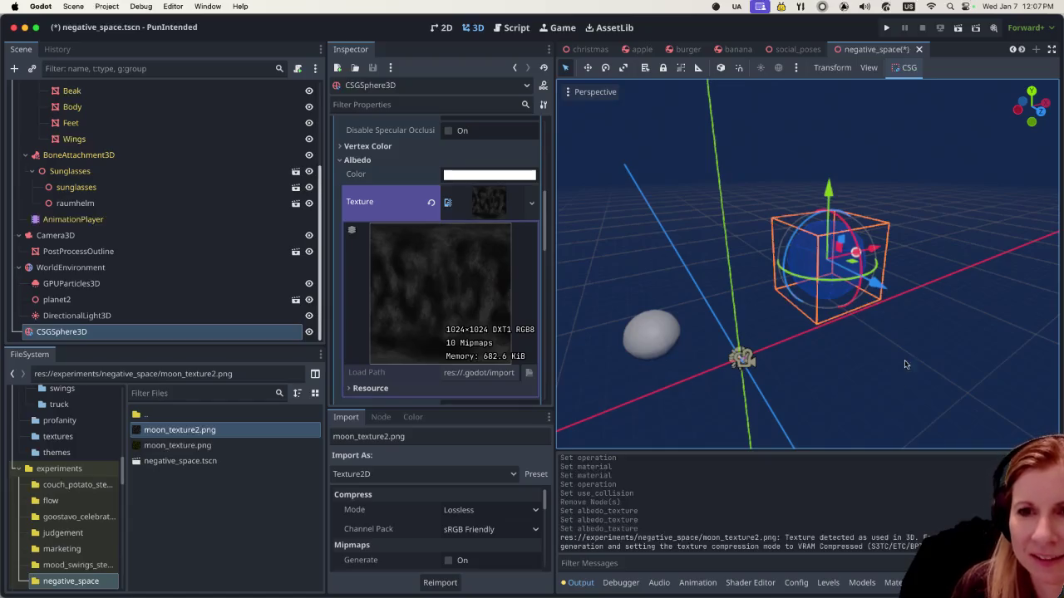
pyautogui.click(959, 28)
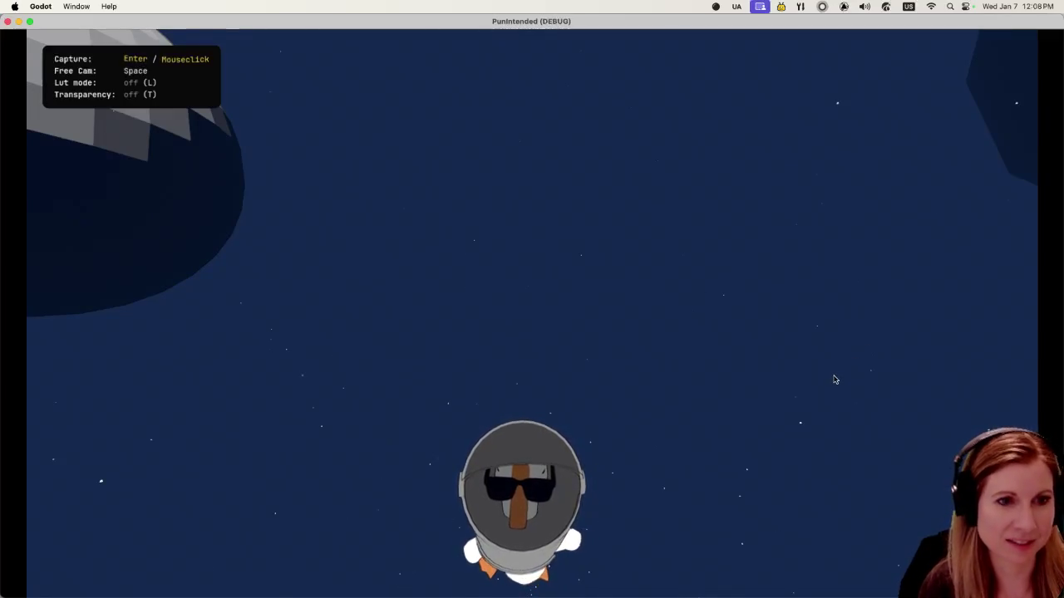
# Step: Fly the free camera toward the moon, take an F12 screenshot, then close the game
pyautogui.click(743, 410)
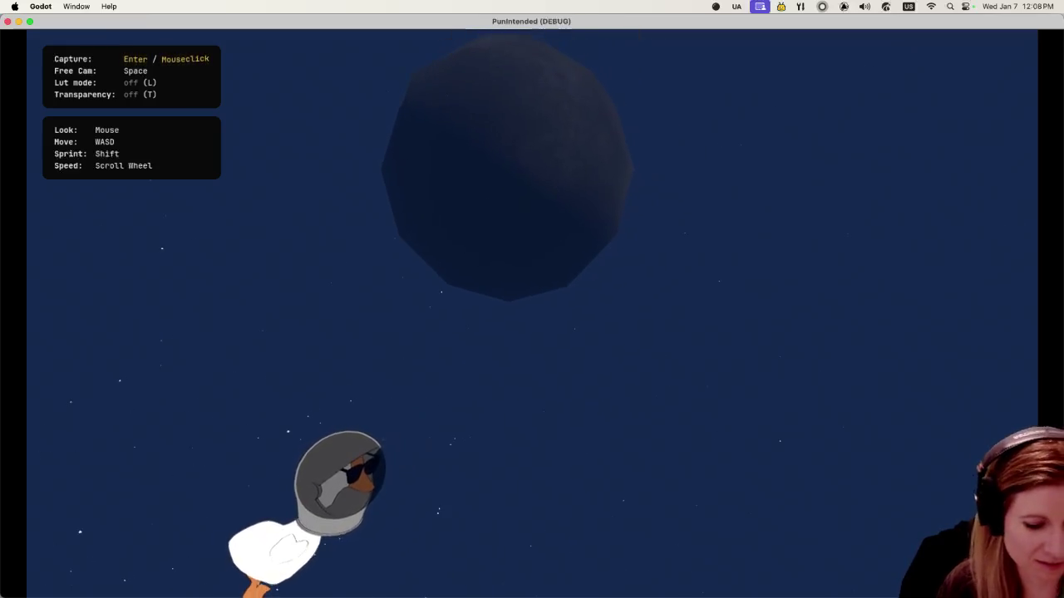
pyautogui.press('w')
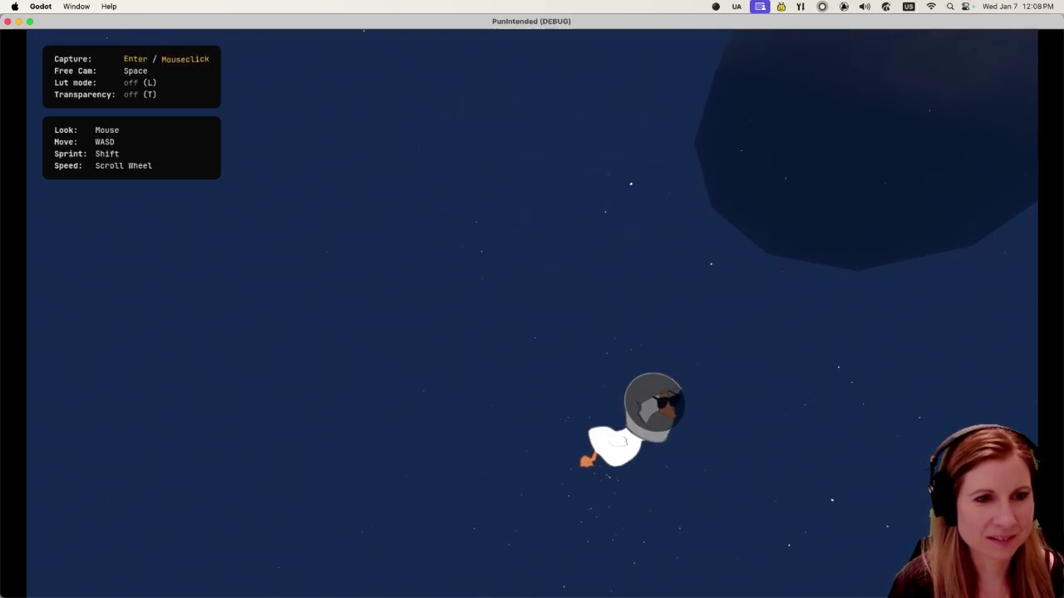
pyautogui.press('F12')
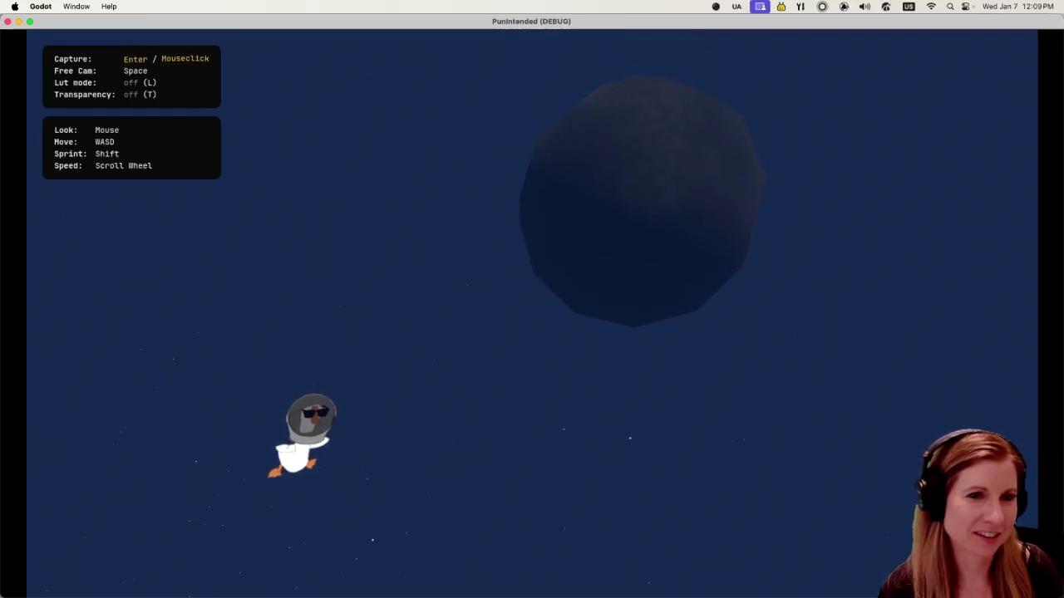
pyautogui.press('space')
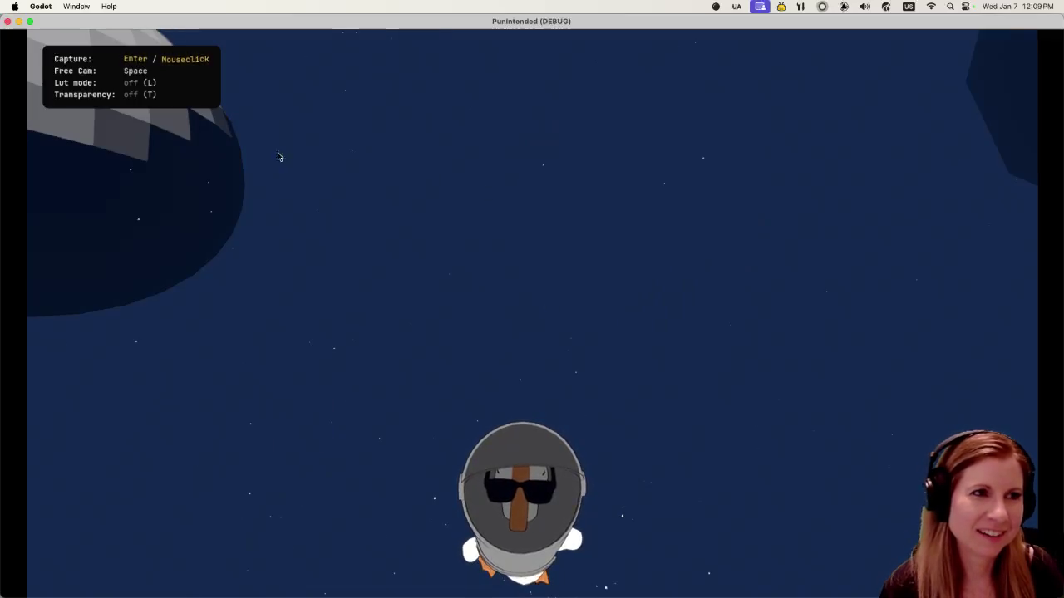
pyautogui.click(6, 22)
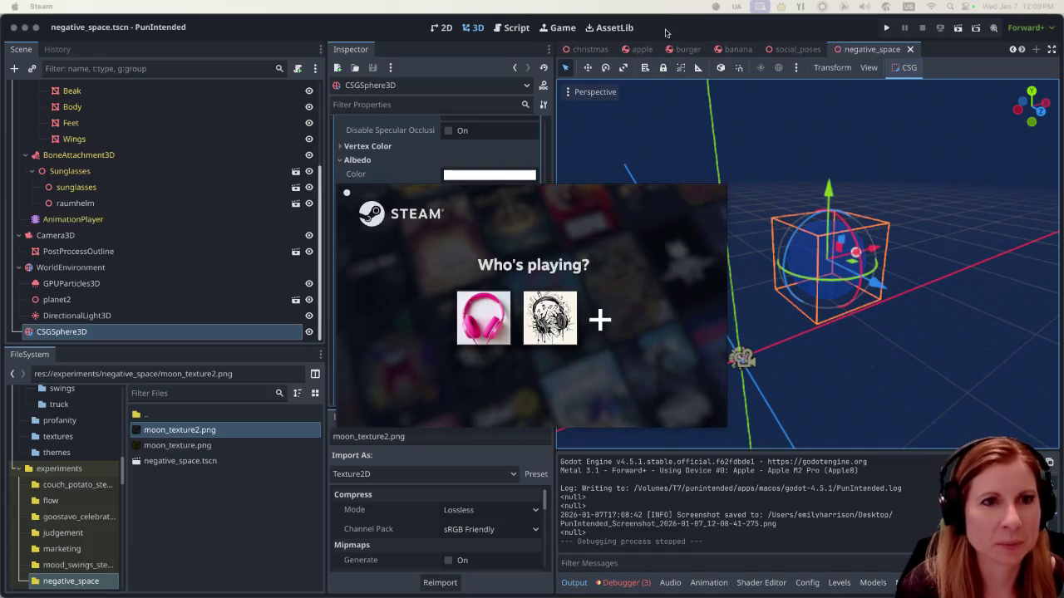
# Step: Bring the Godot editor forward and start the whole project with Run Project
pyautogui.click(665, 33)
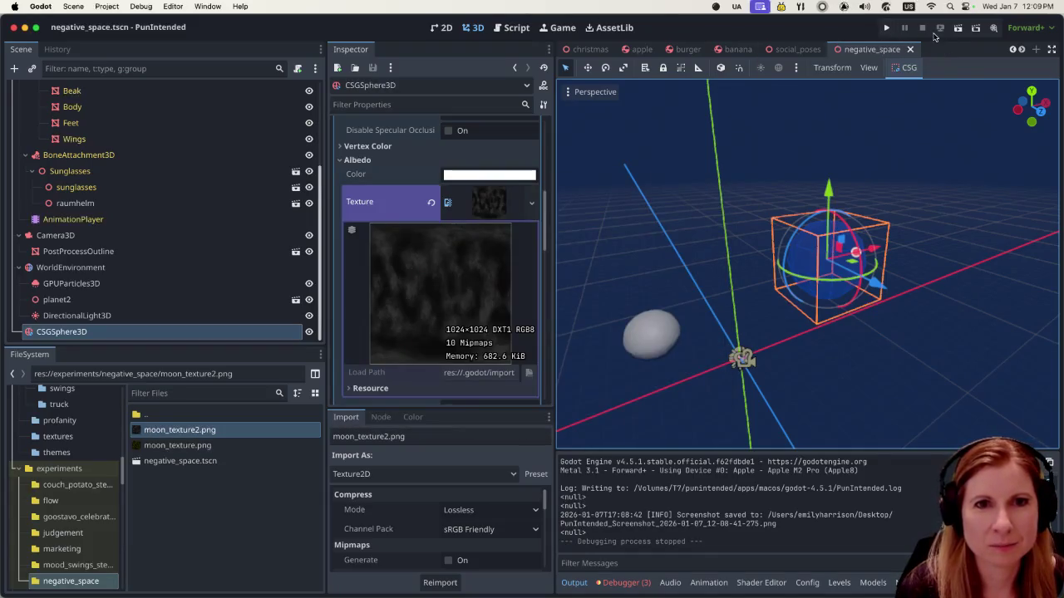
pyautogui.click(886, 29)
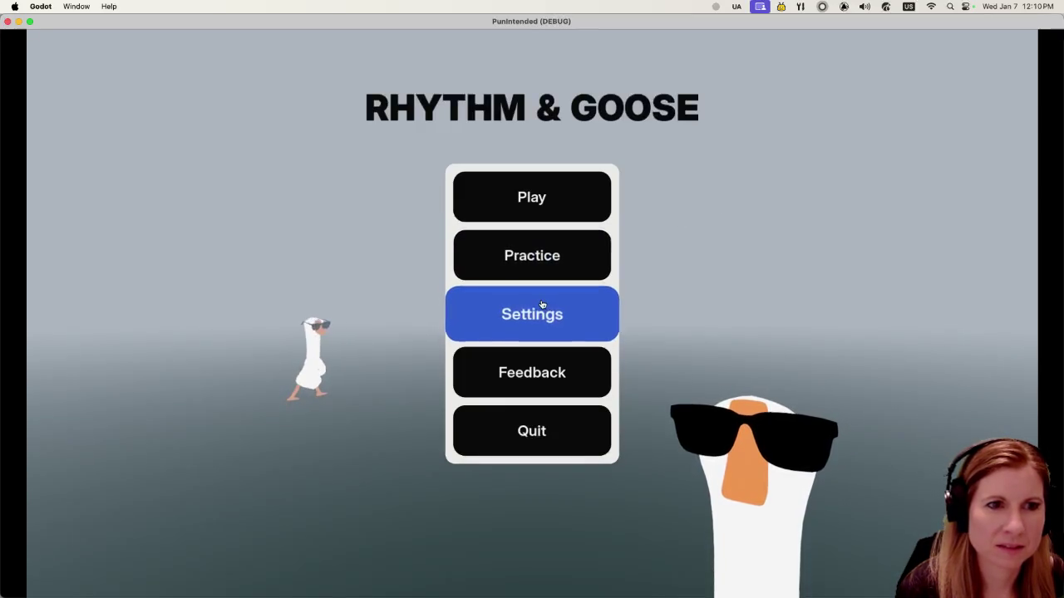
# Step: Peek at the game's settings, return to the main menu, and start the Goosebumps level
pyautogui.click(542, 306)
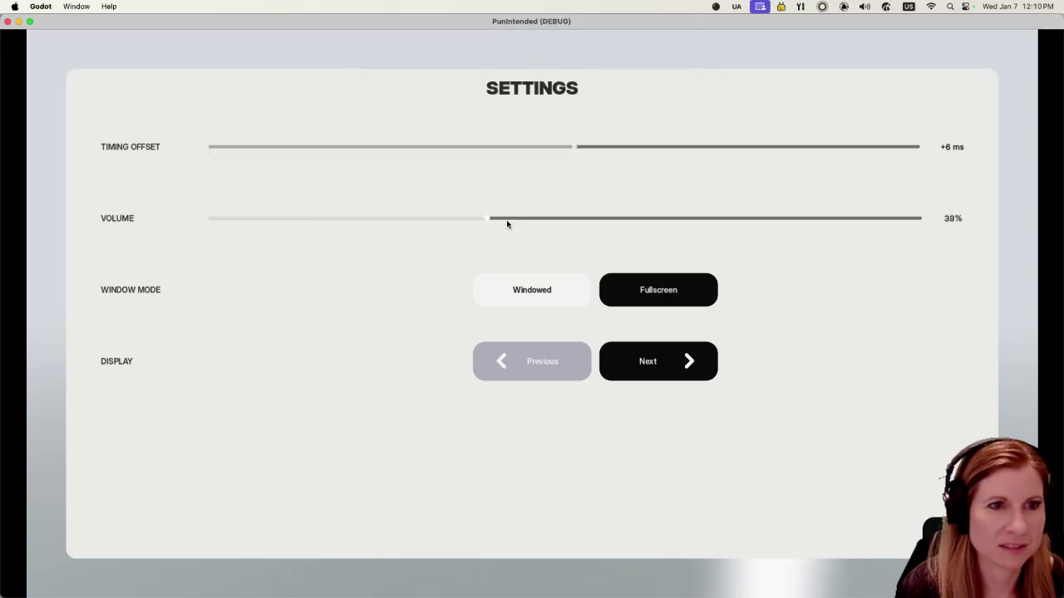
pyautogui.press('Escape')
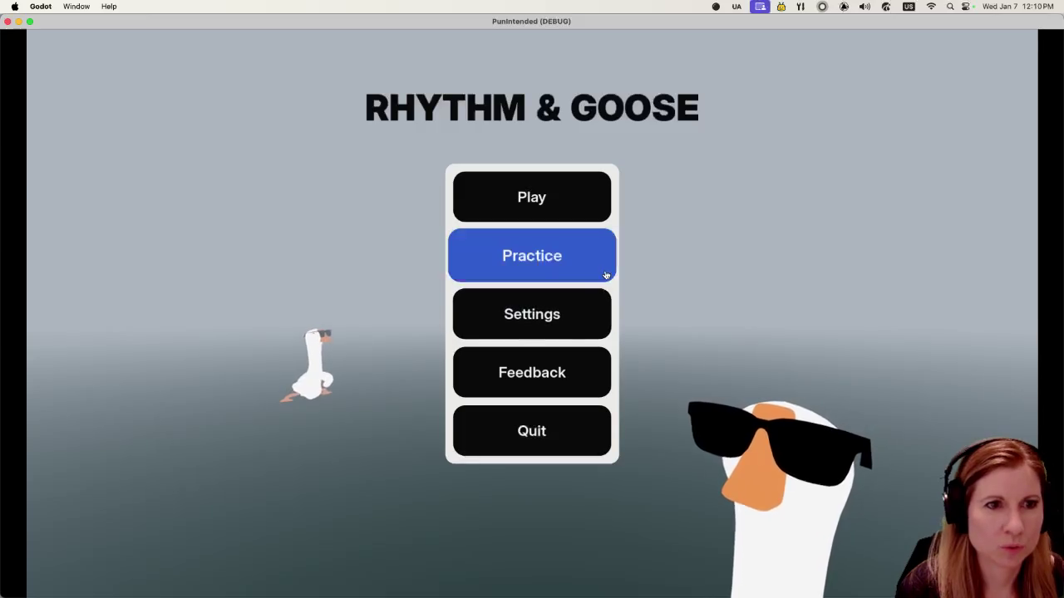
pyautogui.click(562, 204)
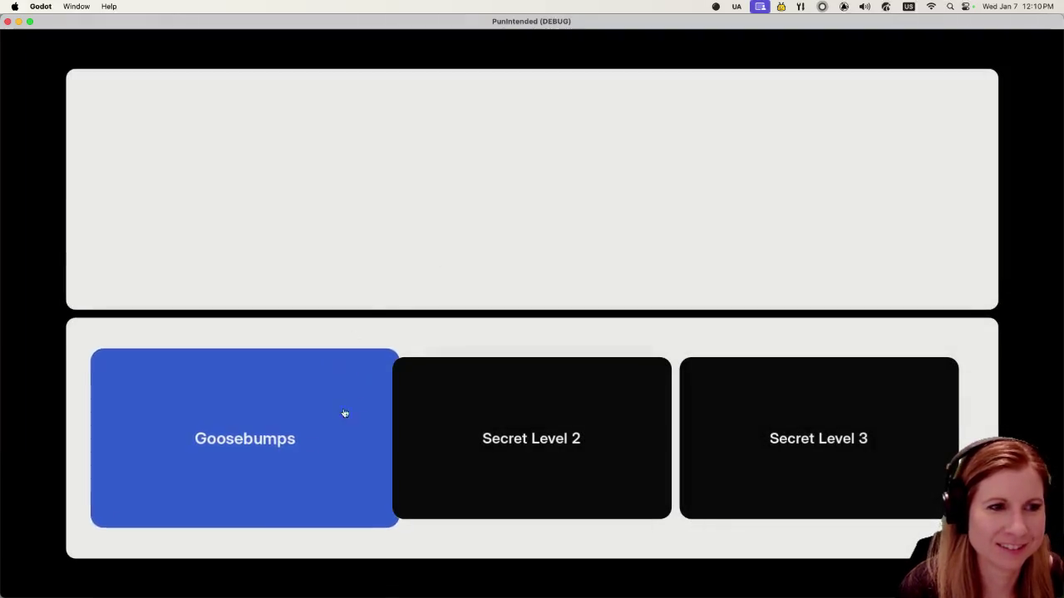
pyautogui.click(356, 401)
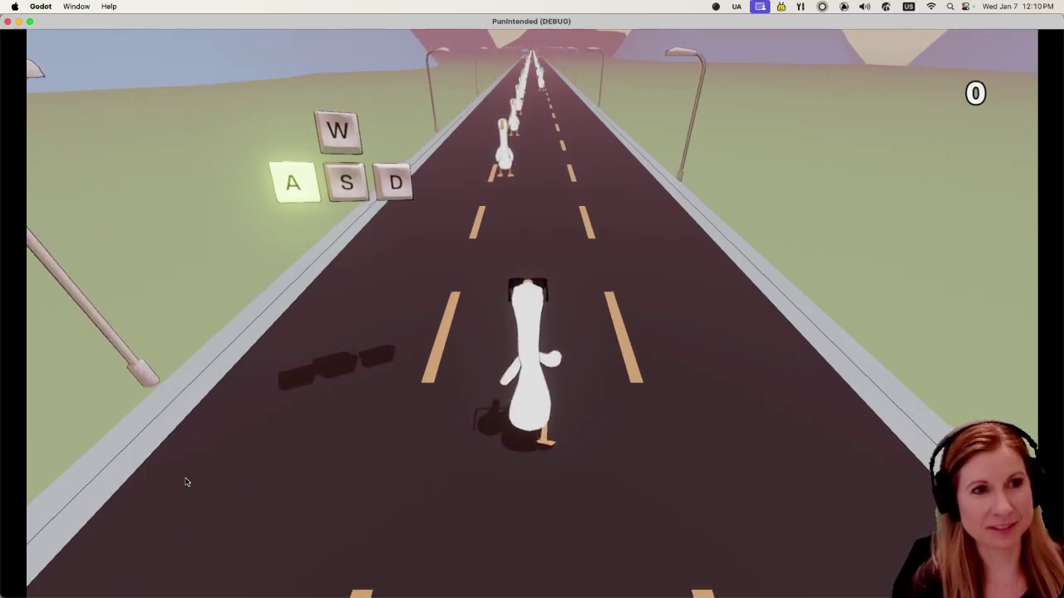
# Step: Hit geese, floats and trucks on the beat with A and D, reaching 63641 points
pyautogui.press('a')
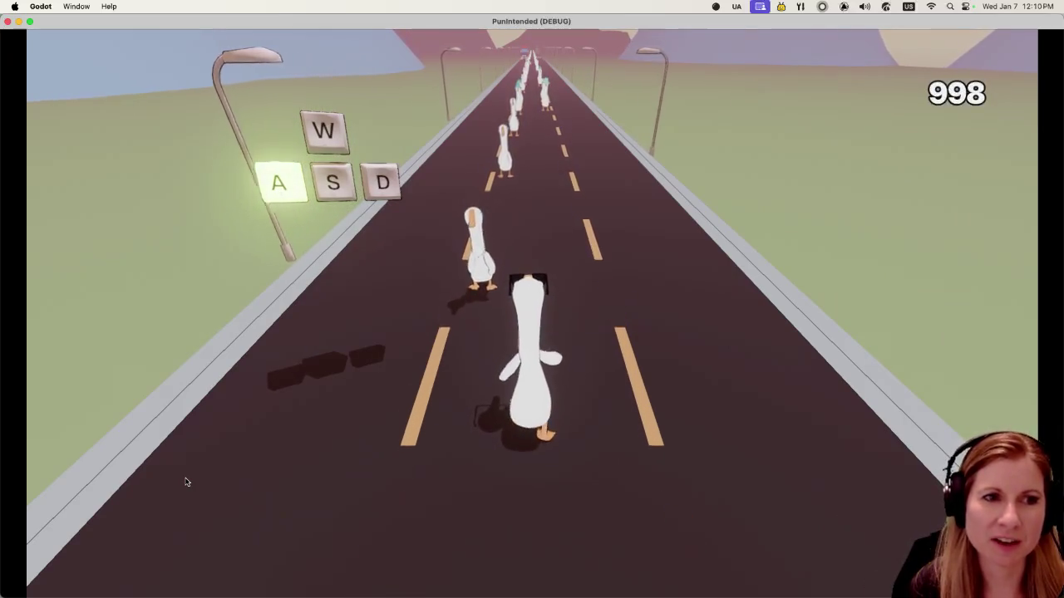
pyautogui.press('a')
pyautogui.press('a')
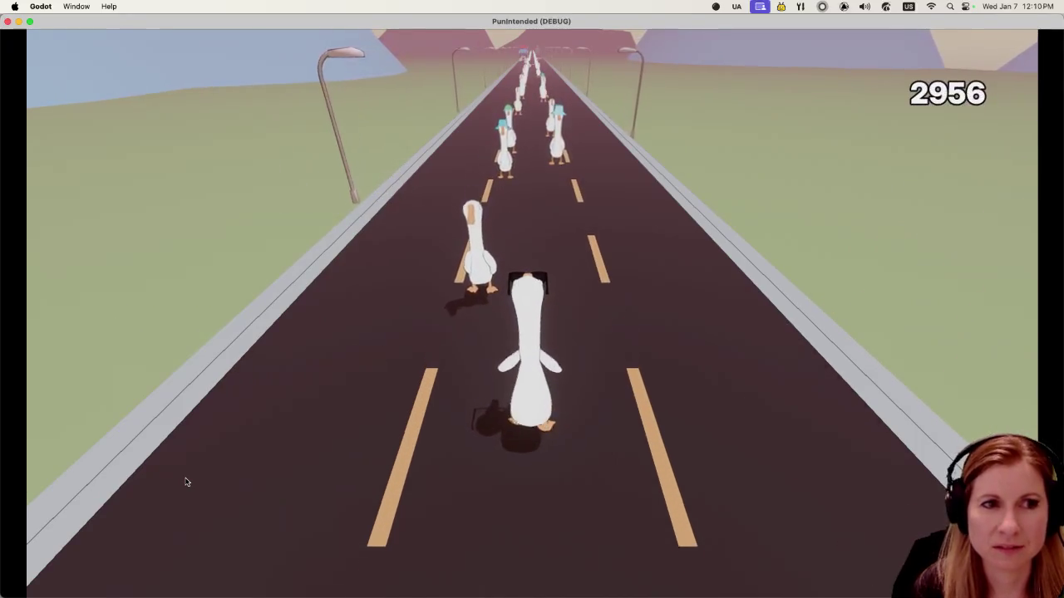
pyautogui.press('d')
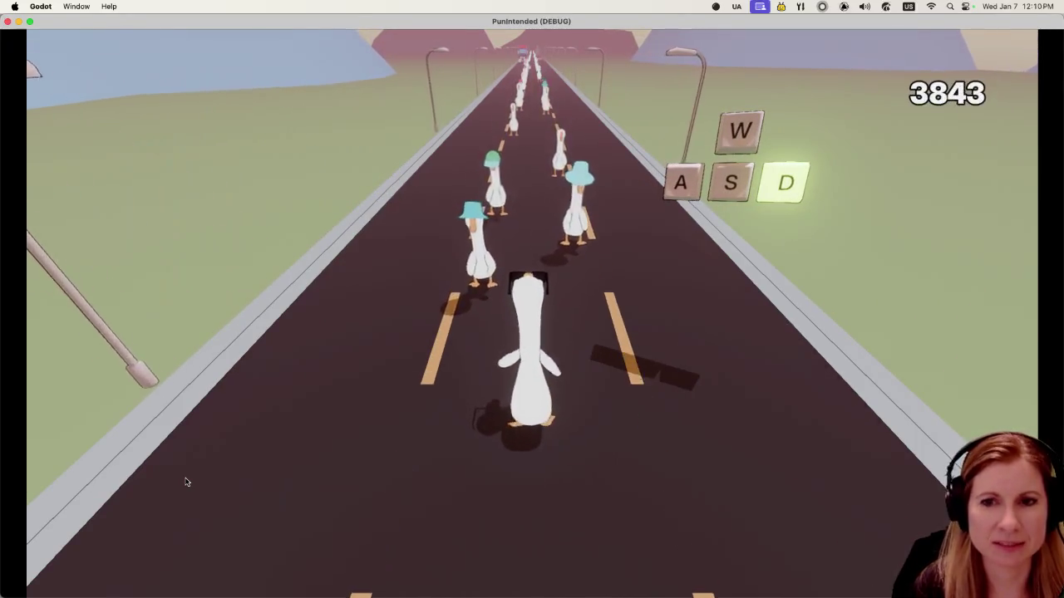
pyautogui.press('d')
pyautogui.press('d')
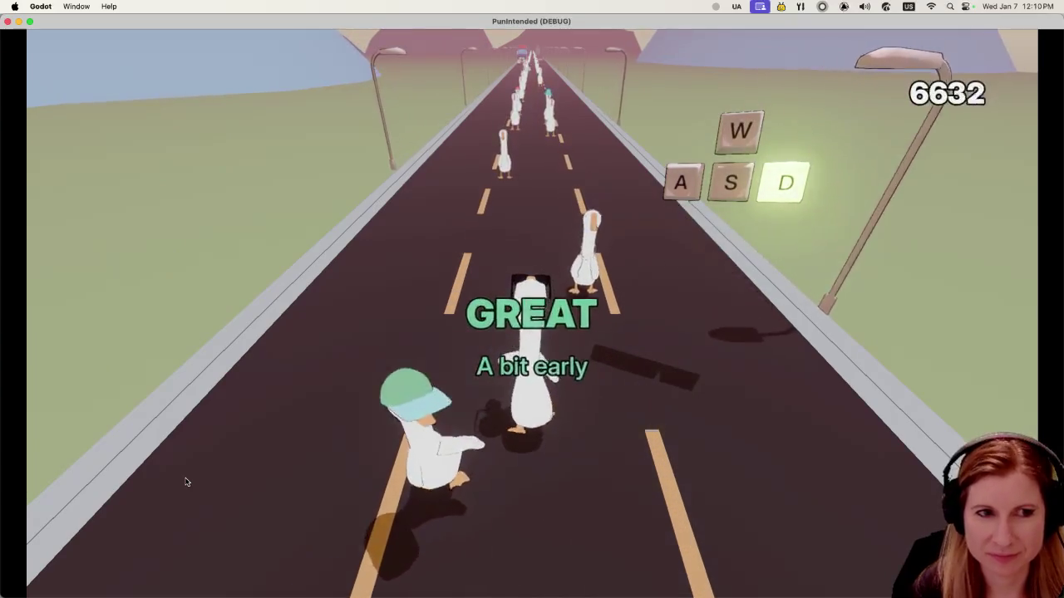
pyautogui.press('d')
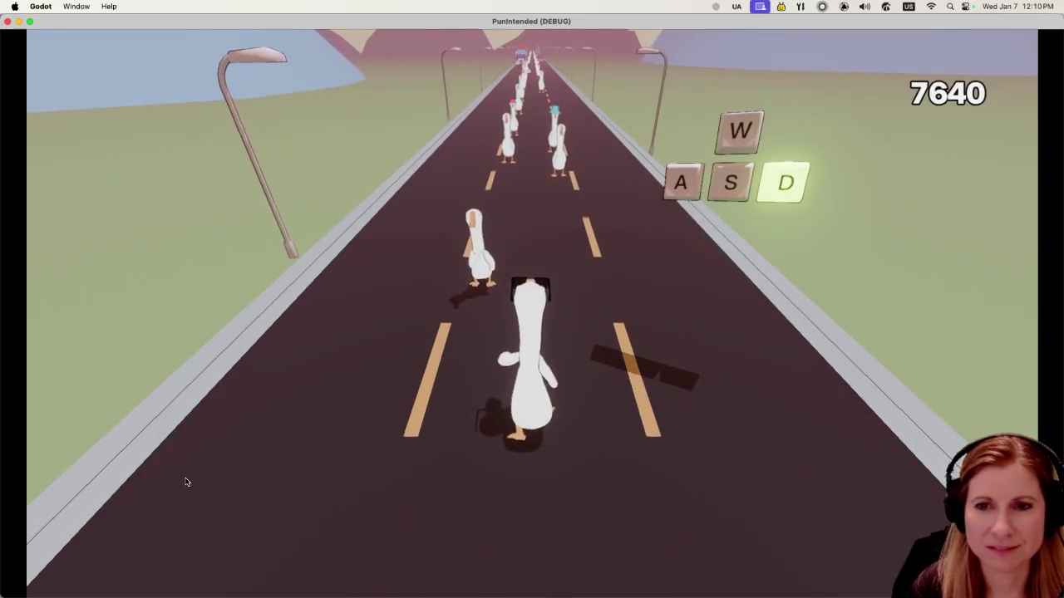
pyautogui.press('d')
pyautogui.press('d')
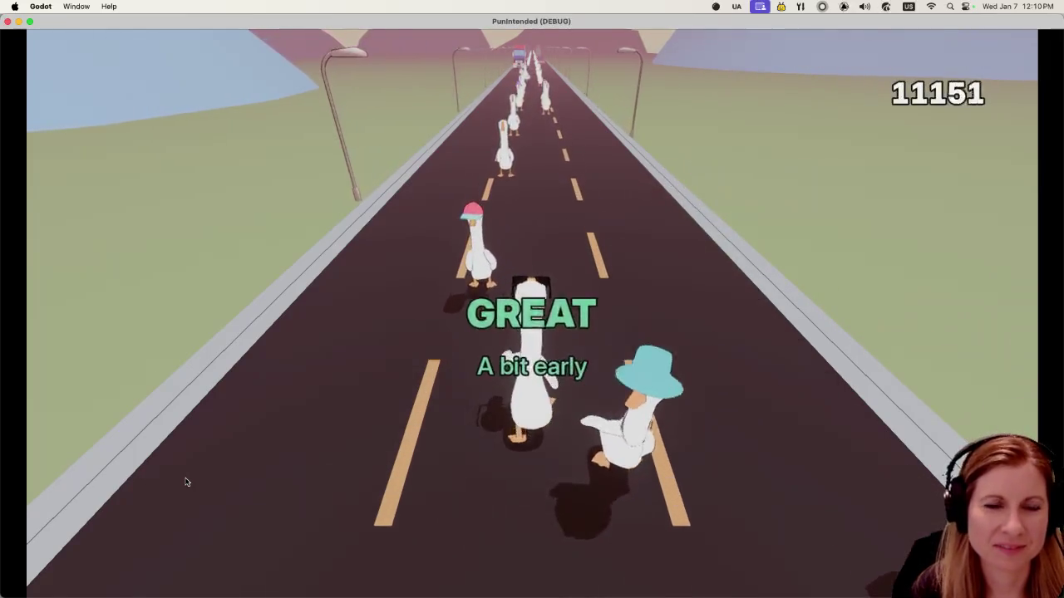
pyautogui.press('a')
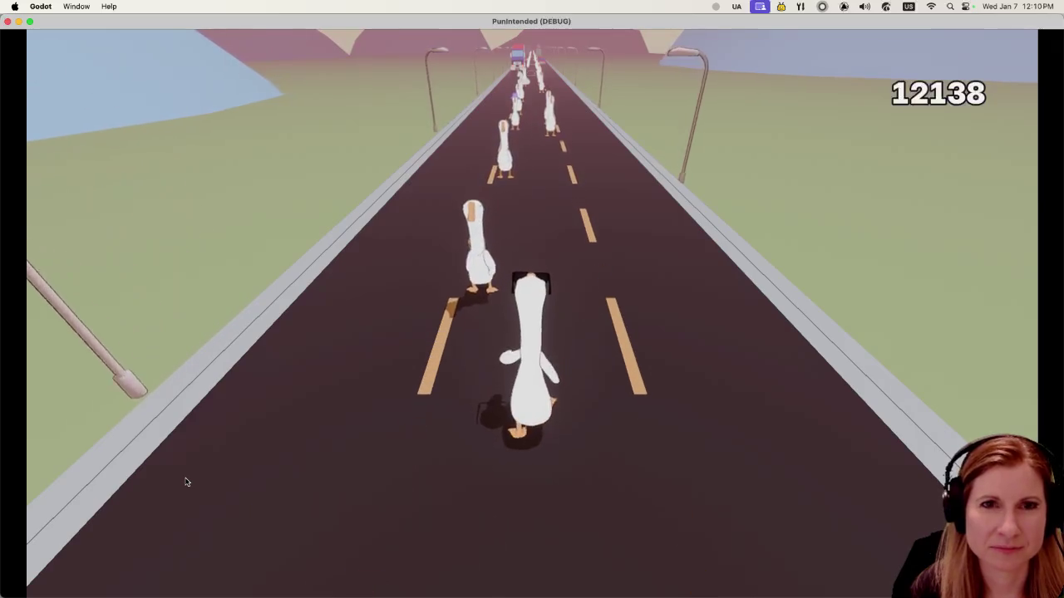
pyautogui.press('a')
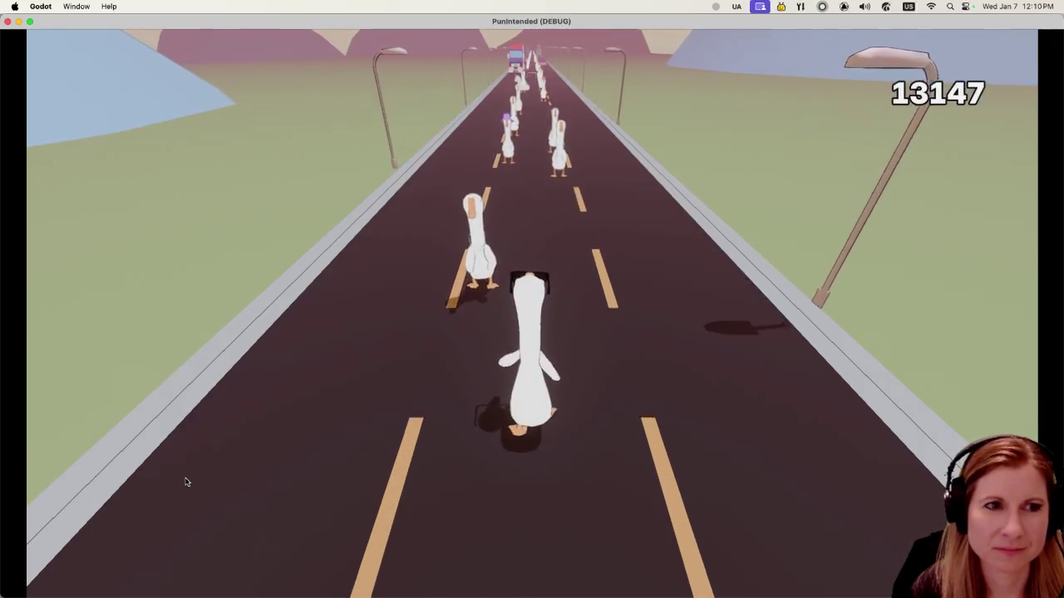
pyautogui.press('a')
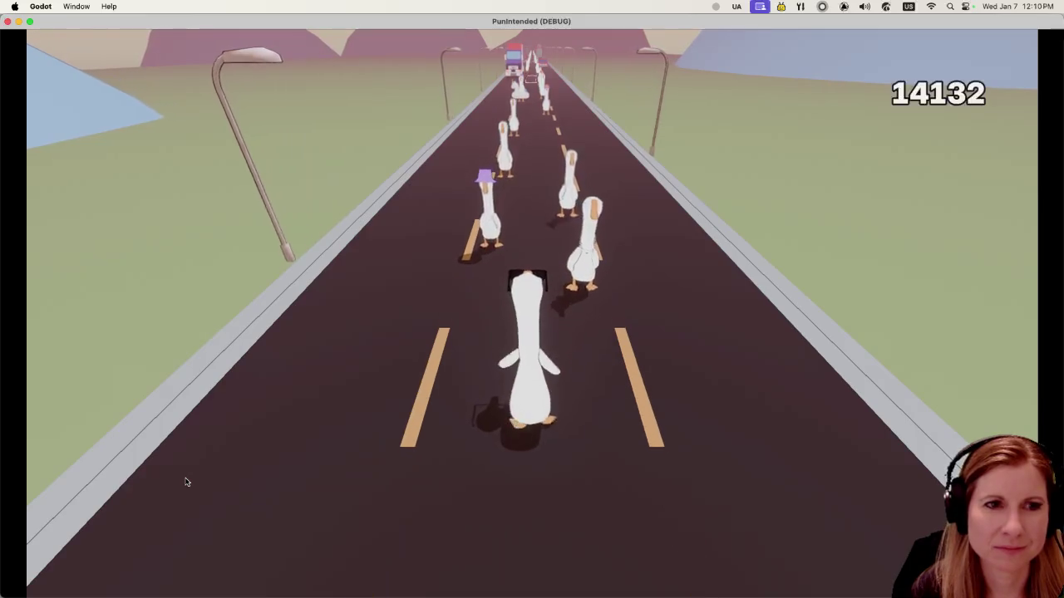
pyautogui.press('d')
pyautogui.press('a')
pyautogui.press('d')
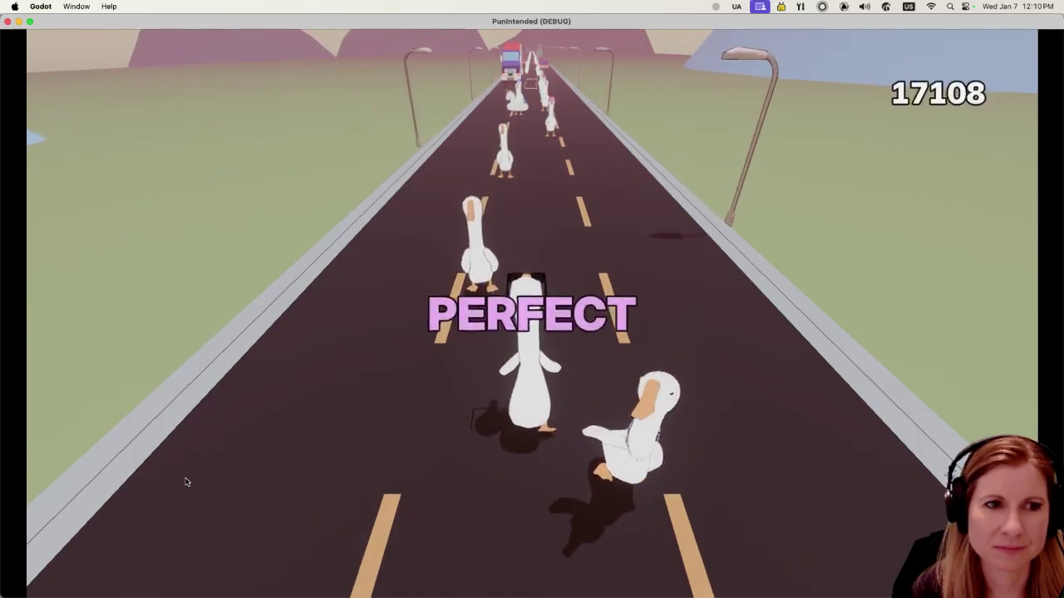
pyautogui.press('a')
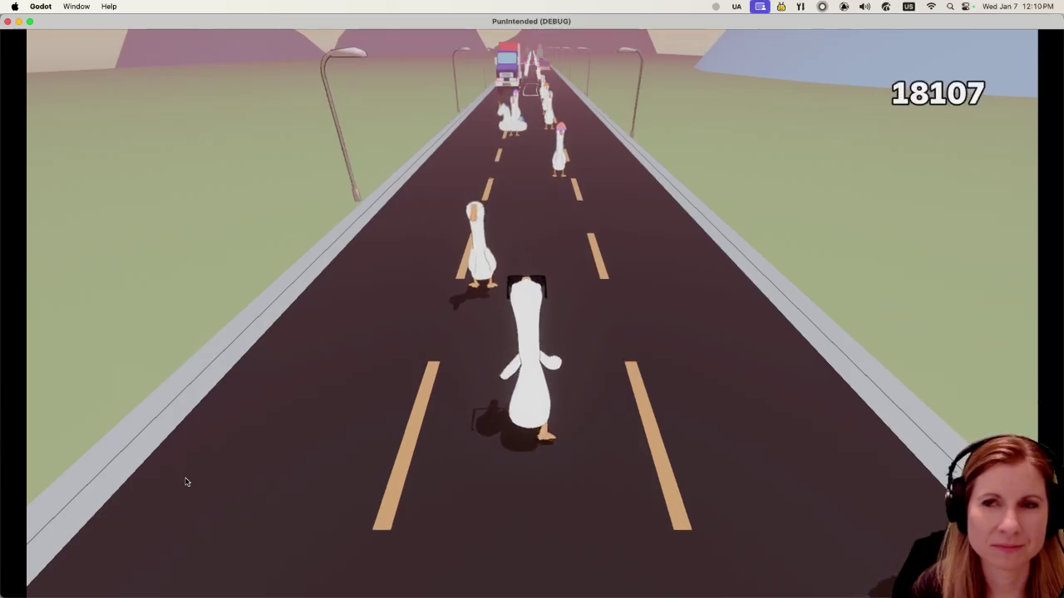
pyautogui.press('a')
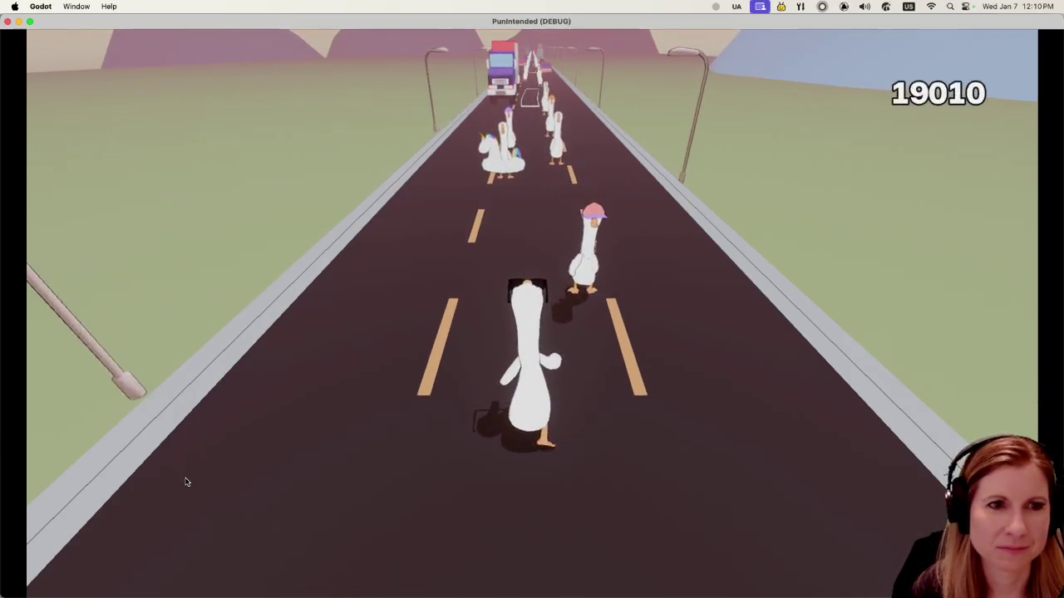
pyautogui.press('d')
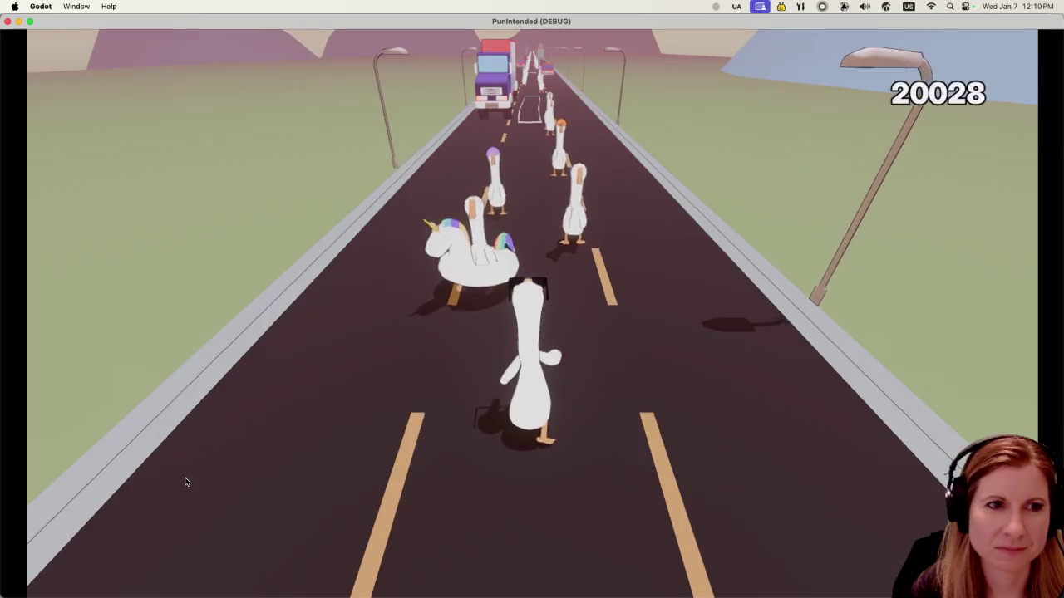
pyautogui.press('a')
pyautogui.press('d')
pyautogui.press('a')
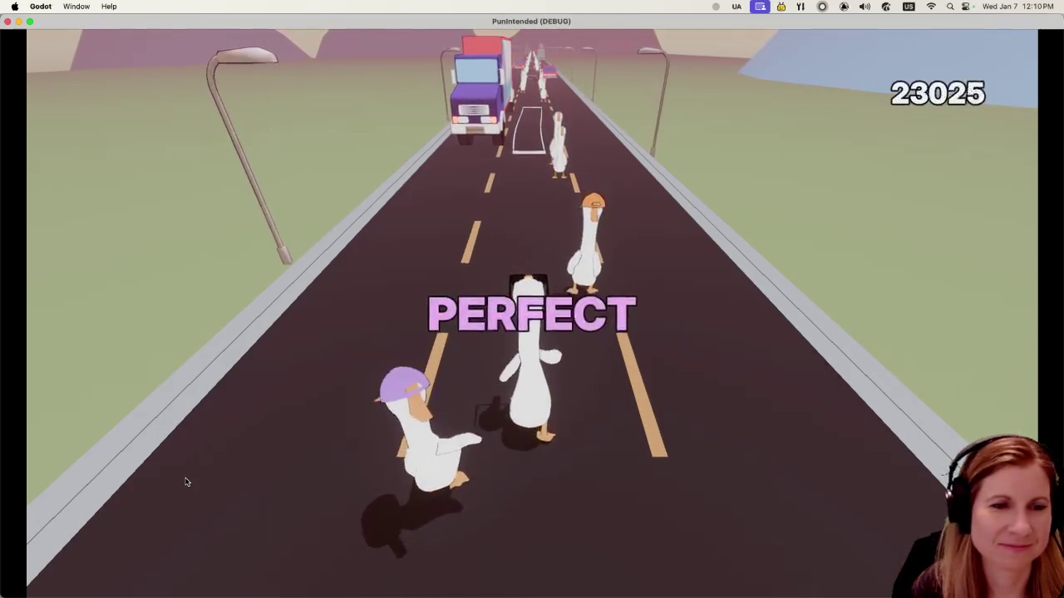
pyautogui.press('d')
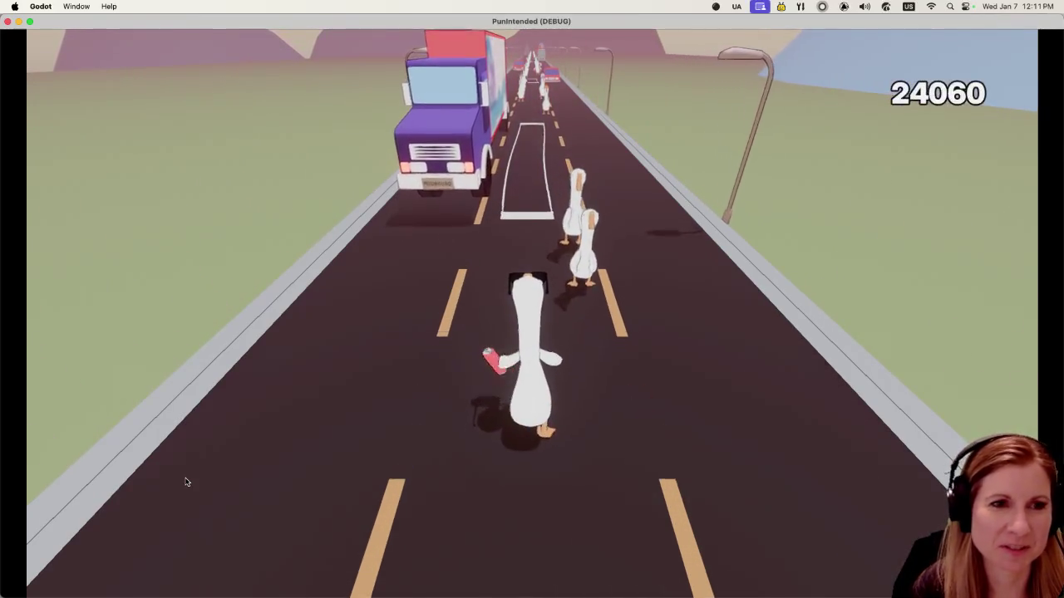
pyautogui.press('d')
pyautogui.press('d')
pyautogui.press('a')
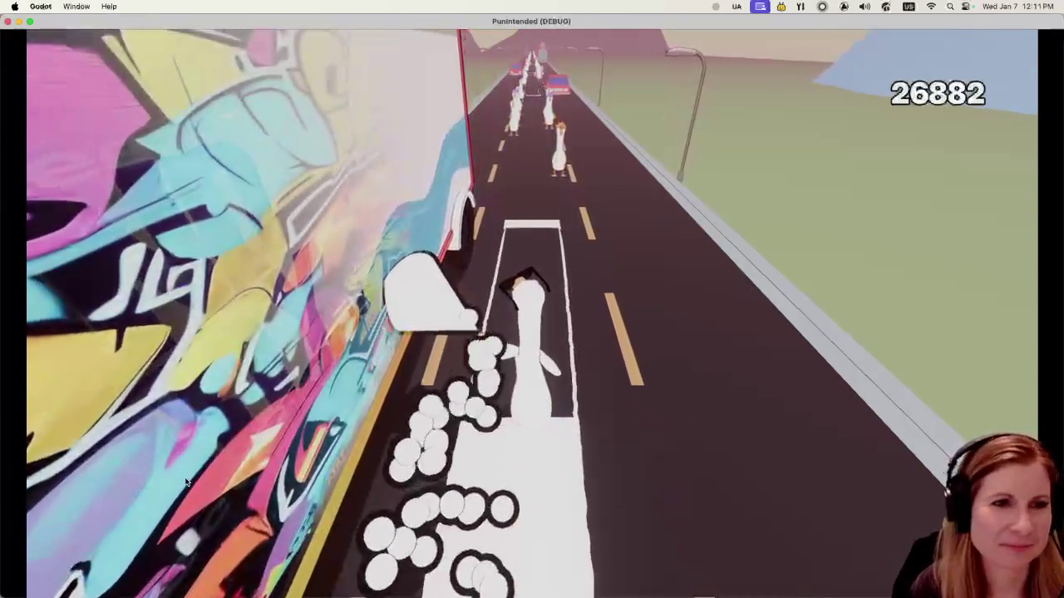
pyautogui.press('d')
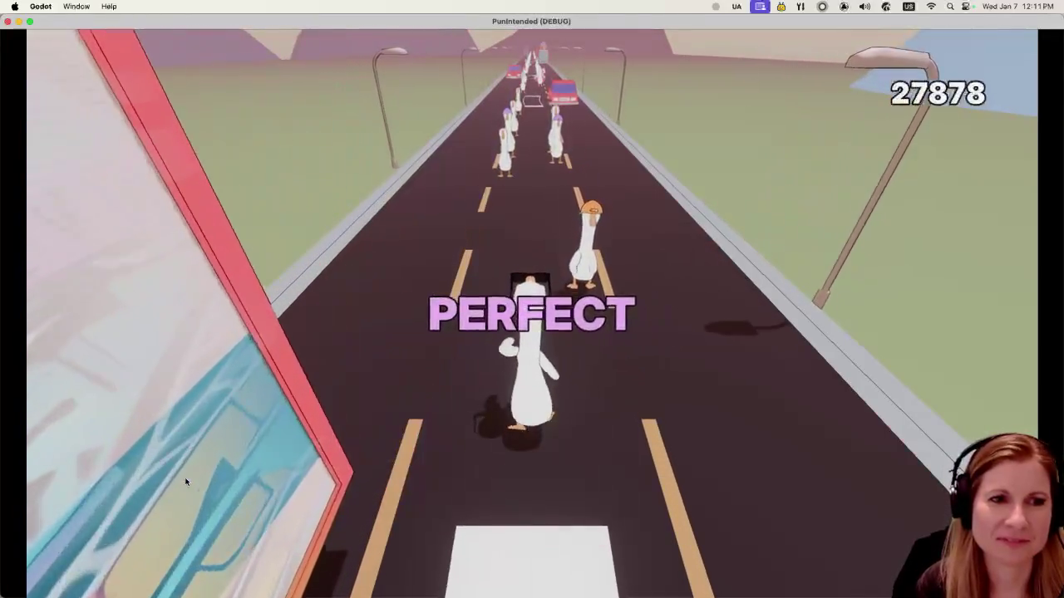
pyautogui.press('d')
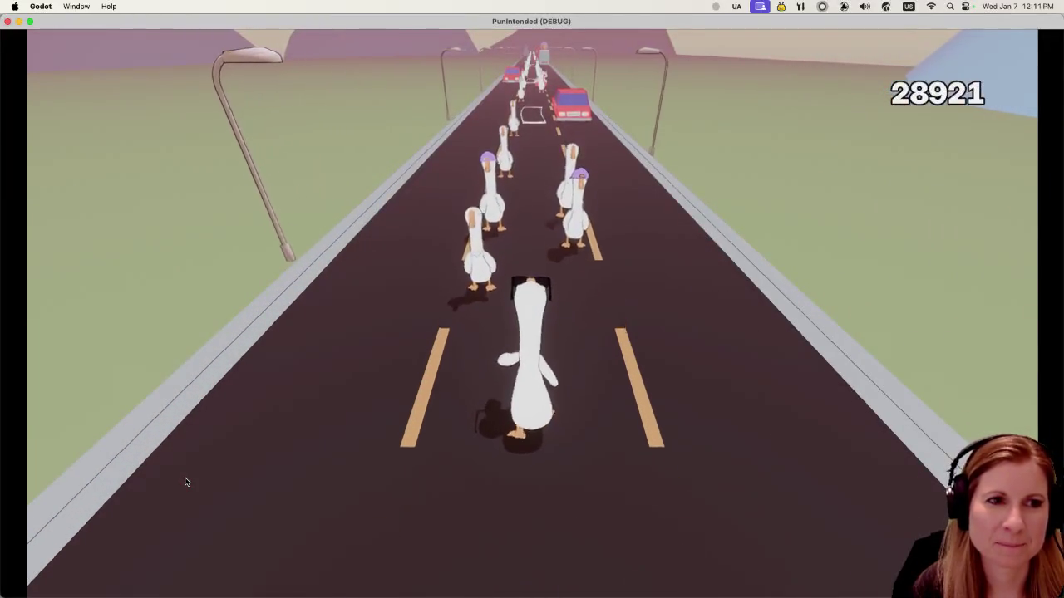
pyautogui.press('d')
pyautogui.press('d')
pyautogui.press('a')
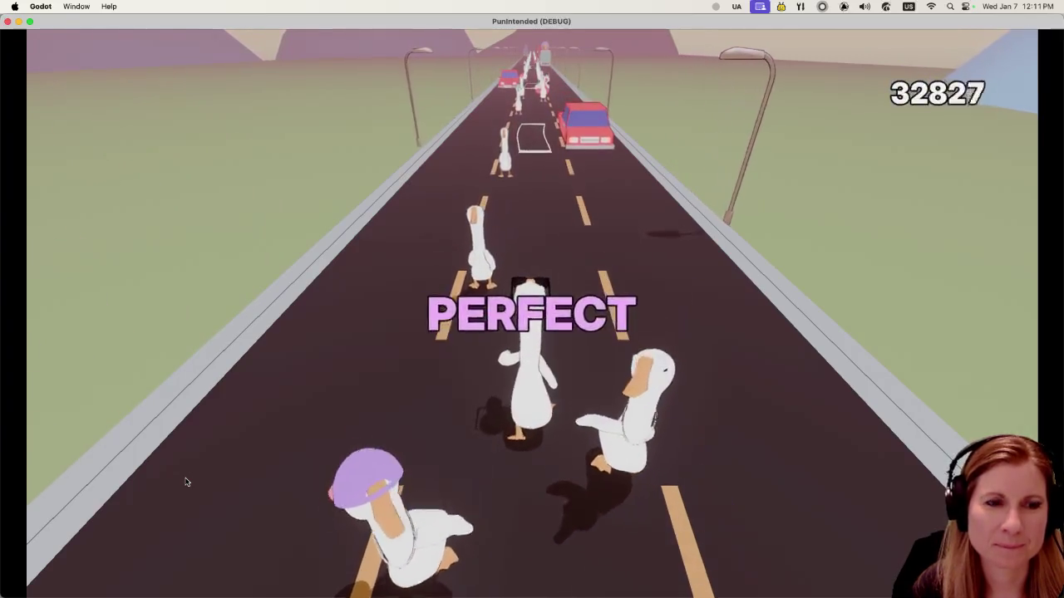
pyautogui.press('a')
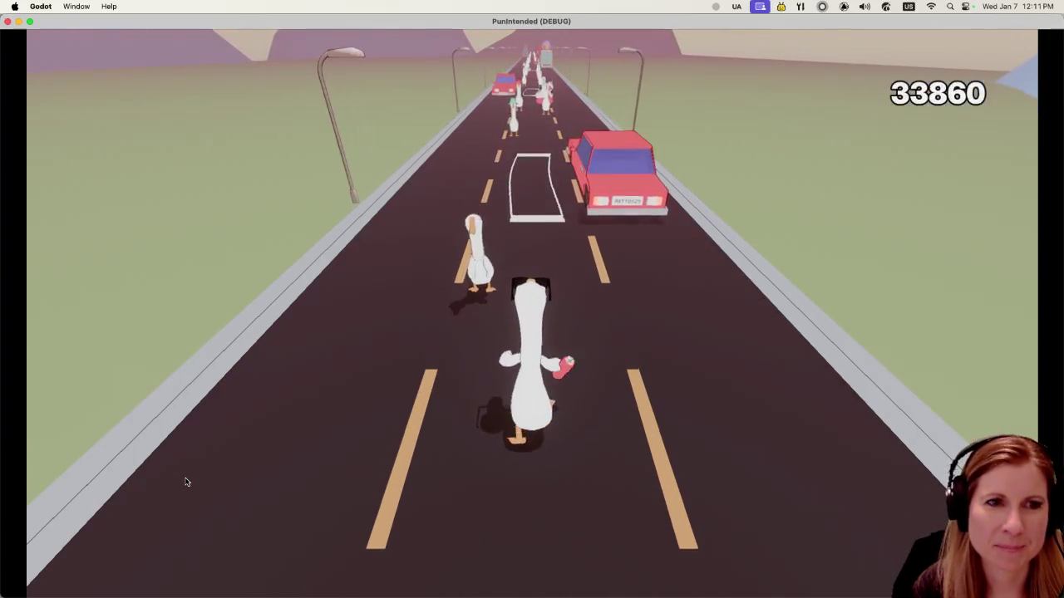
pyautogui.press('a')
pyautogui.press('d')
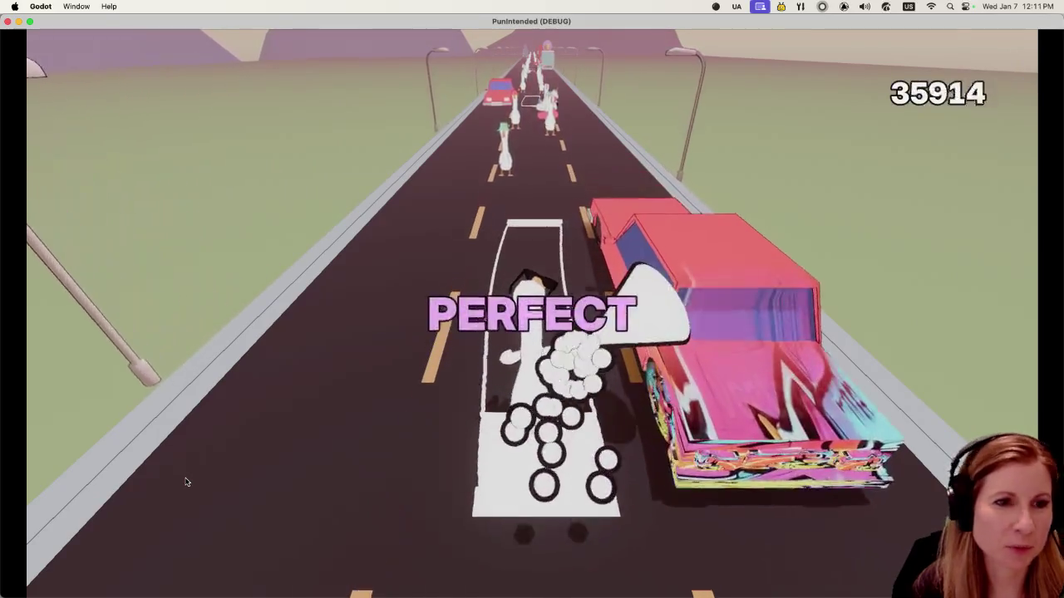
pyautogui.press('a')
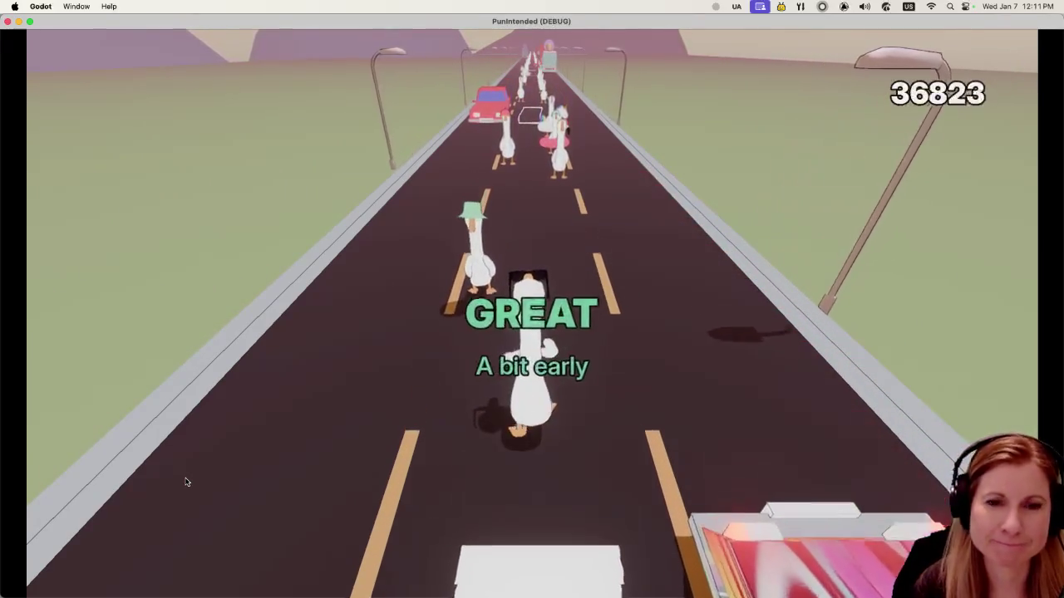
pyautogui.press('a')
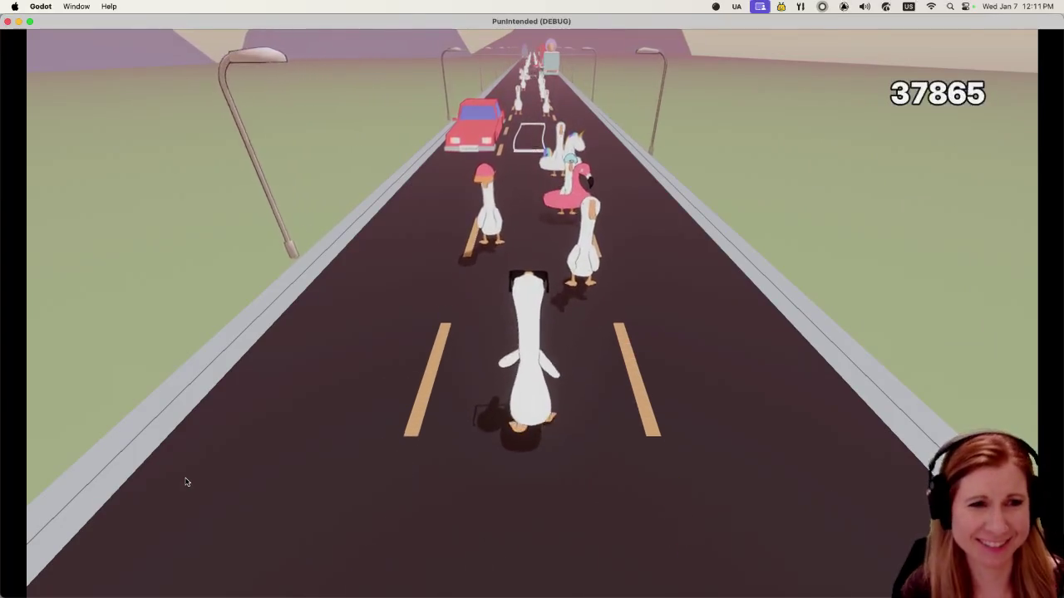
pyautogui.press('d')
pyautogui.press('a')
pyautogui.press('d')
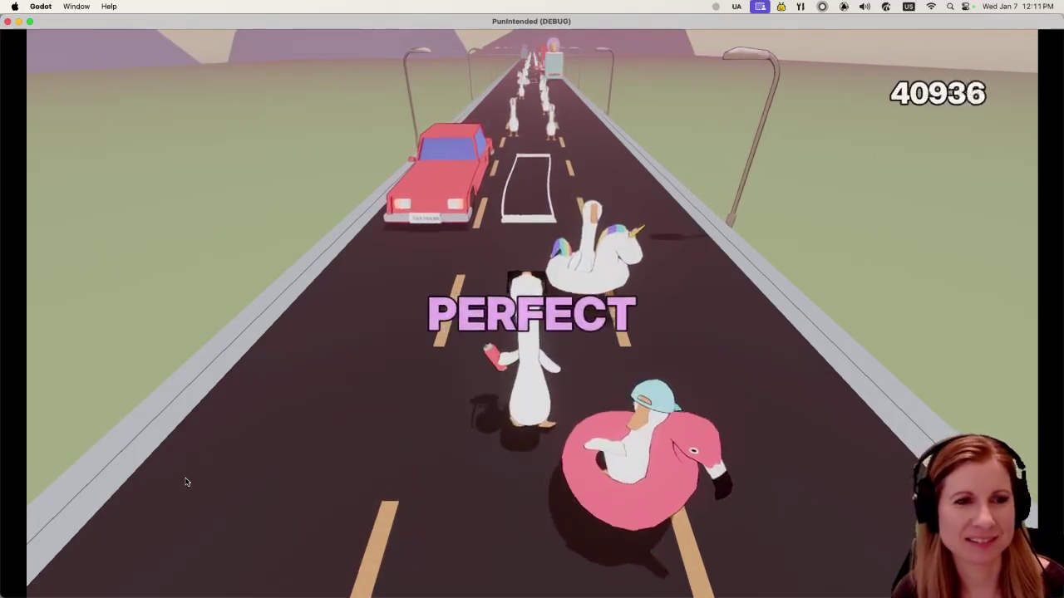
pyautogui.press('d')
pyautogui.press('a')
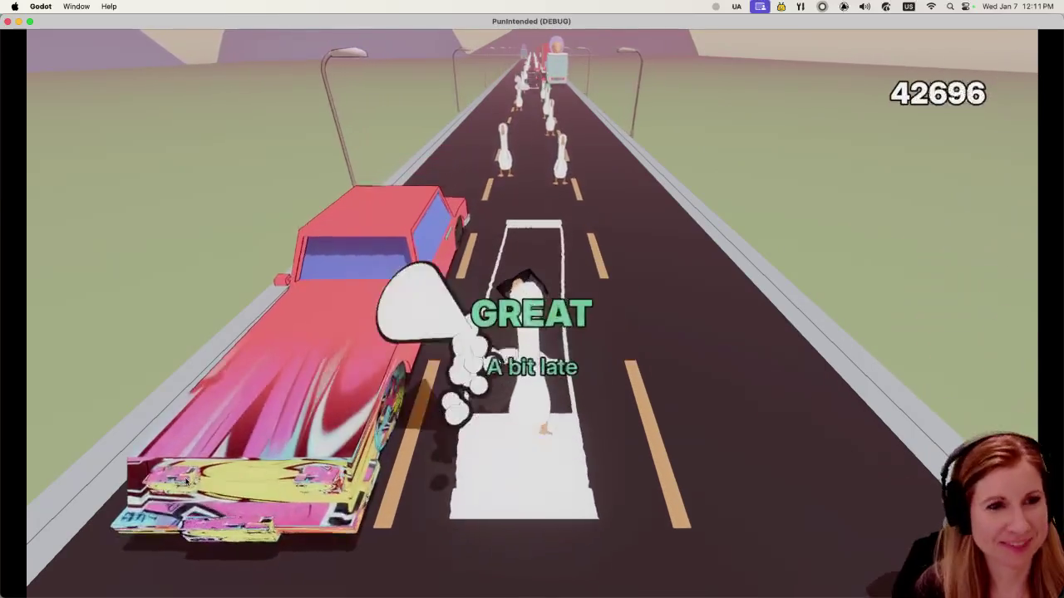
pyautogui.press('d')
pyautogui.press('d')
pyautogui.press('a')
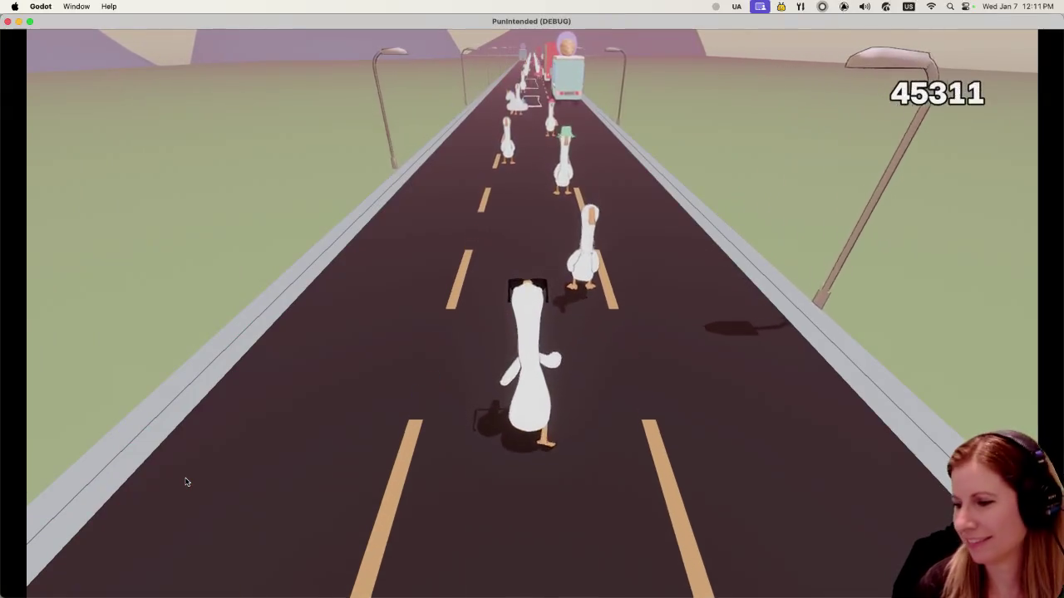
pyautogui.press('d')
pyautogui.press('d')
pyautogui.press('a')
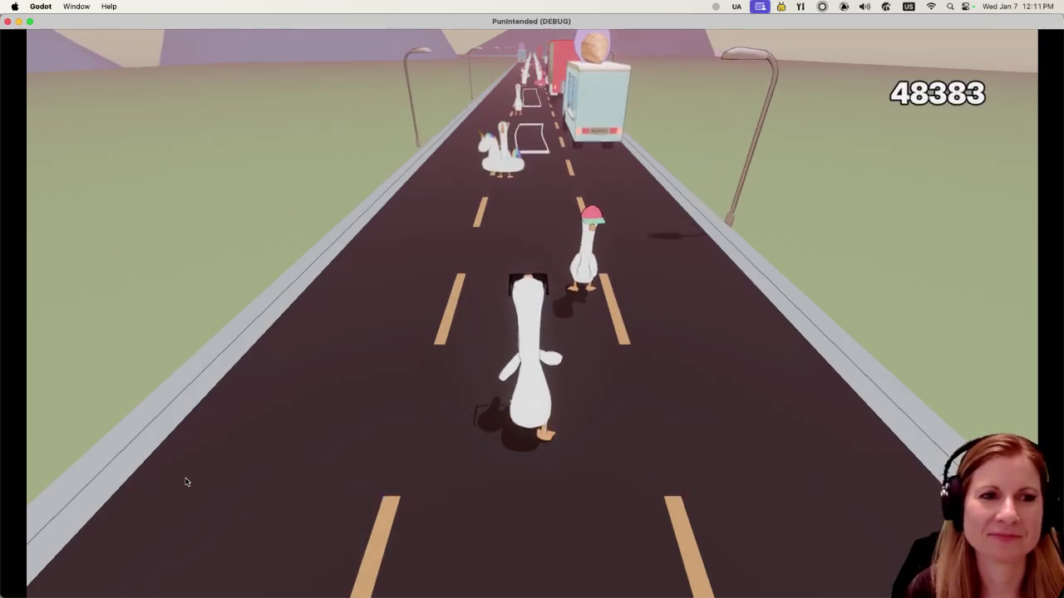
pyautogui.press('d')
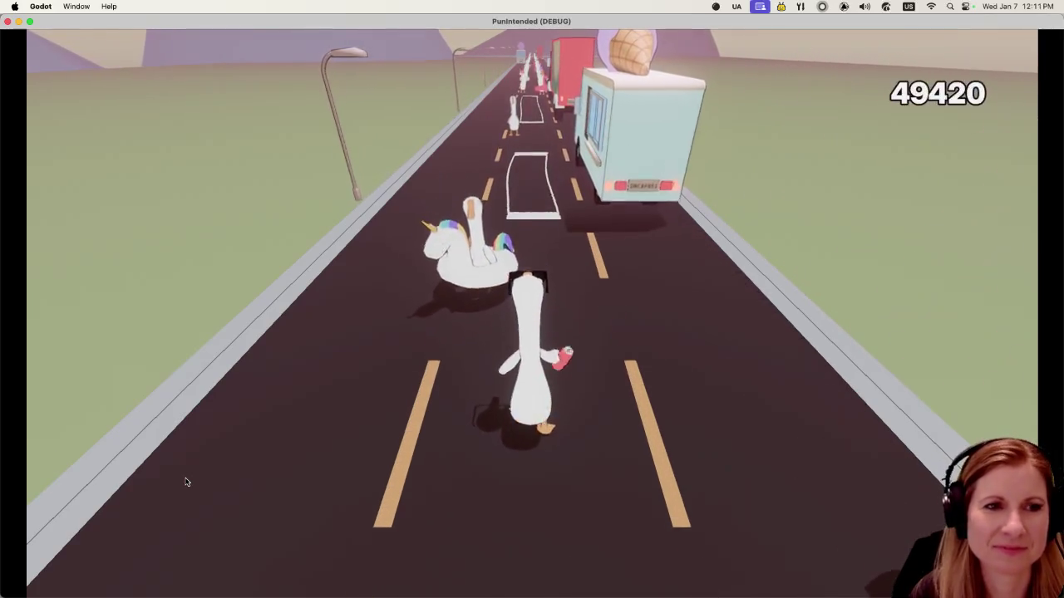
pyautogui.press('a')
pyautogui.press('d')
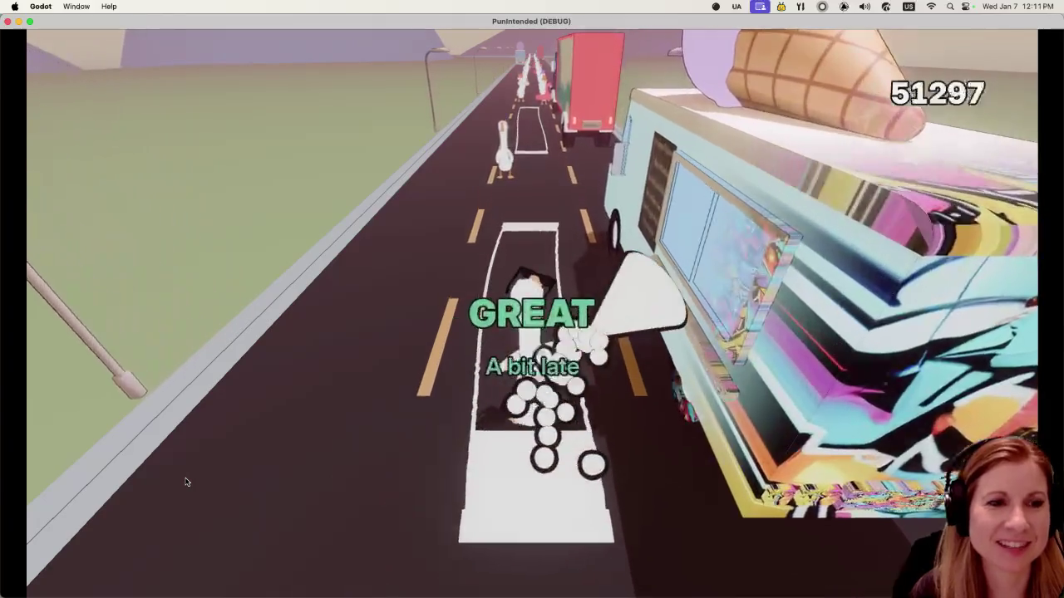
pyautogui.press('d')
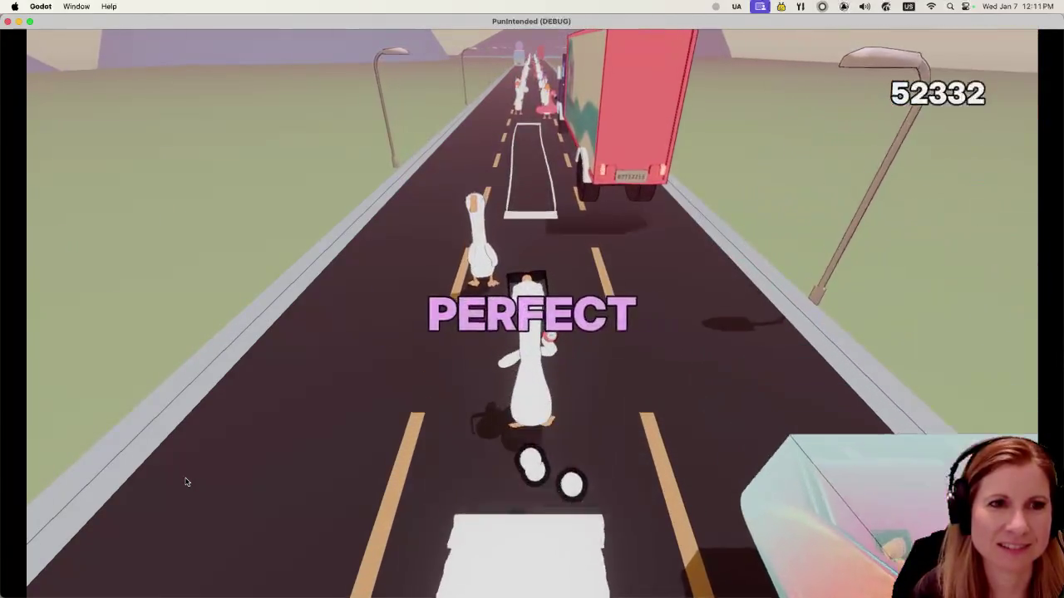
pyautogui.press('a')
pyautogui.press('d')
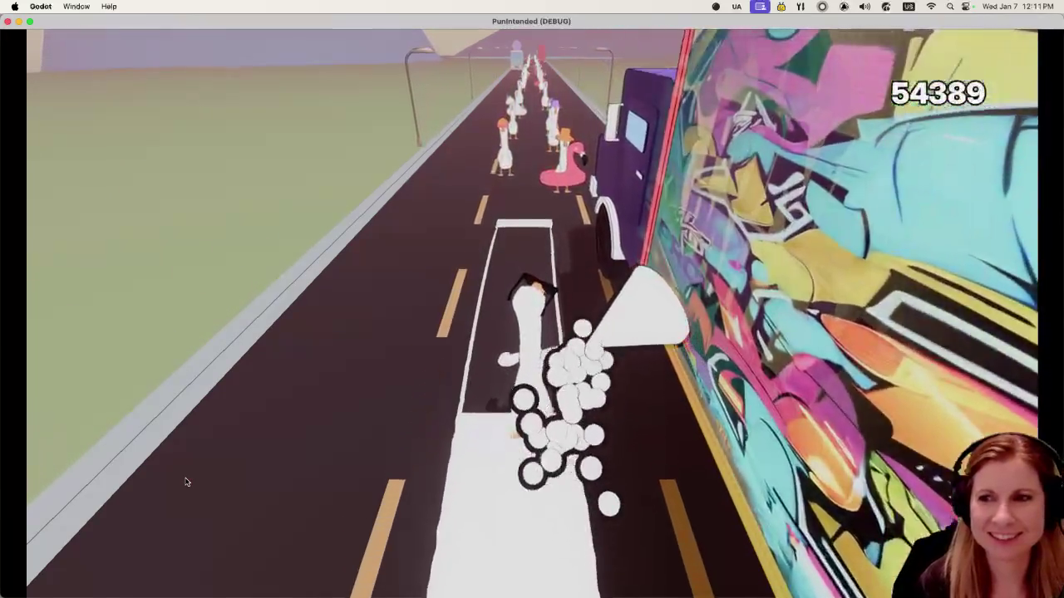
pyautogui.press('d')
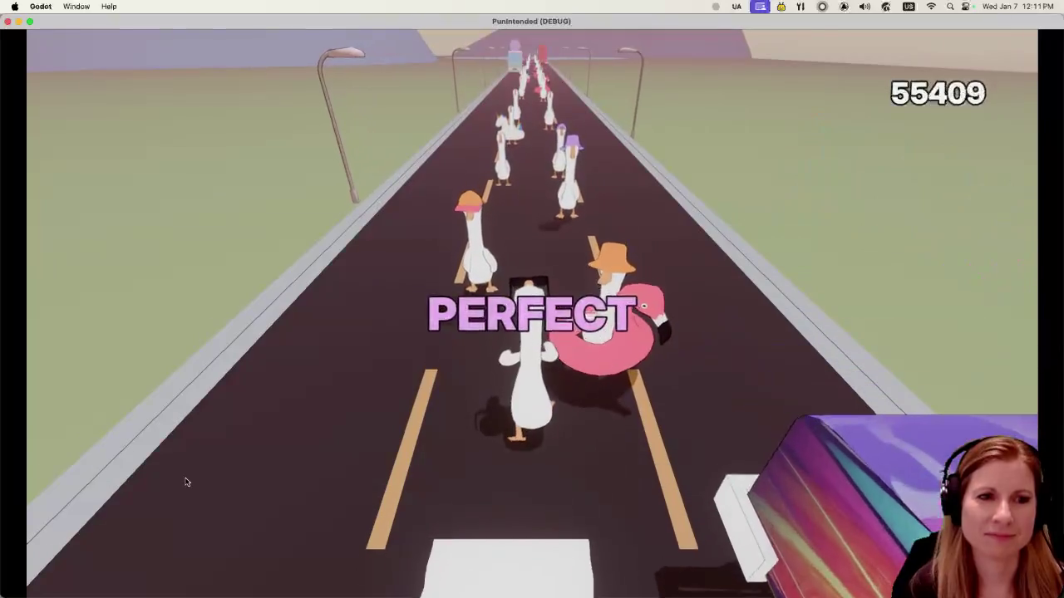
pyautogui.press('d')
pyautogui.press('d')
pyautogui.press('a')
pyautogui.press('a')
pyautogui.press('a')
pyautogui.press('d')
pyautogui.press('a')
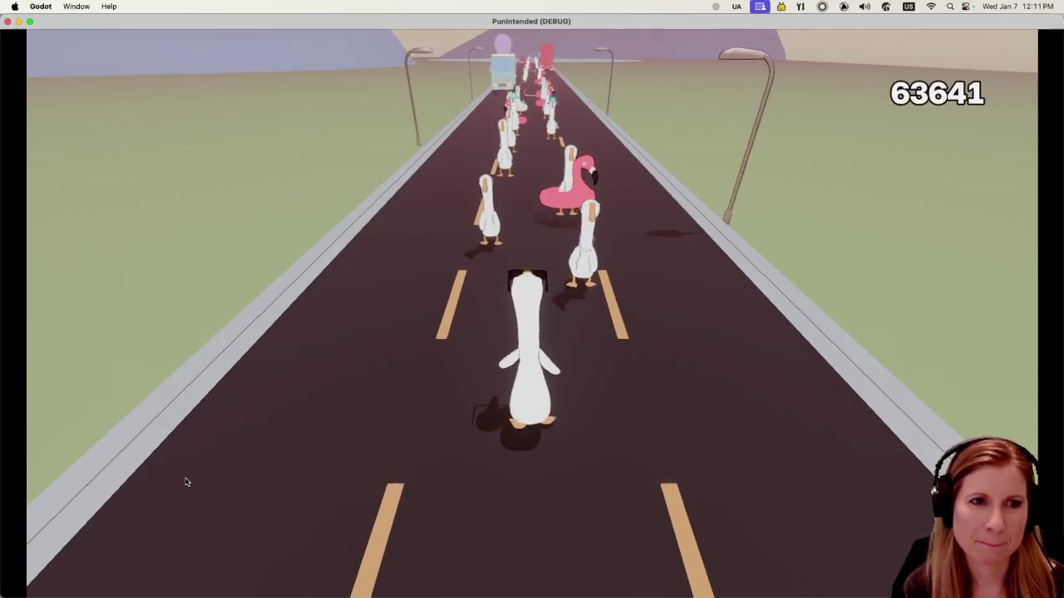
# Step: Honk in rhythm with A, D and Space through level 1's final beats, passing 100000 points
pyautogui.press('d')
pyautogui.press('a')
pyautogui.press('d')
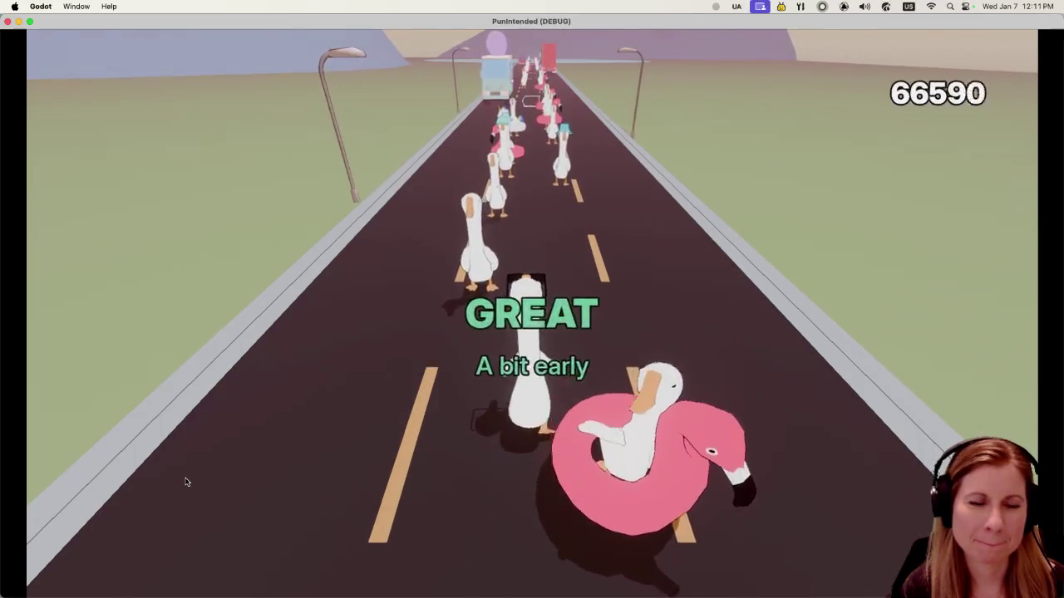
pyautogui.press('a')
pyautogui.press('d')
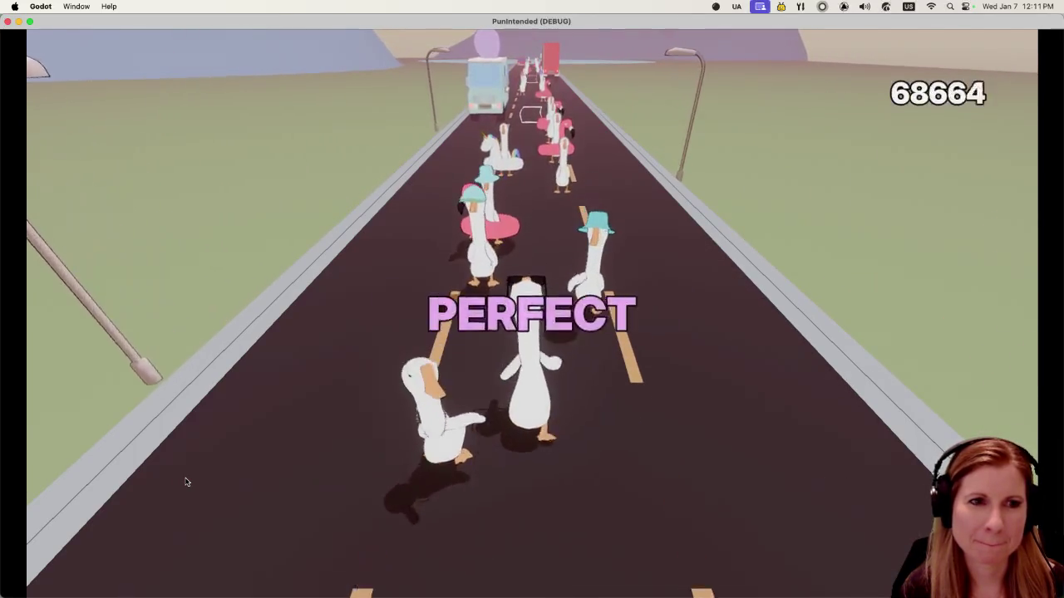
pyautogui.press('d')
pyautogui.press('a')
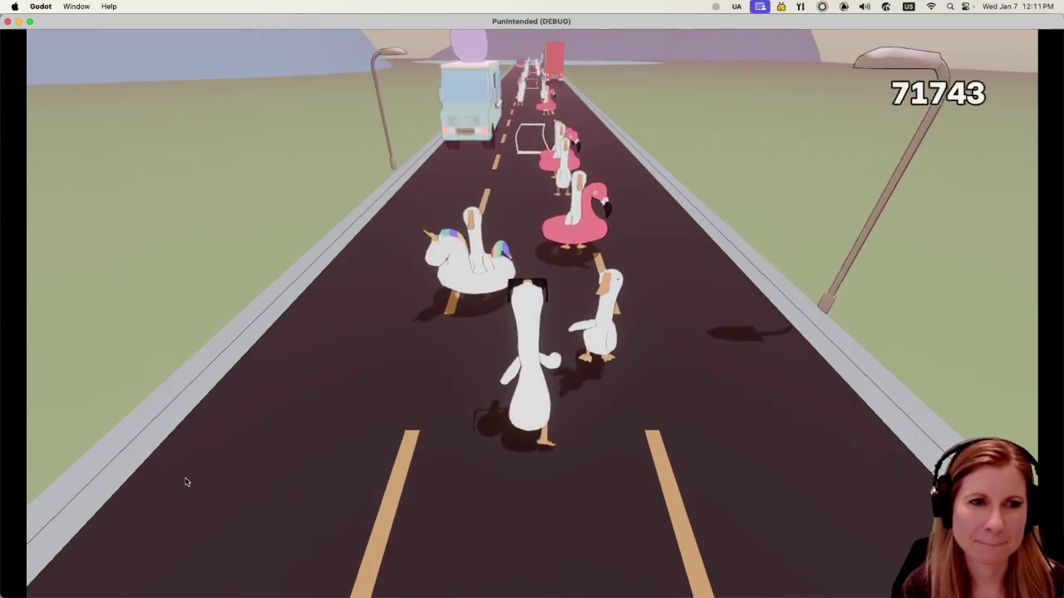
pyautogui.press('d')
pyautogui.press('a')
pyautogui.press('d')
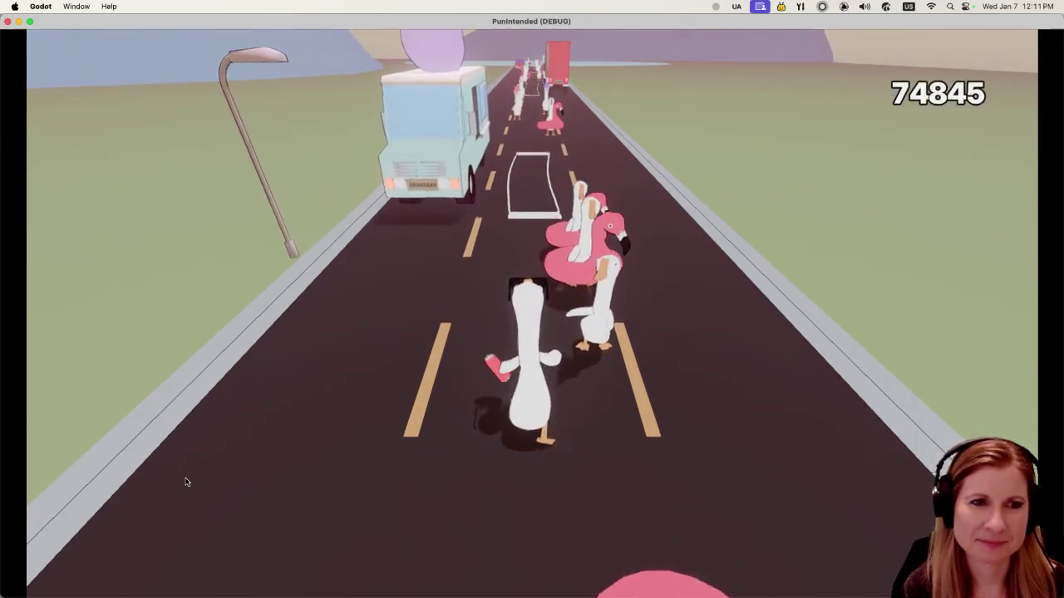
pyautogui.press('a')
pyautogui.press('a')
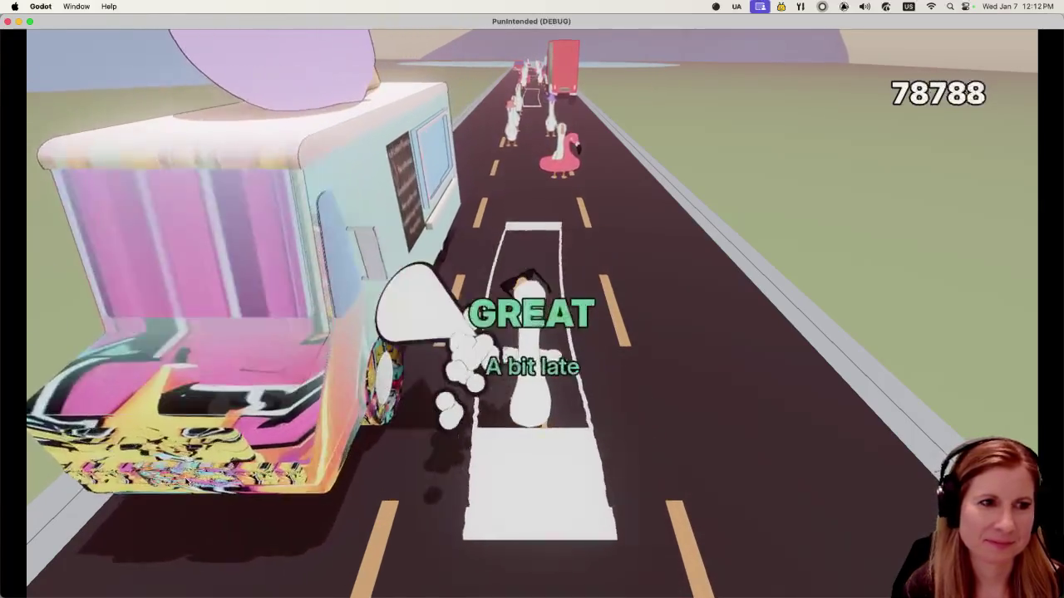
pyautogui.press('a')
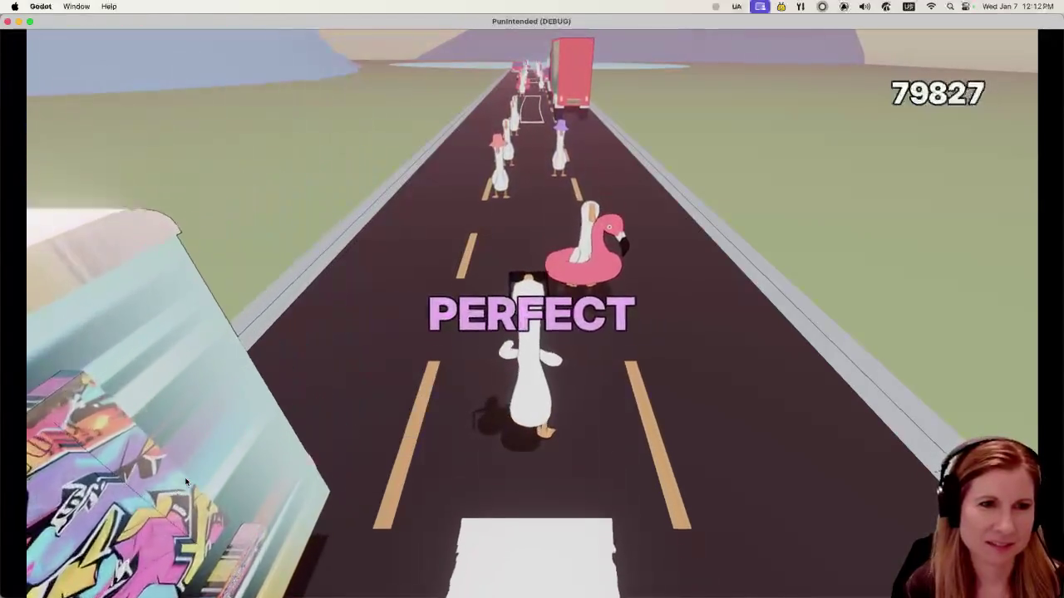
pyautogui.press('d')
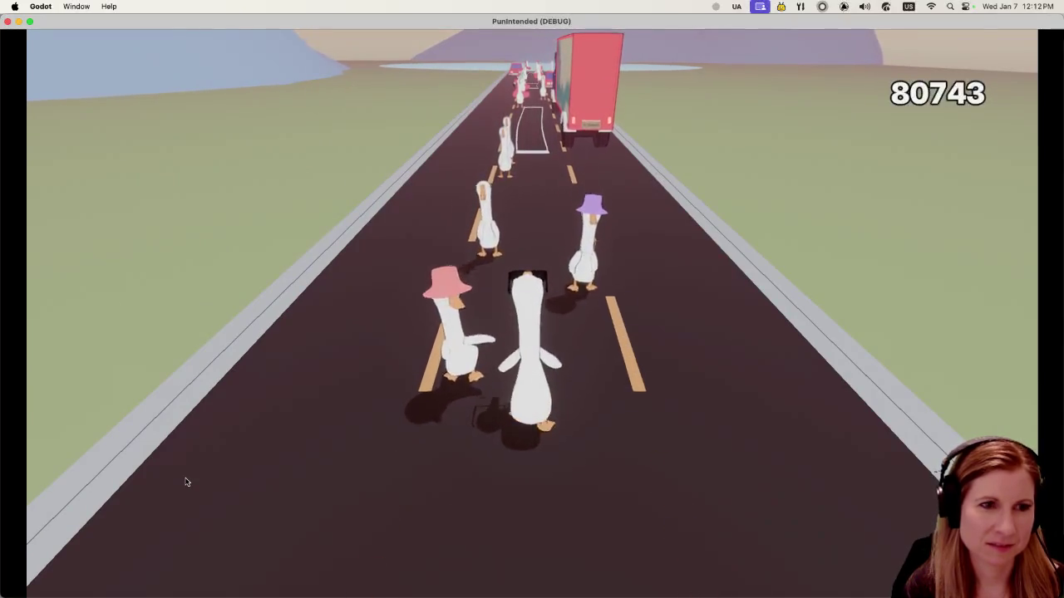
pyautogui.press('a')
pyautogui.press('d')
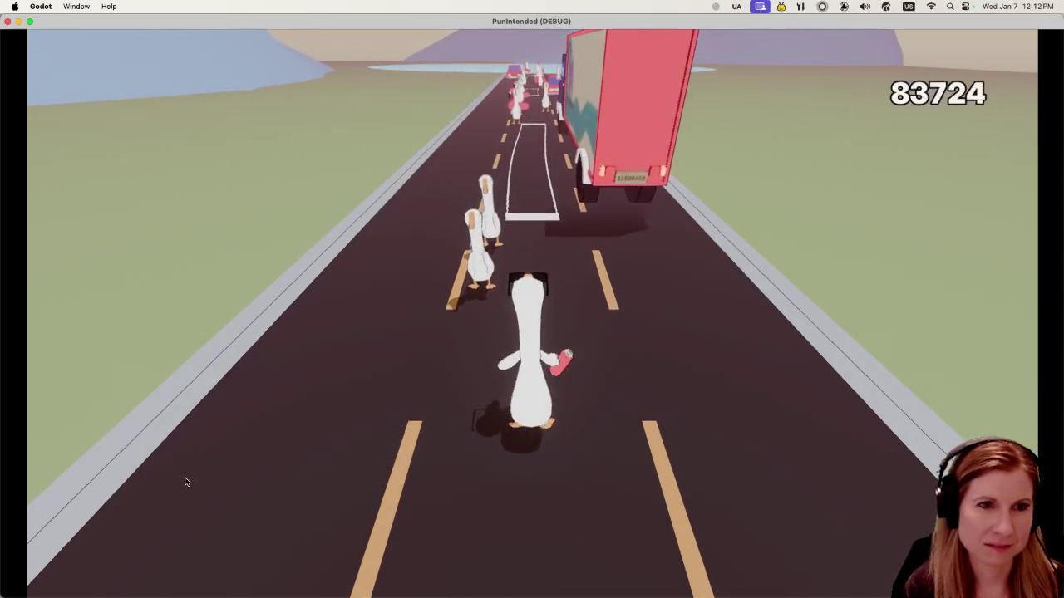
pyautogui.press('space')
pyautogui.press('space')
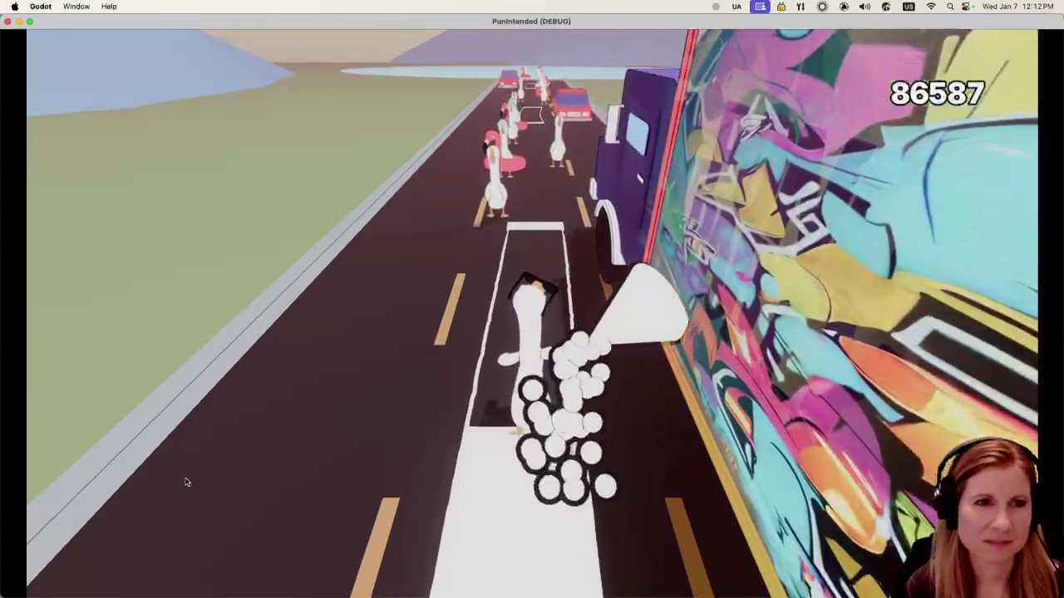
pyautogui.press('space')
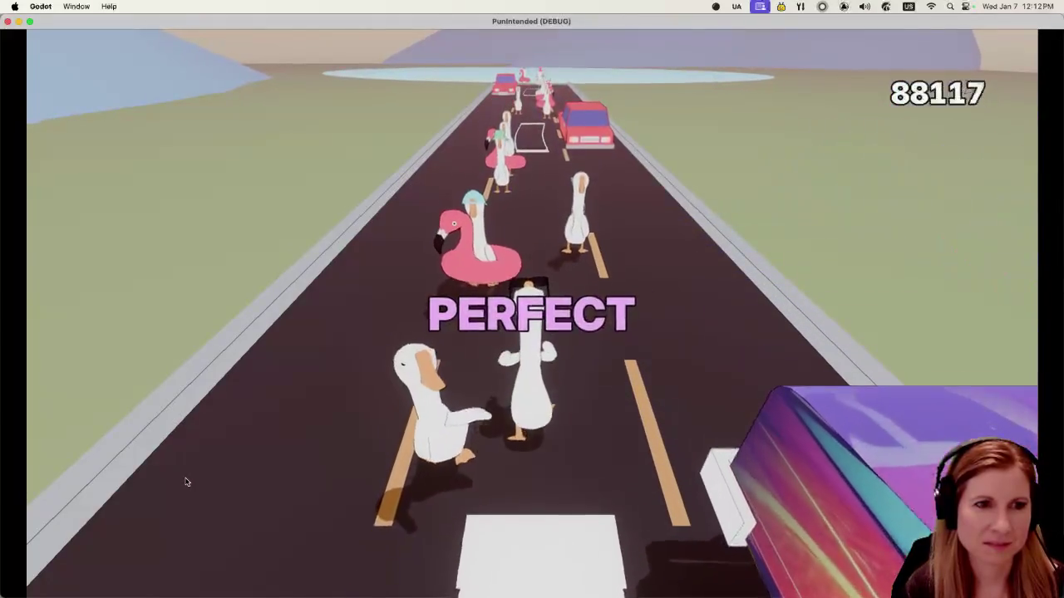
pyautogui.press('space')
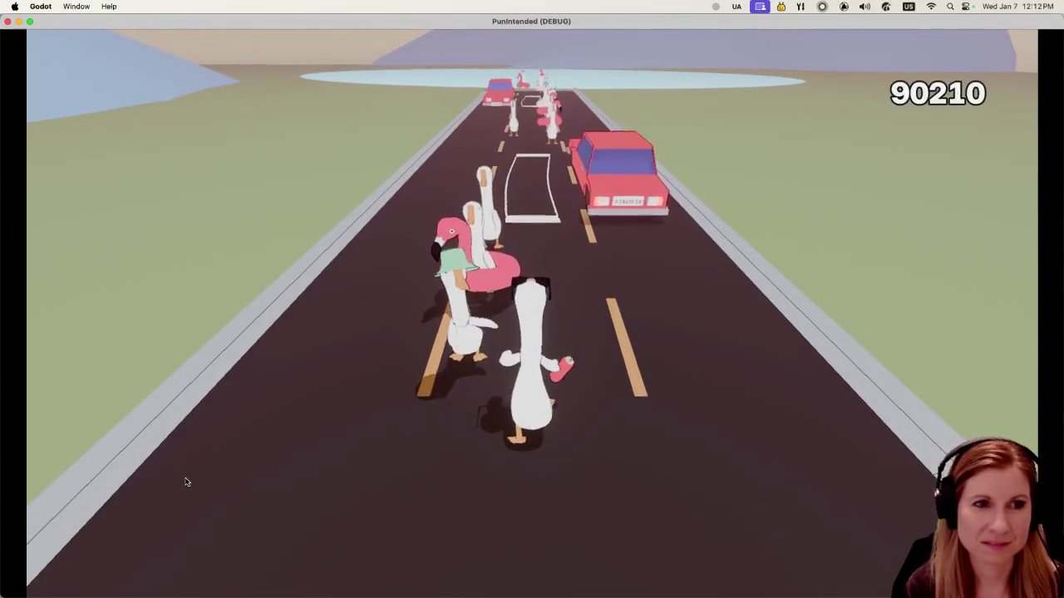
pyautogui.press('space')
pyautogui.press('space')
pyautogui.press('space')
pyautogui.press('space')
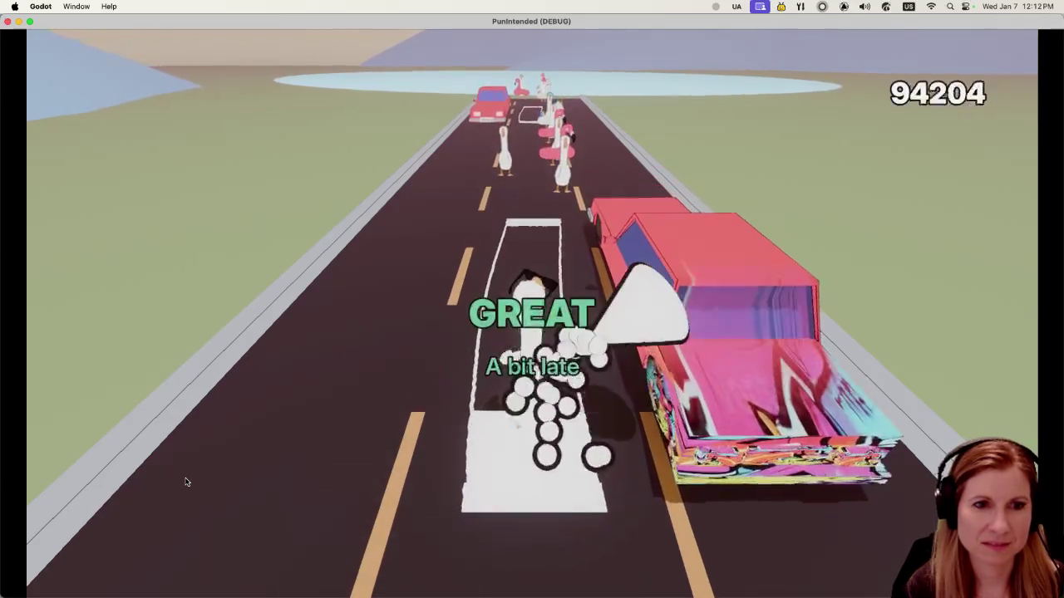
pyautogui.press('space')
pyautogui.press('space')
pyautogui.press('space')
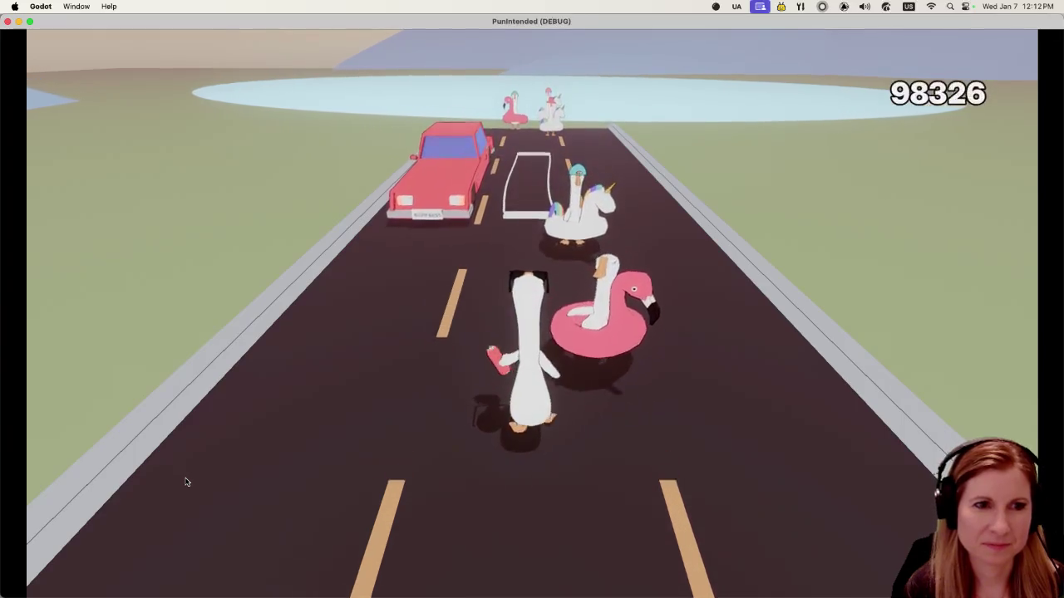
pyautogui.press('space')
pyautogui.press('space')
pyautogui.press('space')
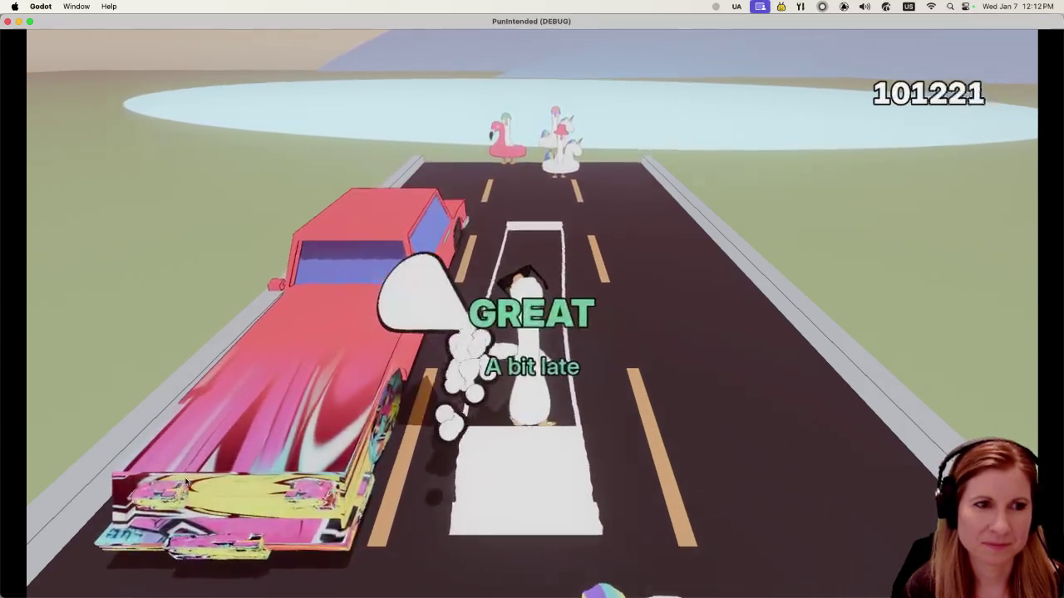
pyautogui.press('space')
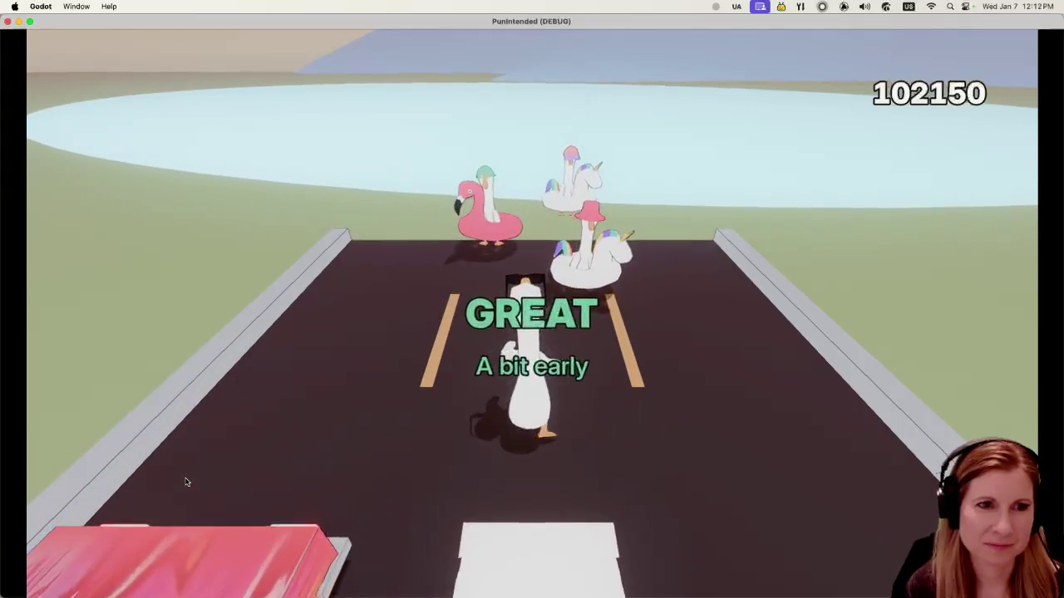
pyautogui.press('space')
pyautogui.press('space')
pyautogui.press('space')
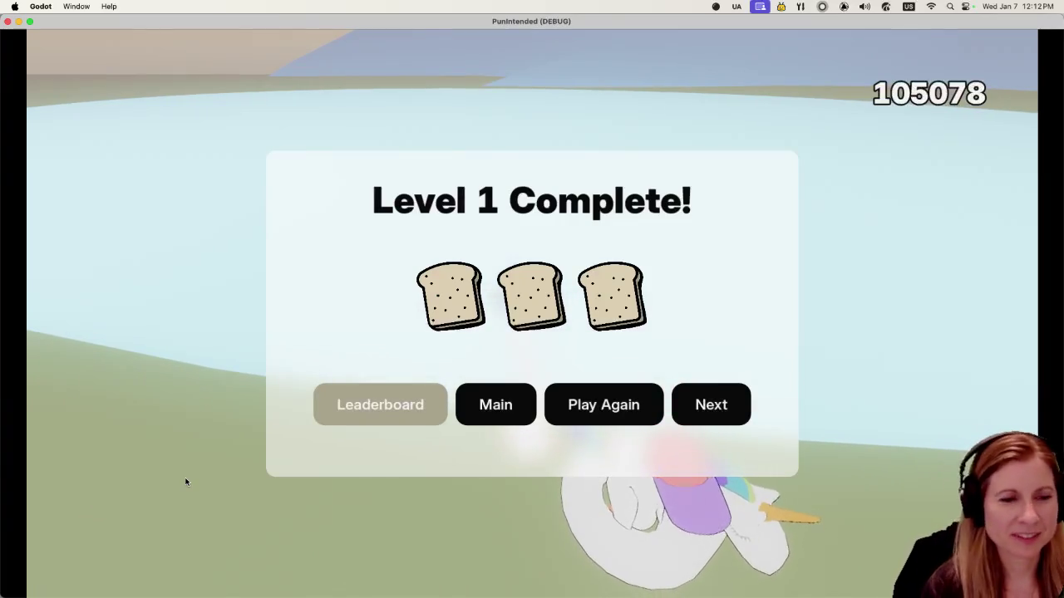
# Step: Scroll through the level 1 leaderboard, close it, and return to the main menu
pyautogui.click(391, 424)
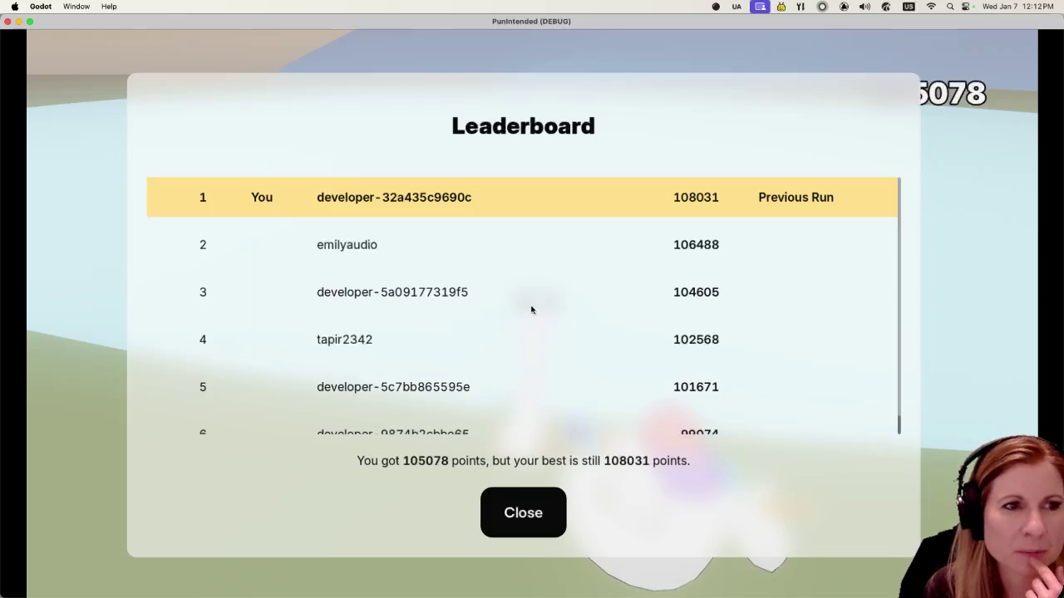
pyautogui.scroll(-1, 546, 274)
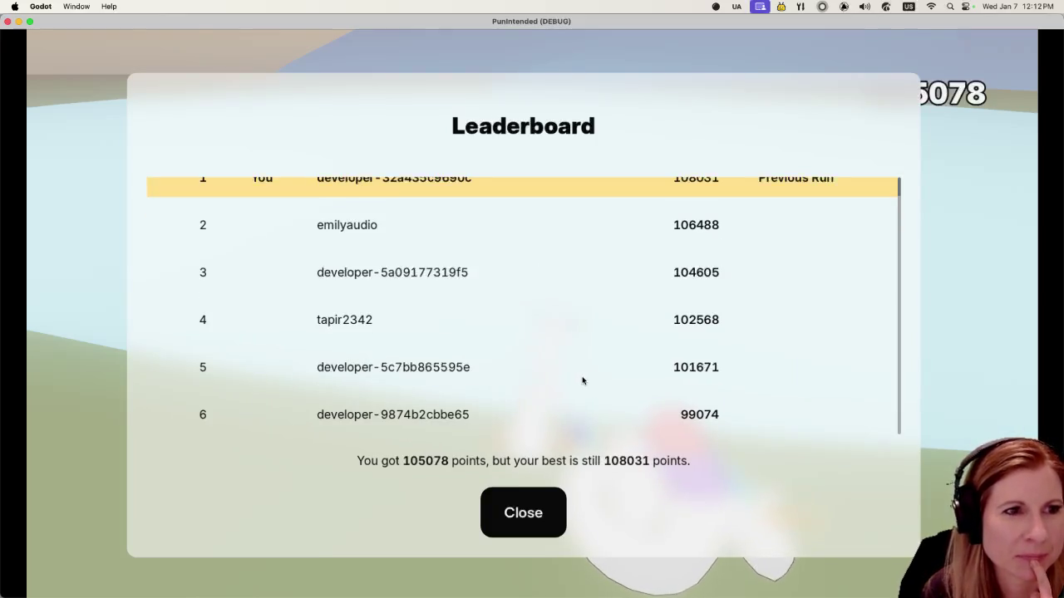
pyautogui.scroll(1, 583, 381)
pyautogui.scroll(-1, 584, 363)
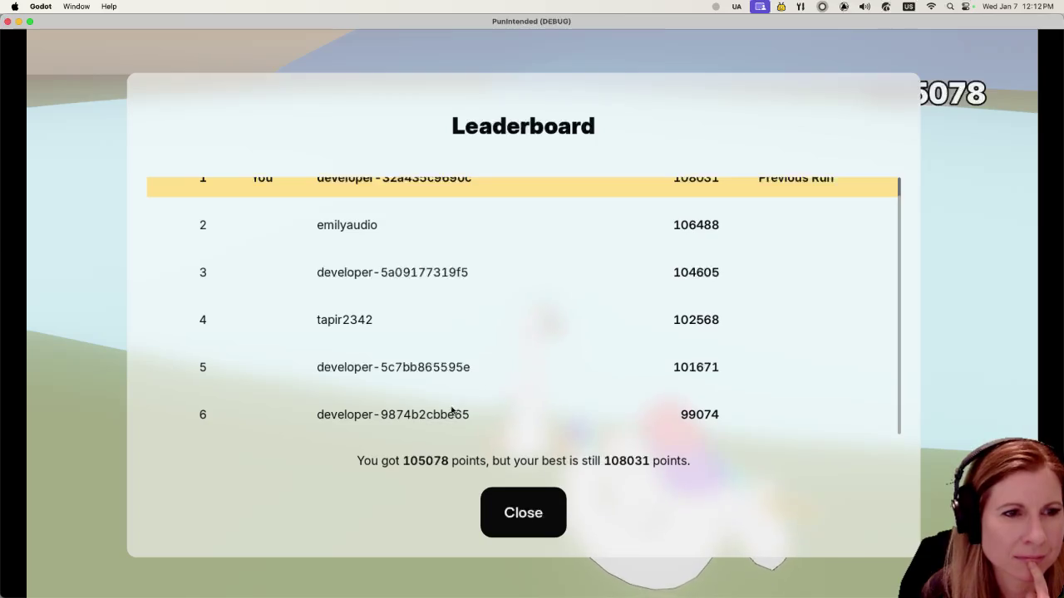
pyautogui.click(503, 511)
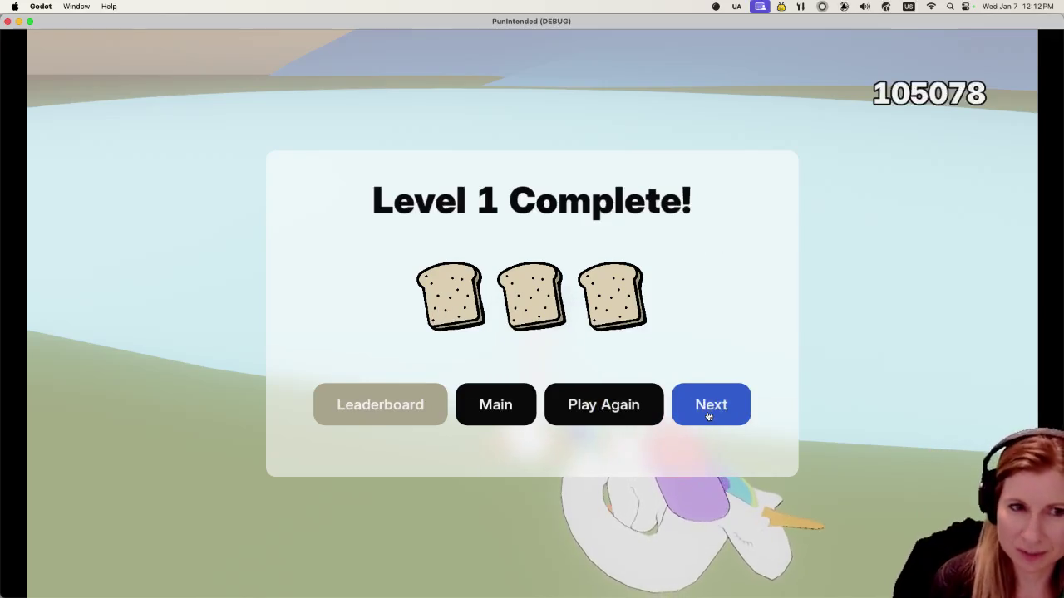
pyautogui.click(487, 409)
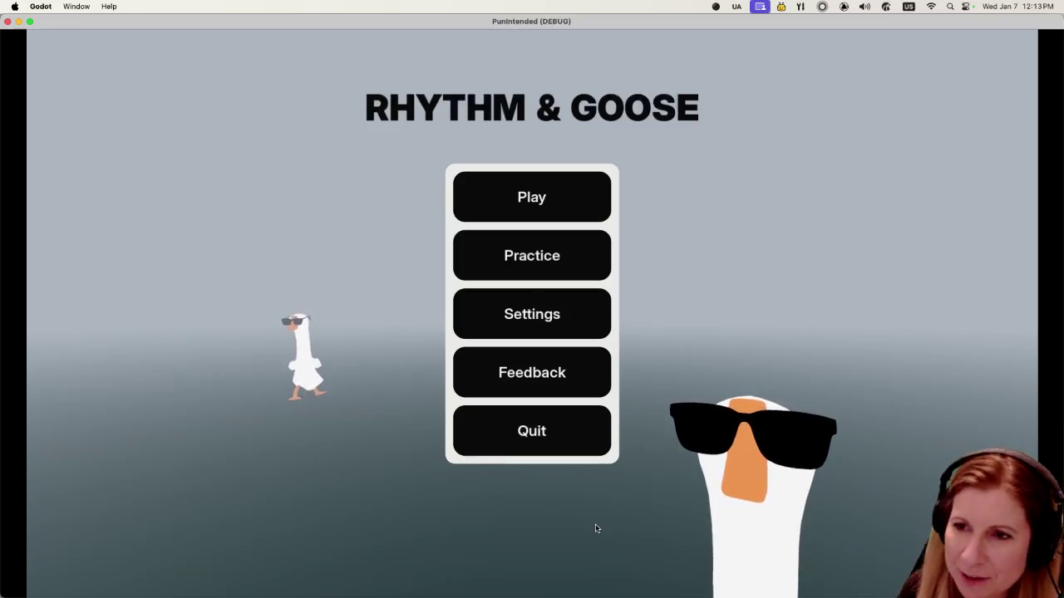
# Step: Start Practice mode, watch then skip the kid–nerd arcade cutscene, and quit from the pause menu
pyautogui.click(565, 256)
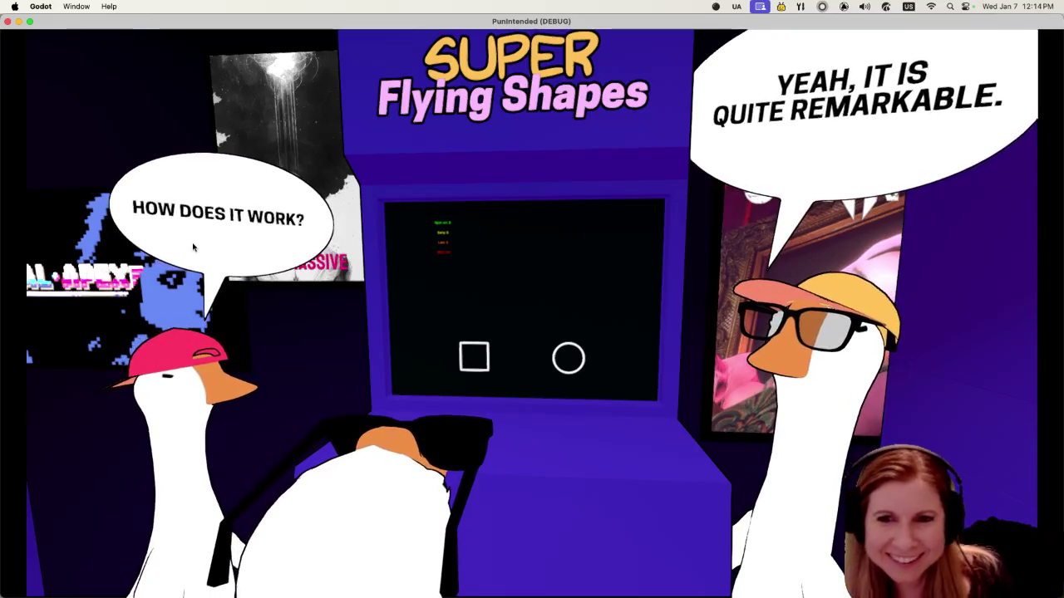
pyautogui.press('Escape')
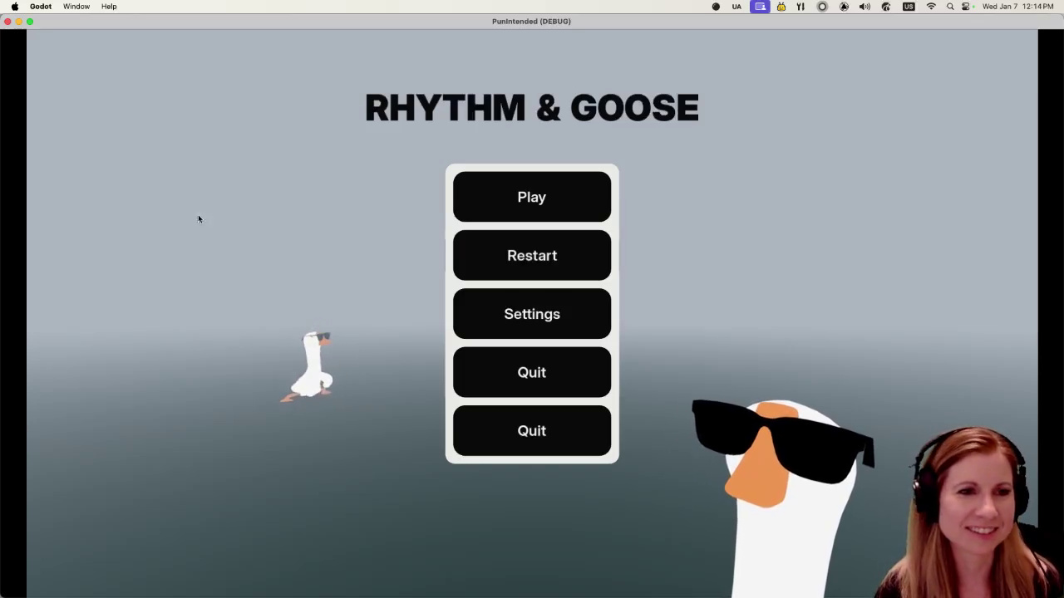
pyautogui.click(496, 253)
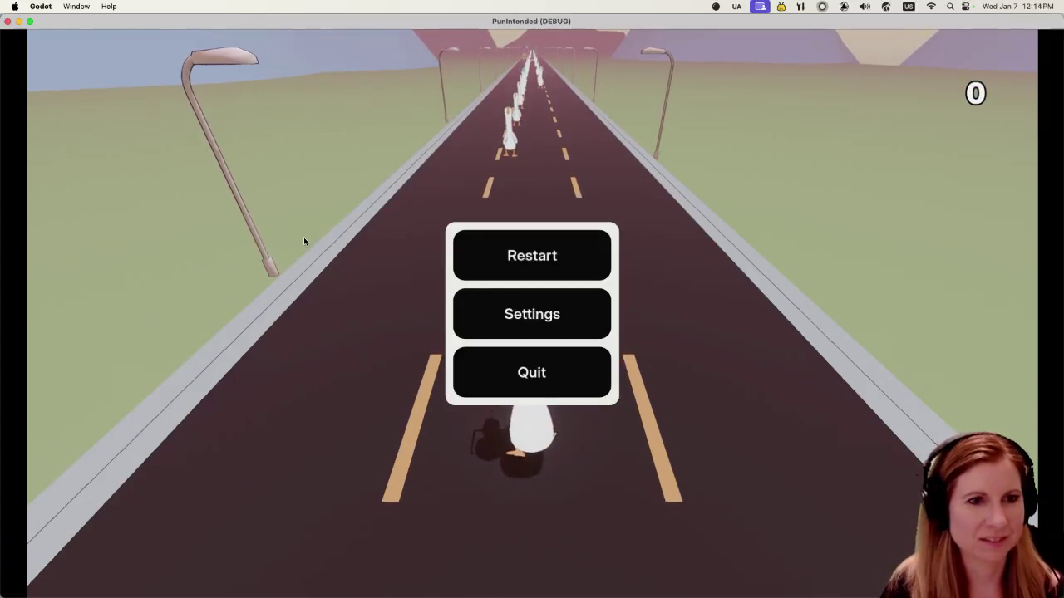
pyautogui.click(520, 329)
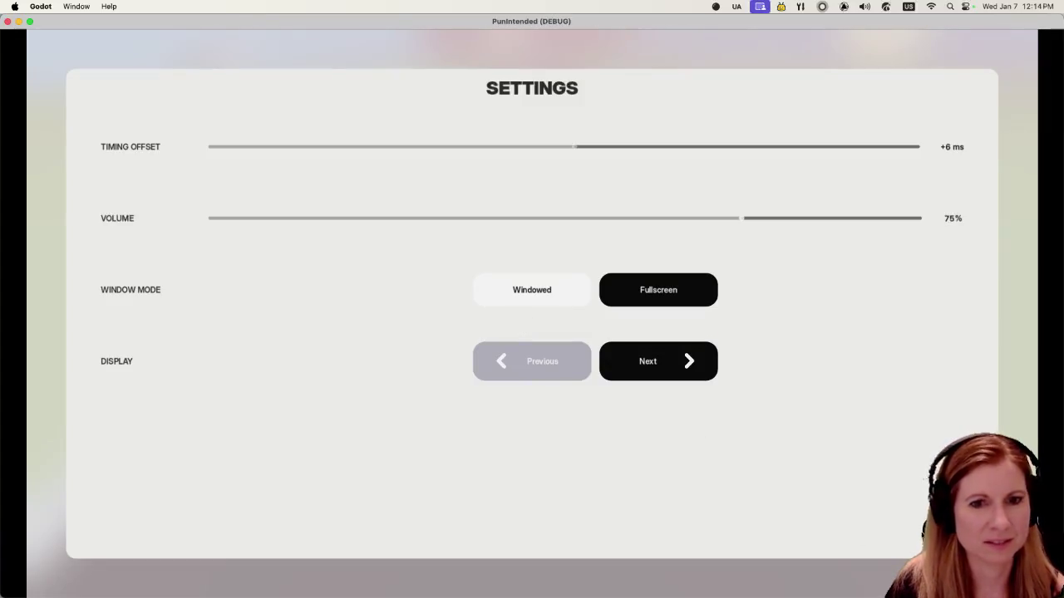
pyautogui.press('Escape')
pyautogui.click(548, 372)
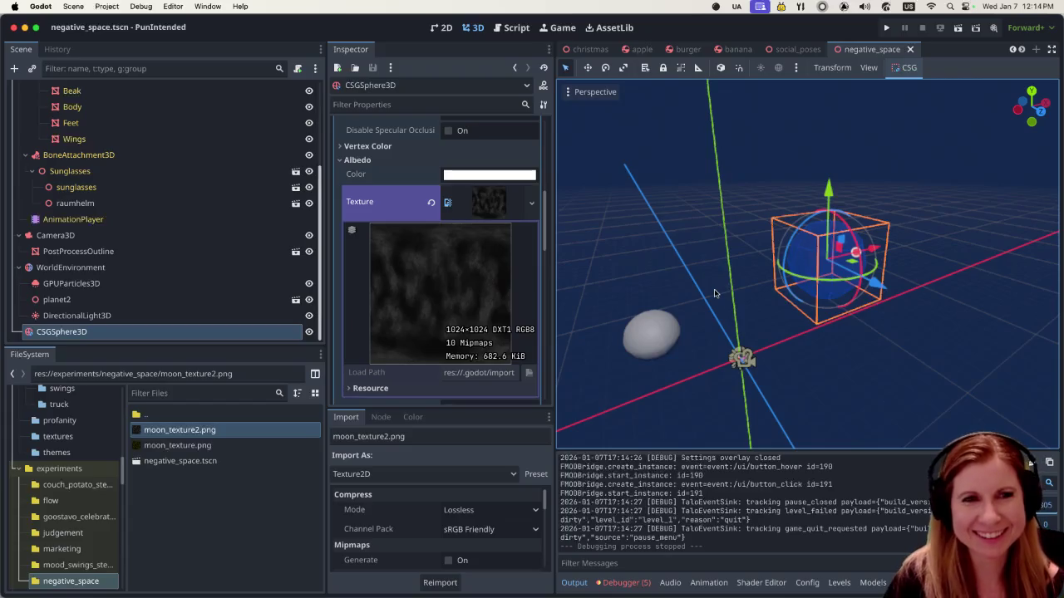
pyautogui.click(888, 28)
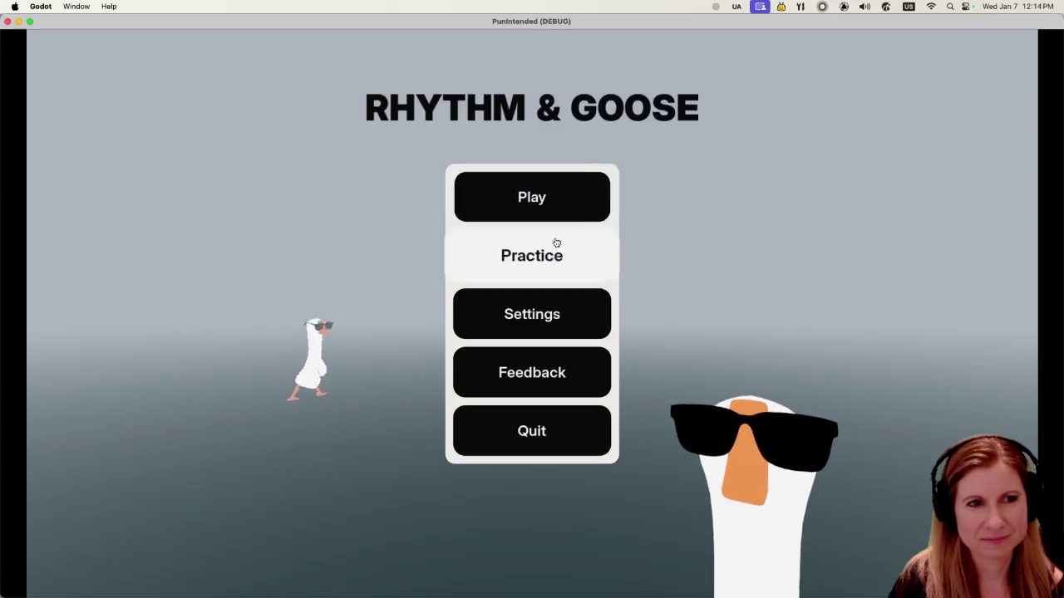
pyautogui.click(555, 242)
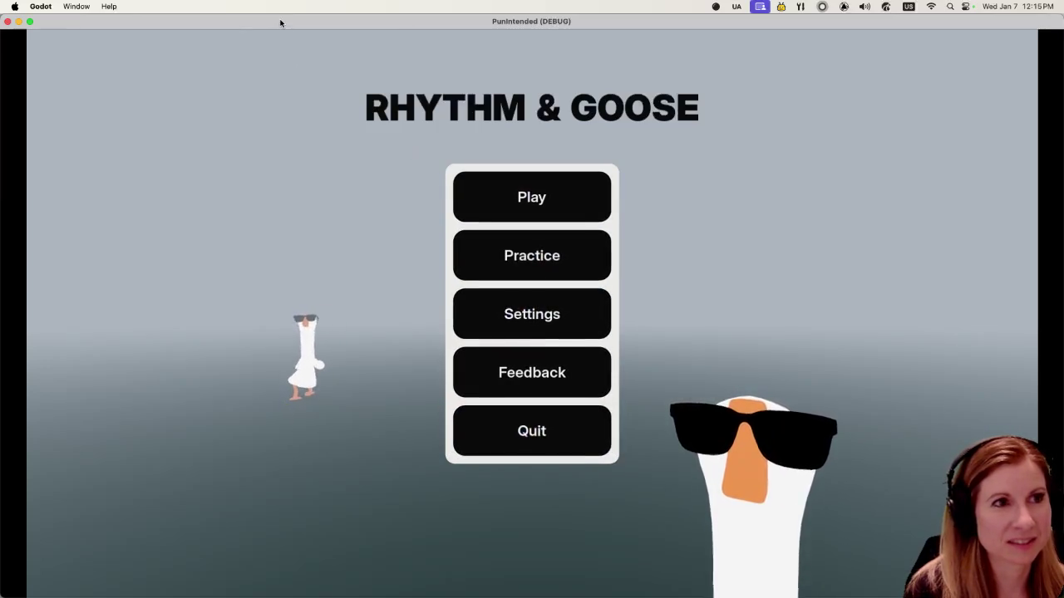
pyautogui.click(509, 453)
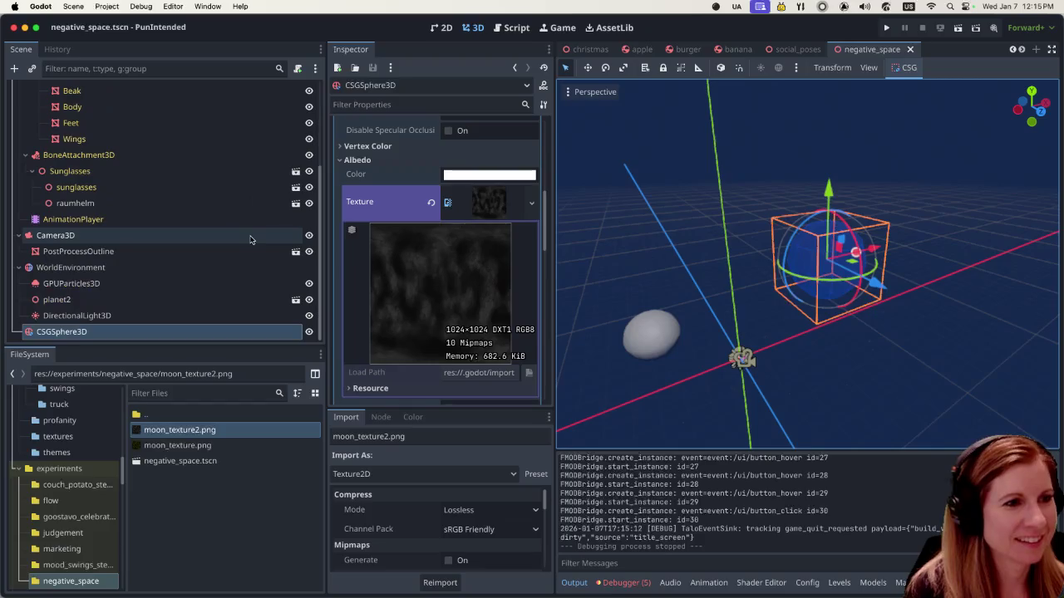
pyautogui.scroll(5, 250, 240)
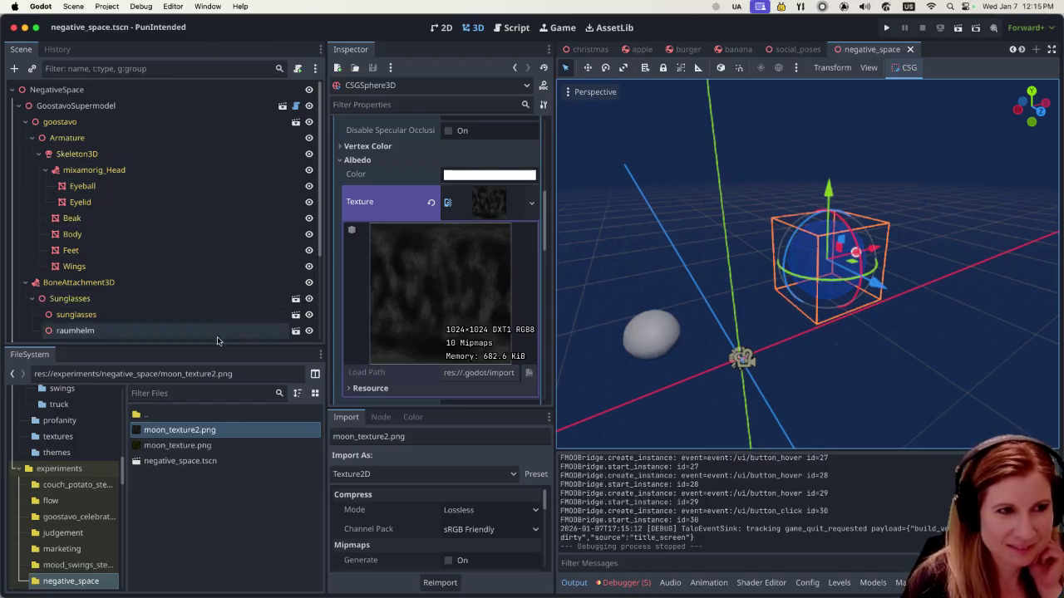
pyautogui.click(230, 398)
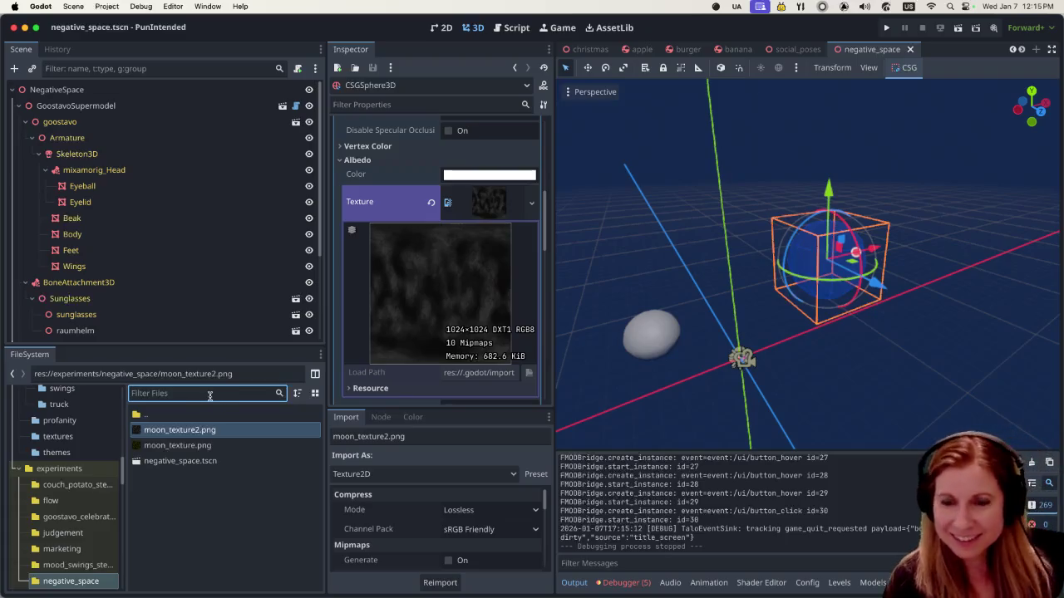
# Step: Filter the FileSystem for 'practice' and open the practice_mode.tscn scene
pyautogui.write('prac')
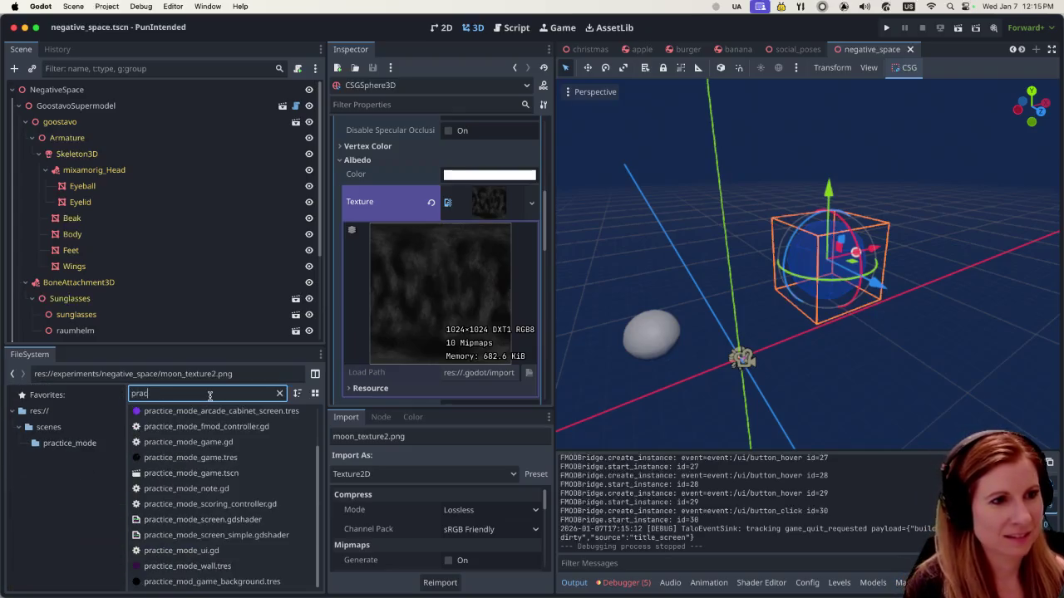
pyautogui.write('tice')
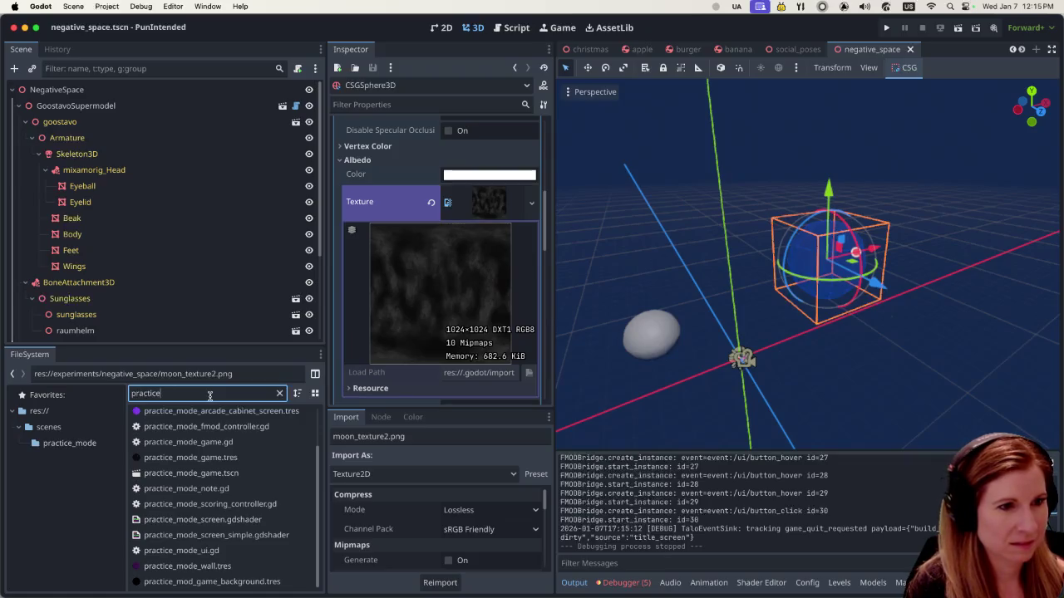
pyautogui.doubleClick(236, 473)
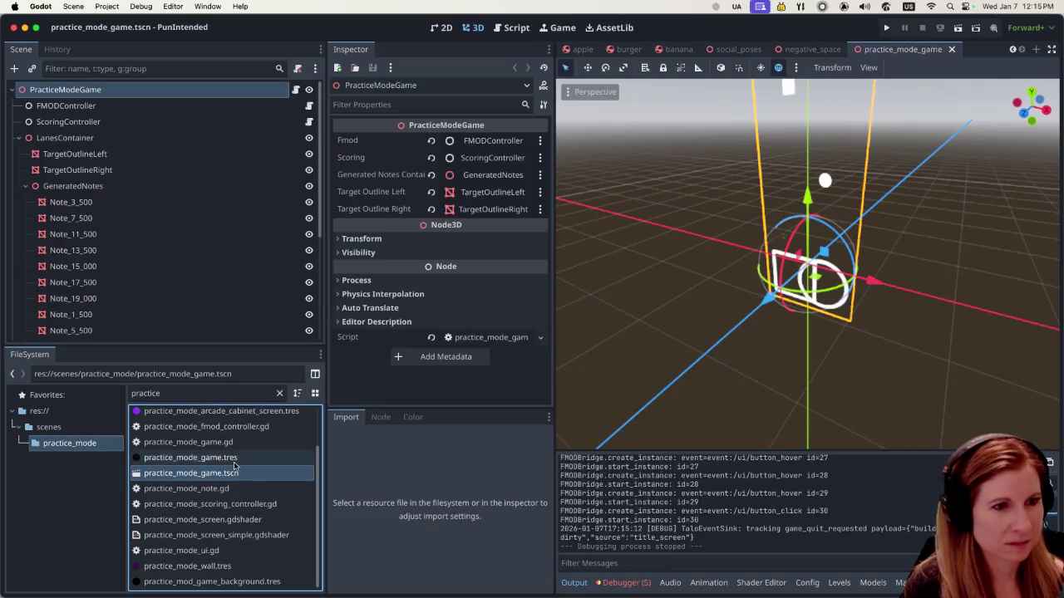
pyautogui.moveTo(190, 458)
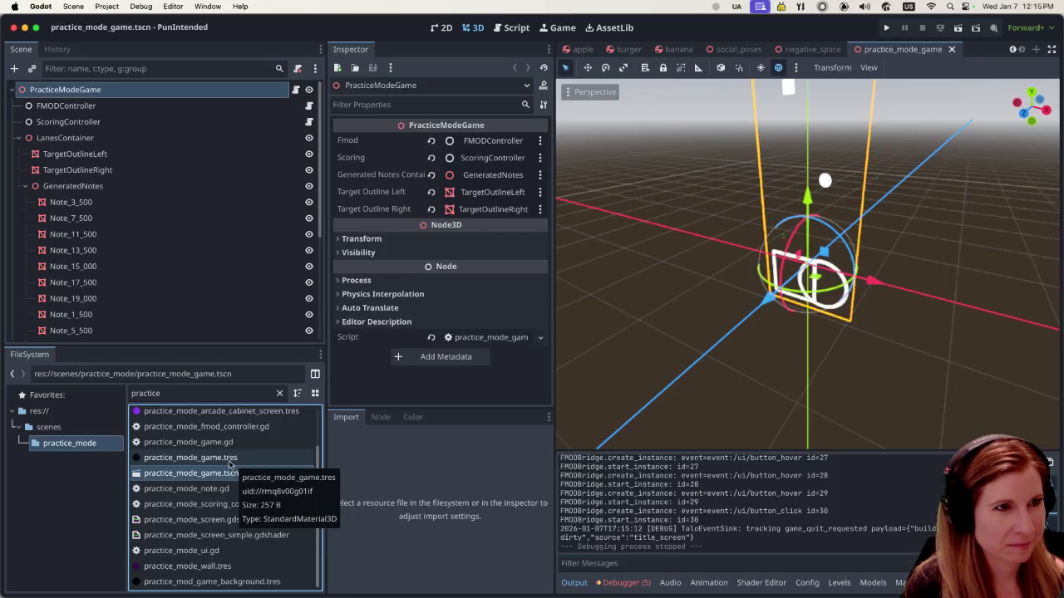
pyautogui.scroll(-5, 197, 273)
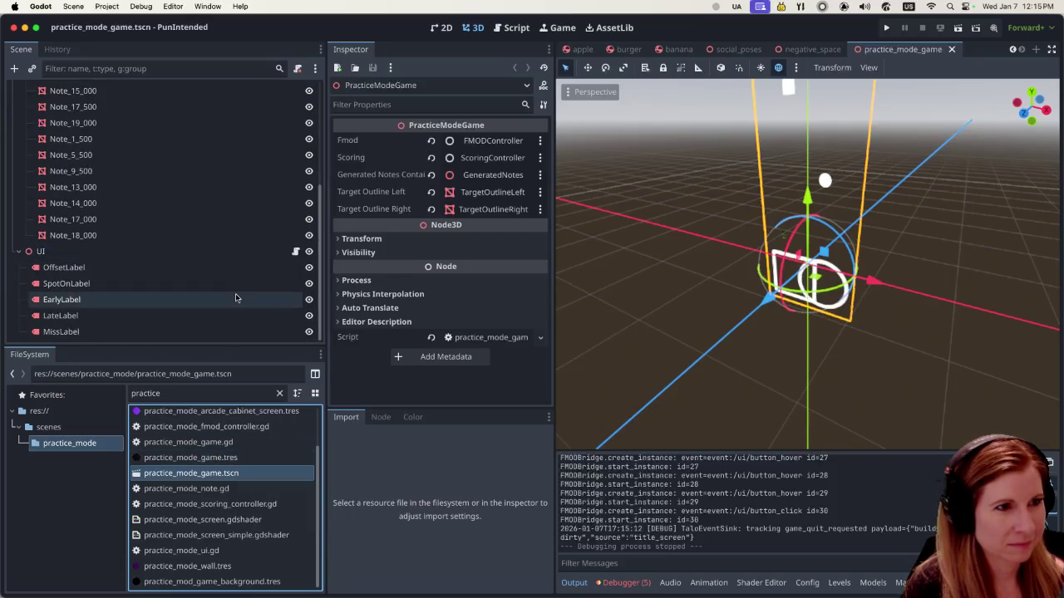
pyautogui.scroll(5, 220, 292)
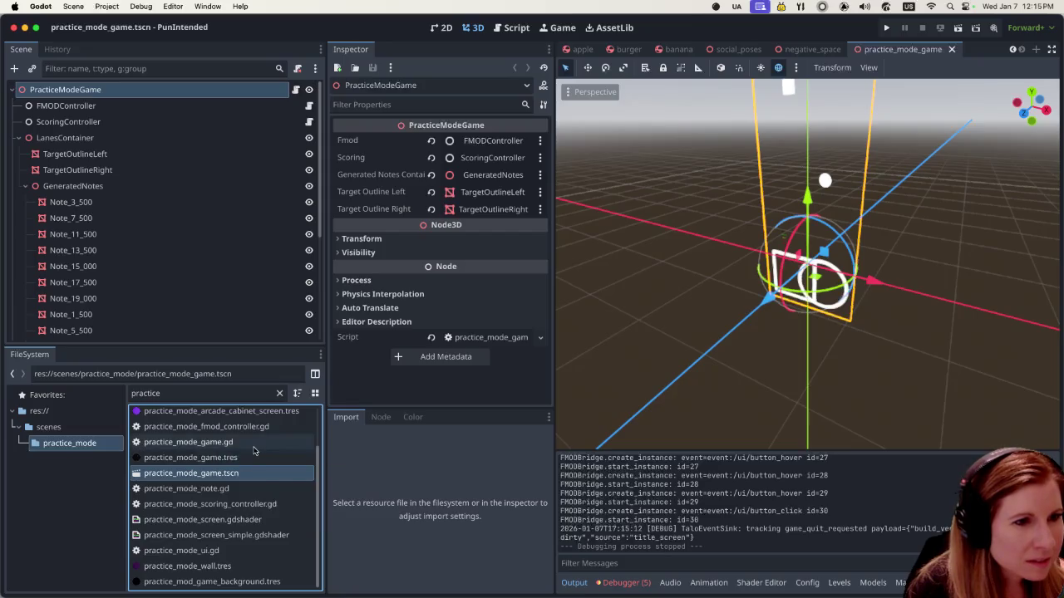
pyautogui.scroll(3, 257, 458)
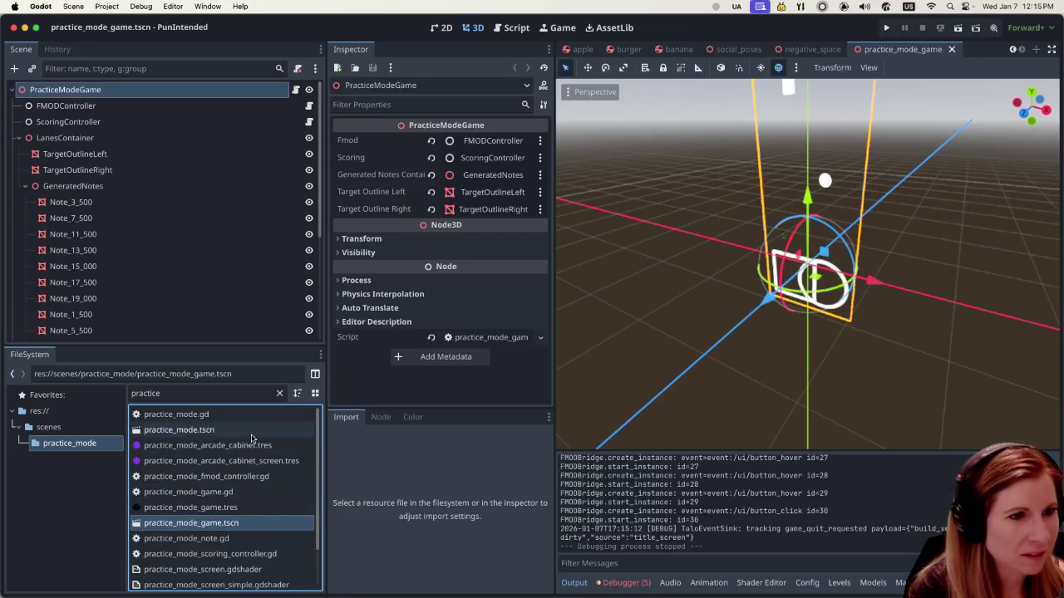
pyautogui.click(252, 431)
pyautogui.doubleClick(251, 431)
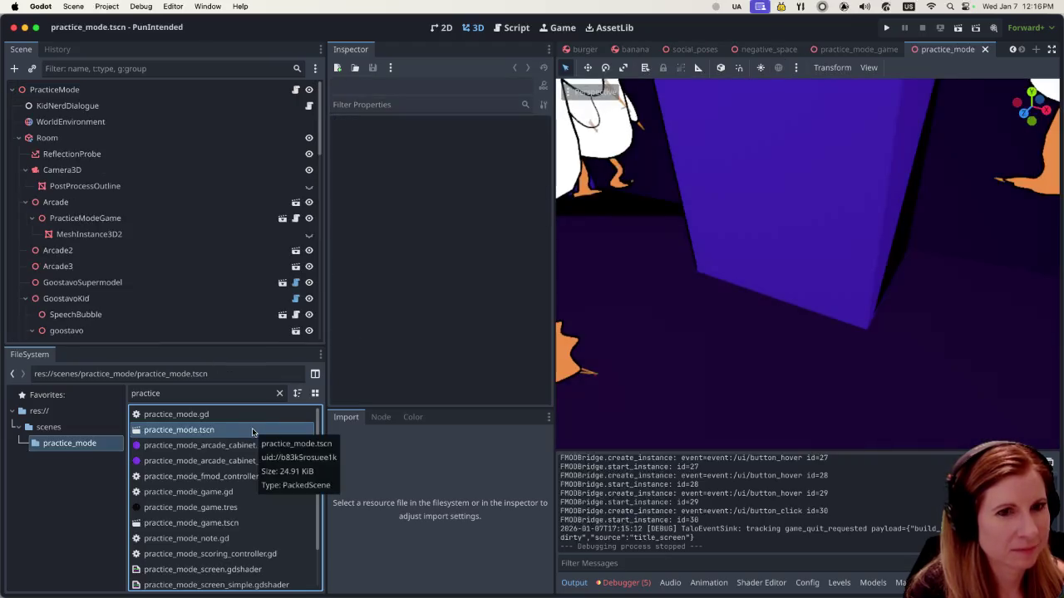
# Step: Select the KidNerdDialogue node and open its kid_nerd_dialogue.gd script
pyautogui.scroll(-5, 615, 292)
pyautogui.scroll(-5, 664, 283)
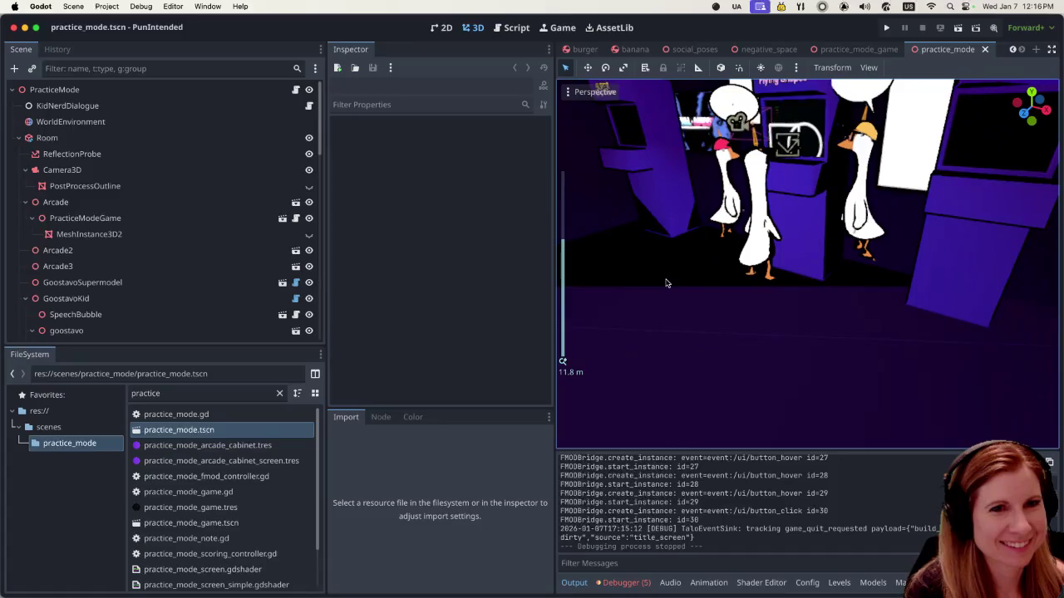
pyautogui.scroll(-3, 664, 282)
pyautogui.scroll(3, 665, 283)
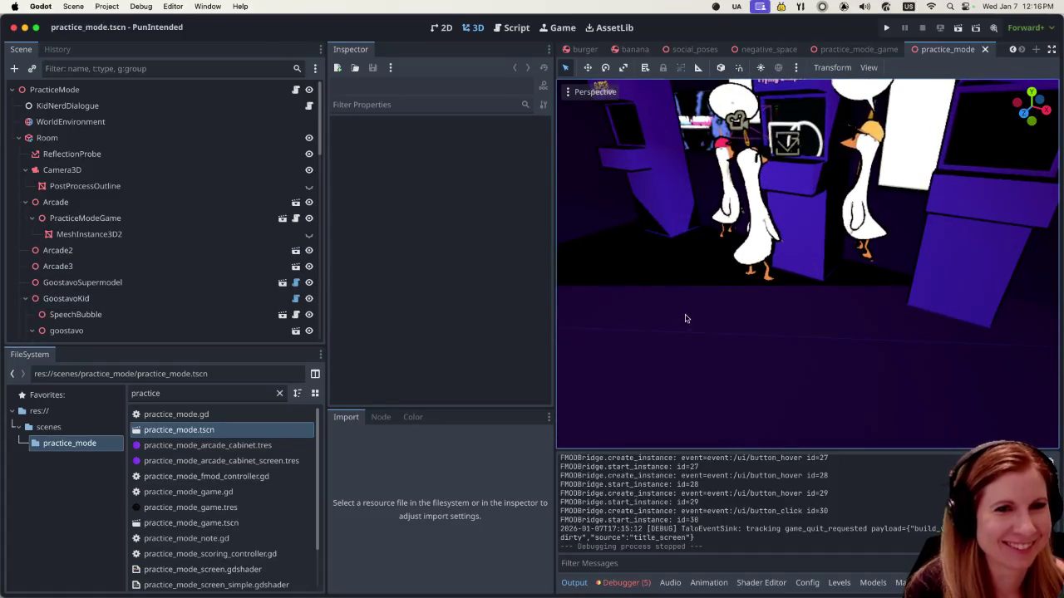
pyautogui.scroll(2, 698, 318)
pyautogui.scroll(2, 714, 318)
pyautogui.scroll(2, 748, 322)
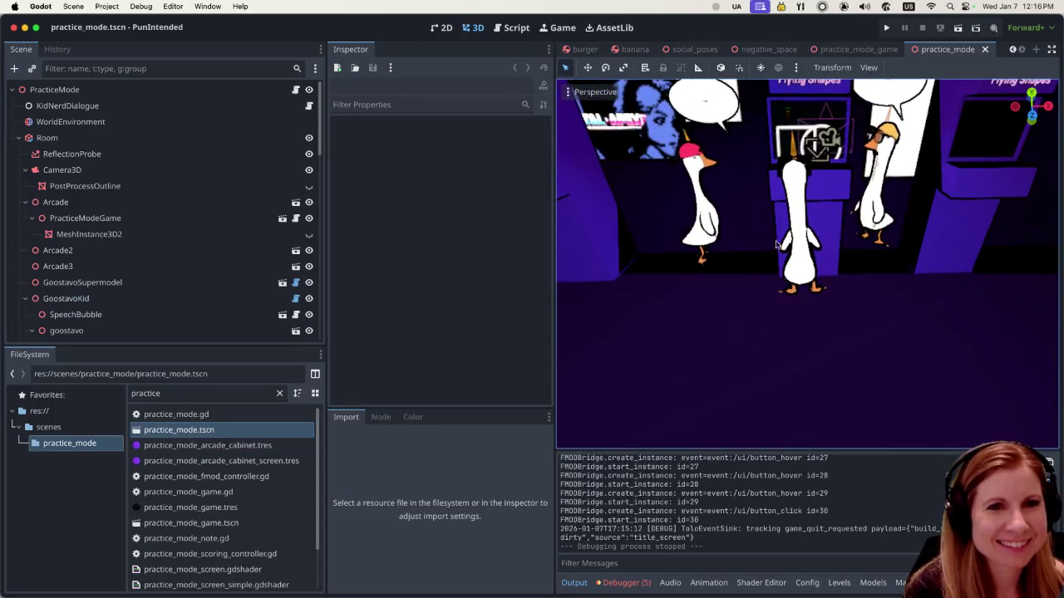
pyautogui.scroll(2, 757, 242)
pyautogui.scroll(-2, 814, 332)
pyautogui.scroll(-2, 861, 401)
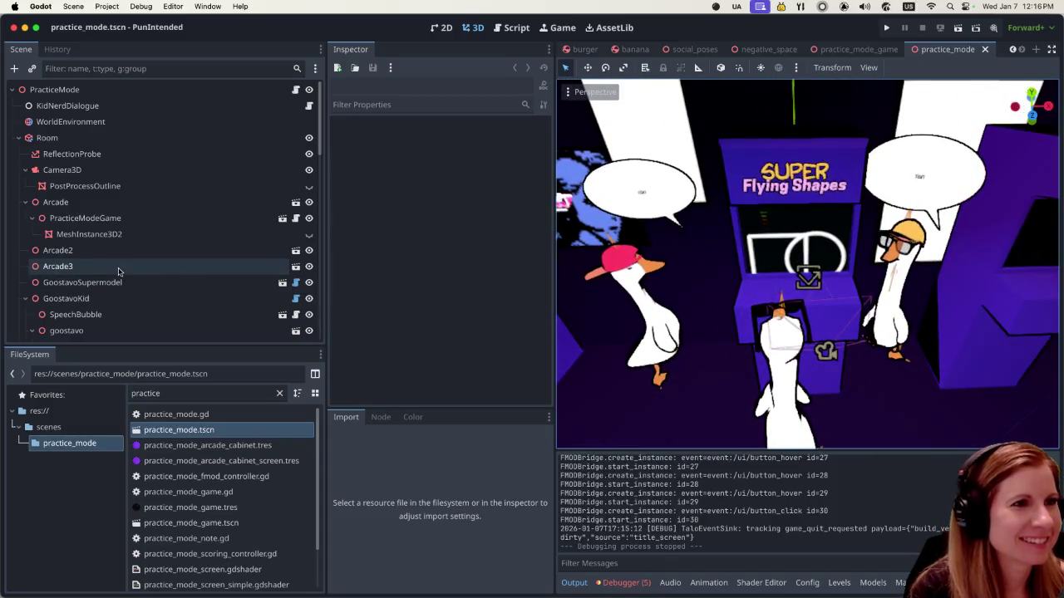
pyautogui.click(83, 106)
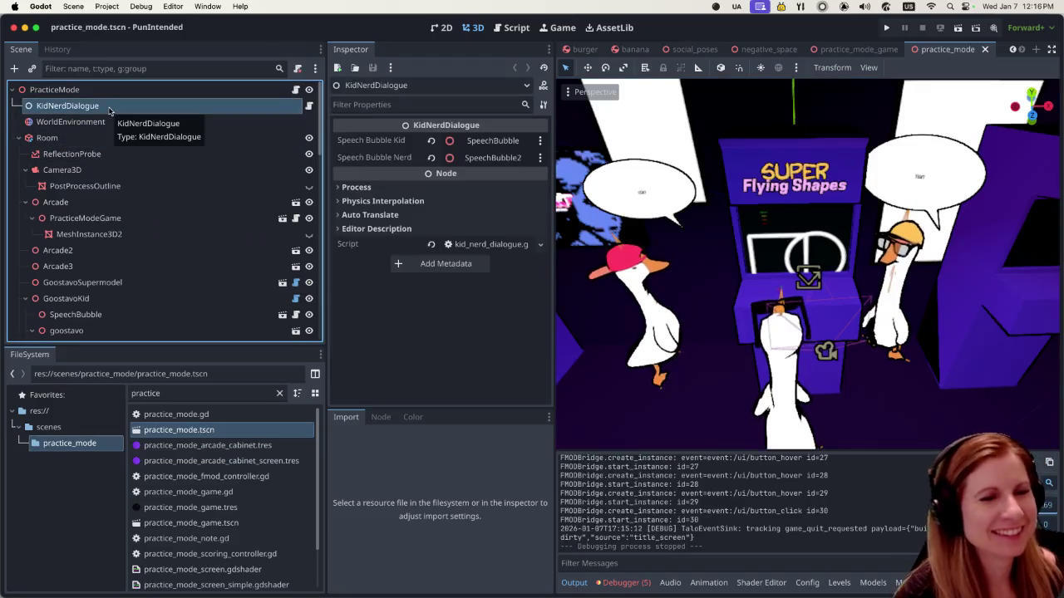
pyautogui.click(308, 106)
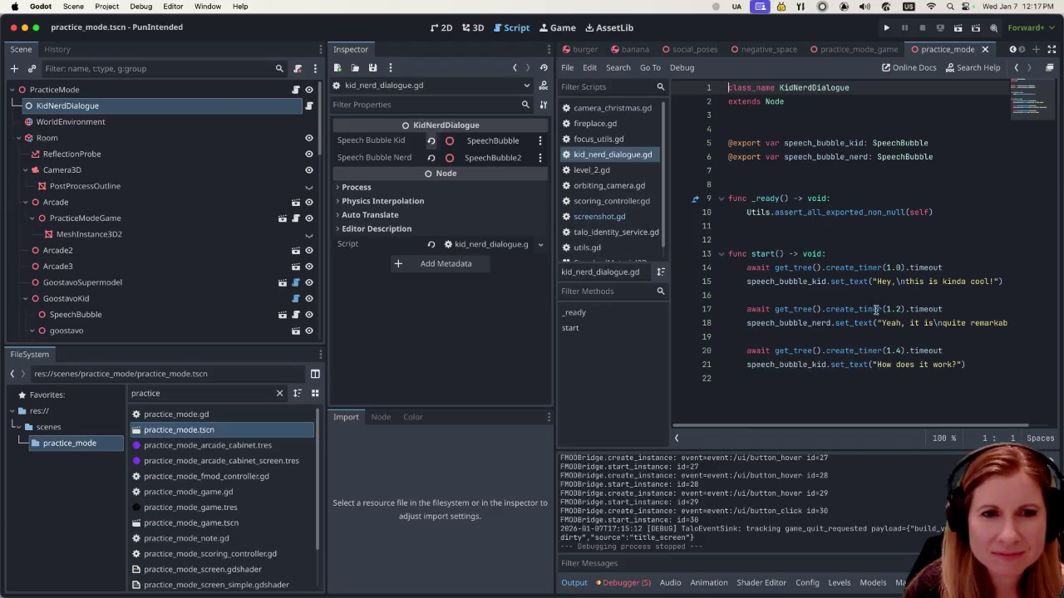
# Step: Select lines 20–21, the final 1.4-second wait and the kid's "How does it work?" line, ending after line 21
pyautogui.moveTo(746, 351); pyautogui.dragTo(966, 366)
pyautogui.hotkey('ctrl', 'c')
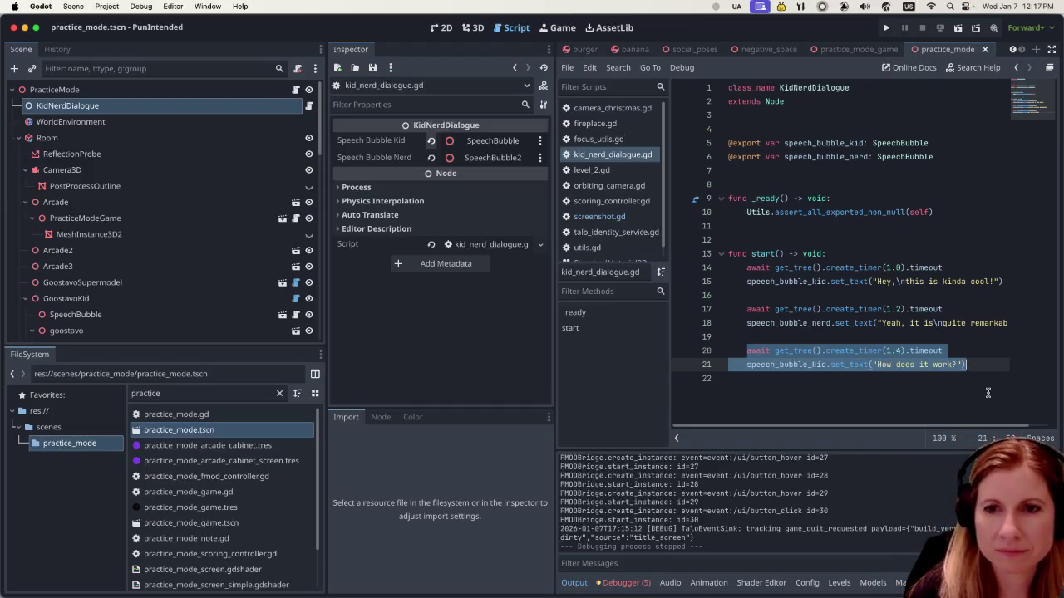
pyautogui.moveTo(987, 393); pyautogui.dragTo(717, 350)
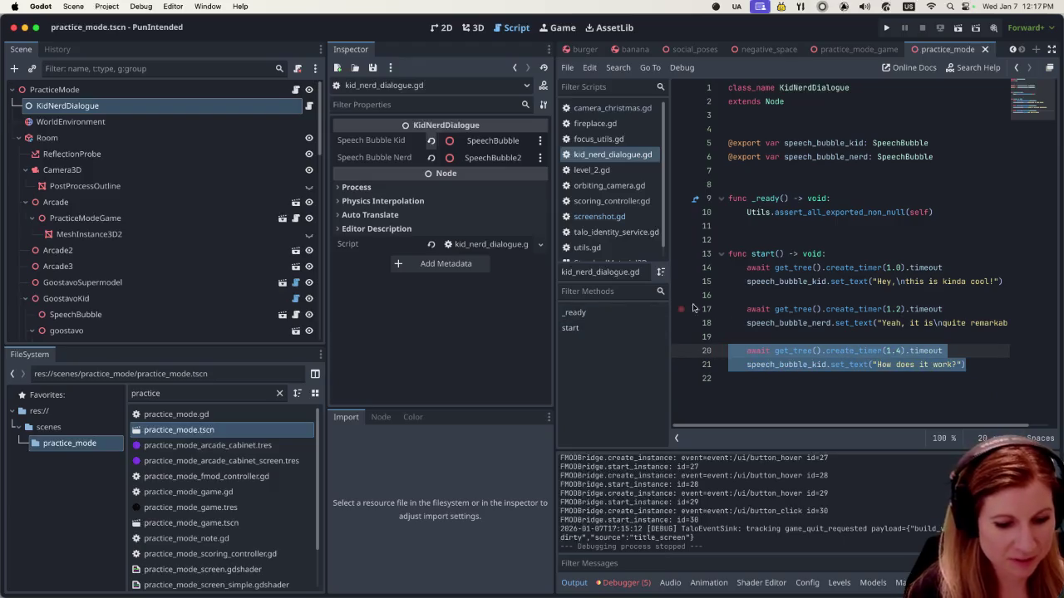
pyautogui.click(1001, 367)
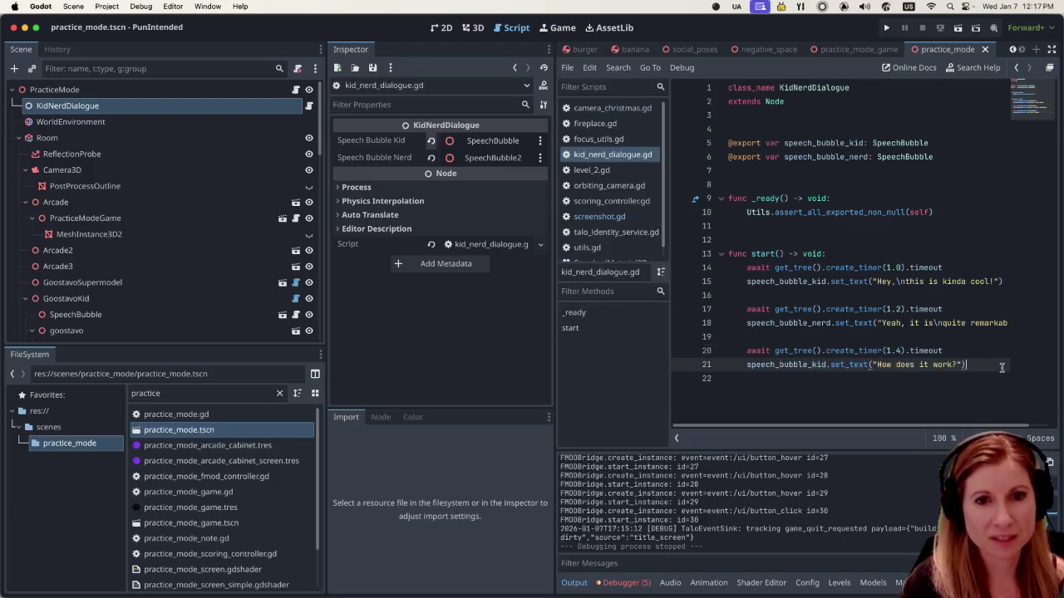
# Step: Paste a copy of the wait and kid lines below line 21 and fix line 22's indentation
pyautogui.press('Return')
pyautogui.hotkey('ctrl', 'v')
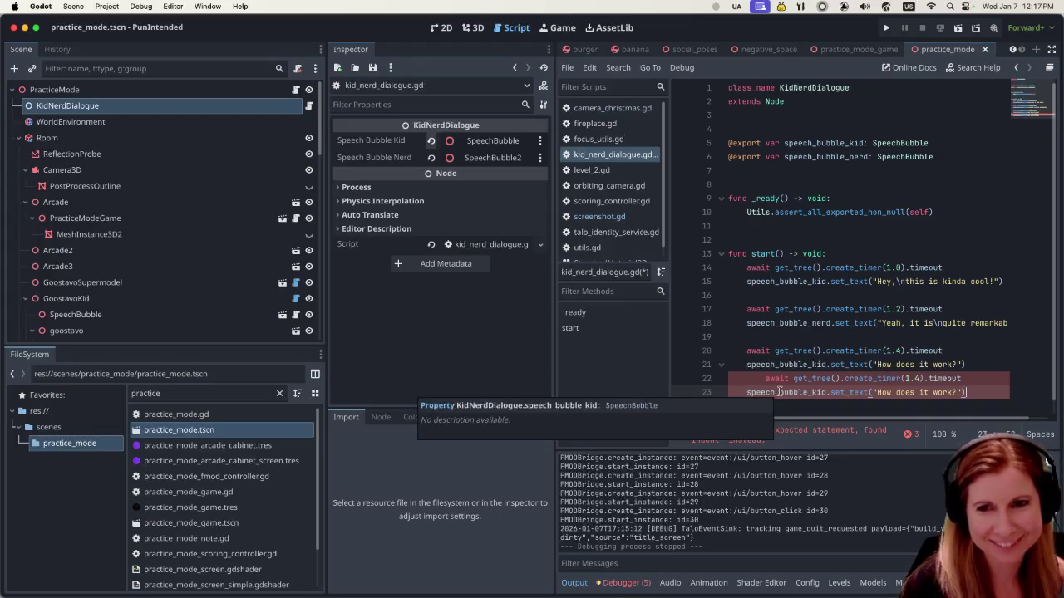
pyautogui.moveTo(785, 392)
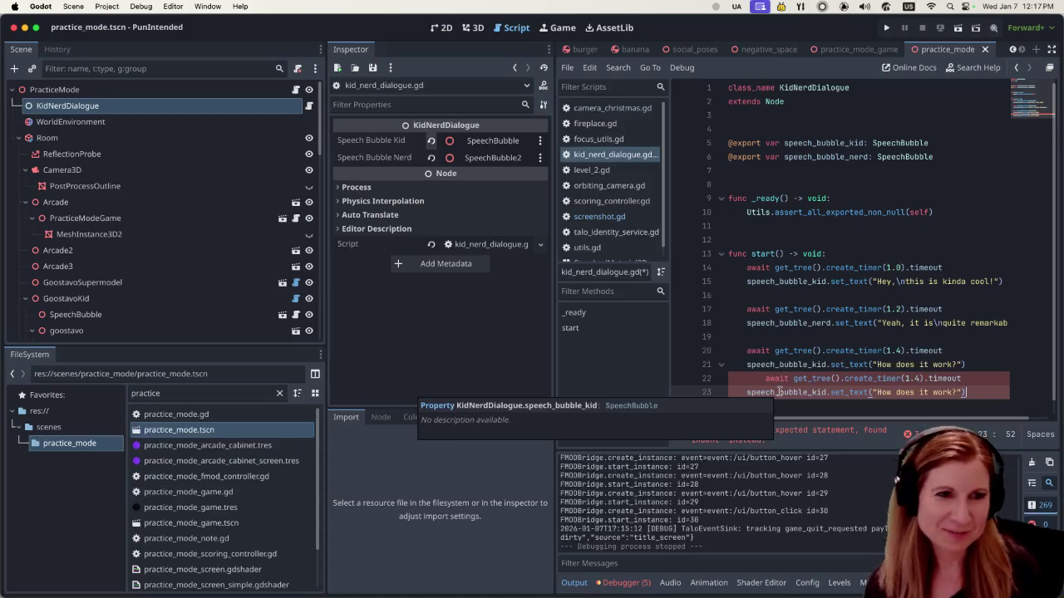
pyautogui.press('Up')
pyautogui.hotkey('shift', 'Tab')
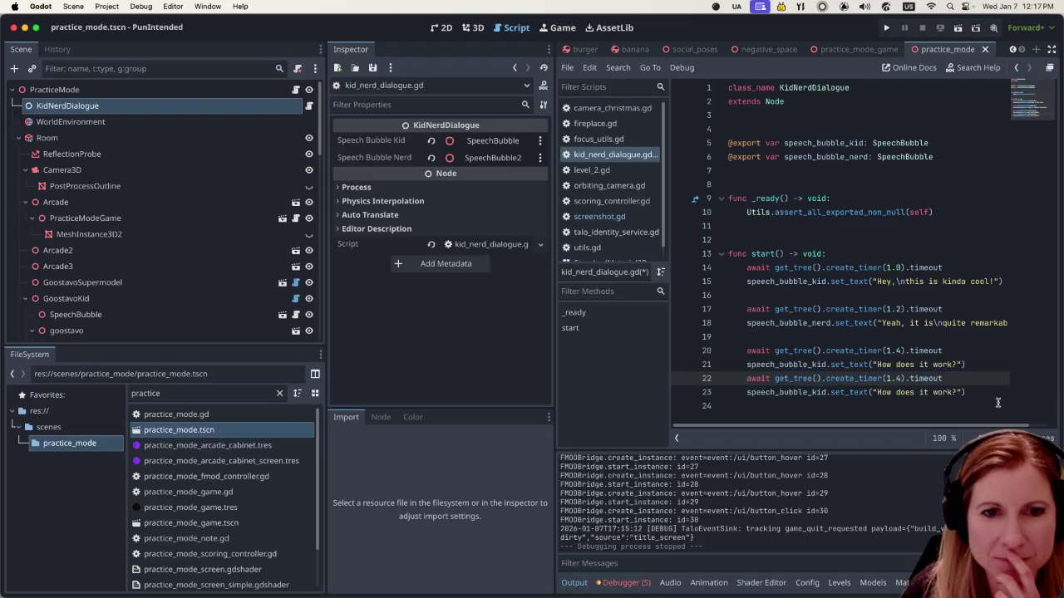
# Step: Change the copied bubble text on line 23 to "I can totes show you"
pyautogui.click(959, 392)
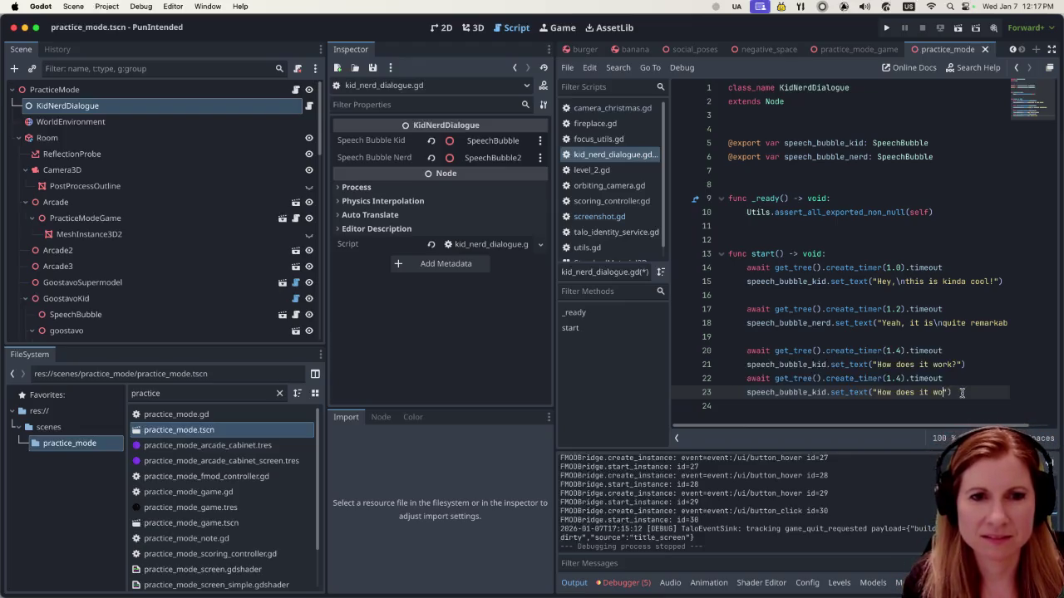
pyautogui.press('BackSpace')
pyautogui.press('BackSpace')
pyautogui.press('BackSpace')
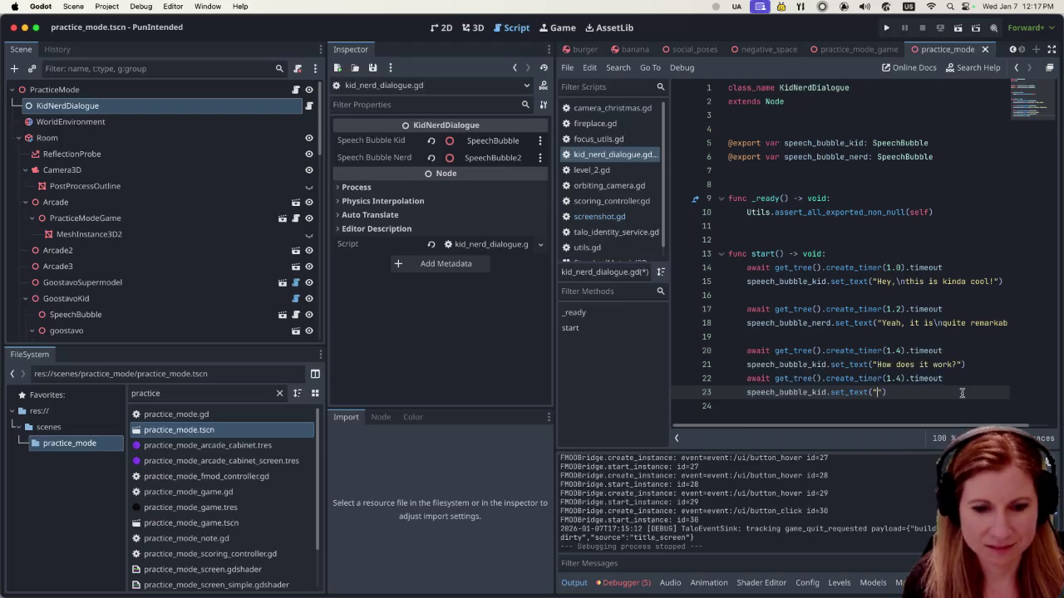
pyautogui.write('Ican totes show you')
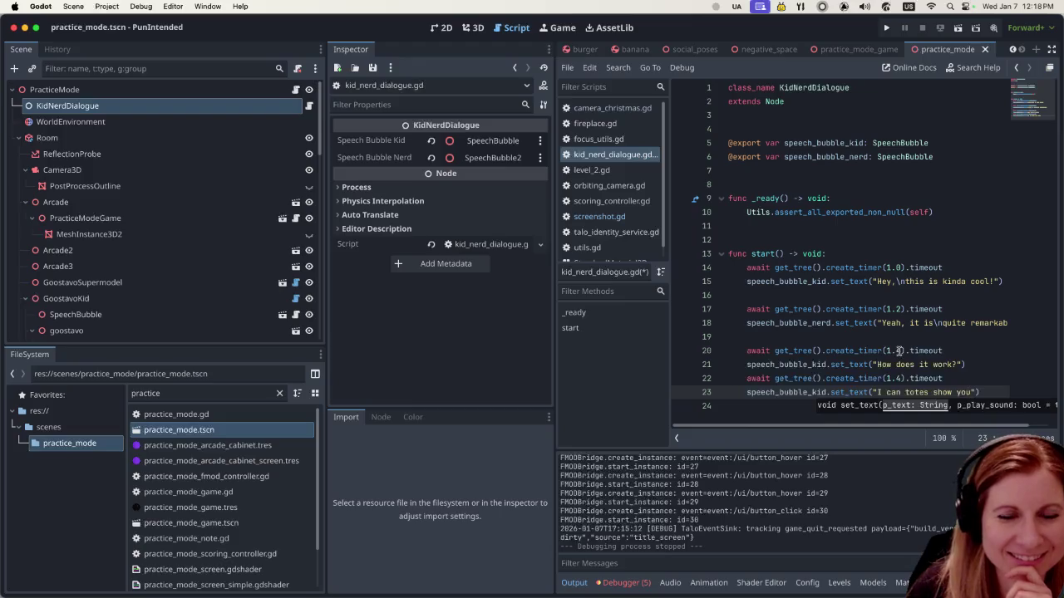
pyautogui.press('Escape')
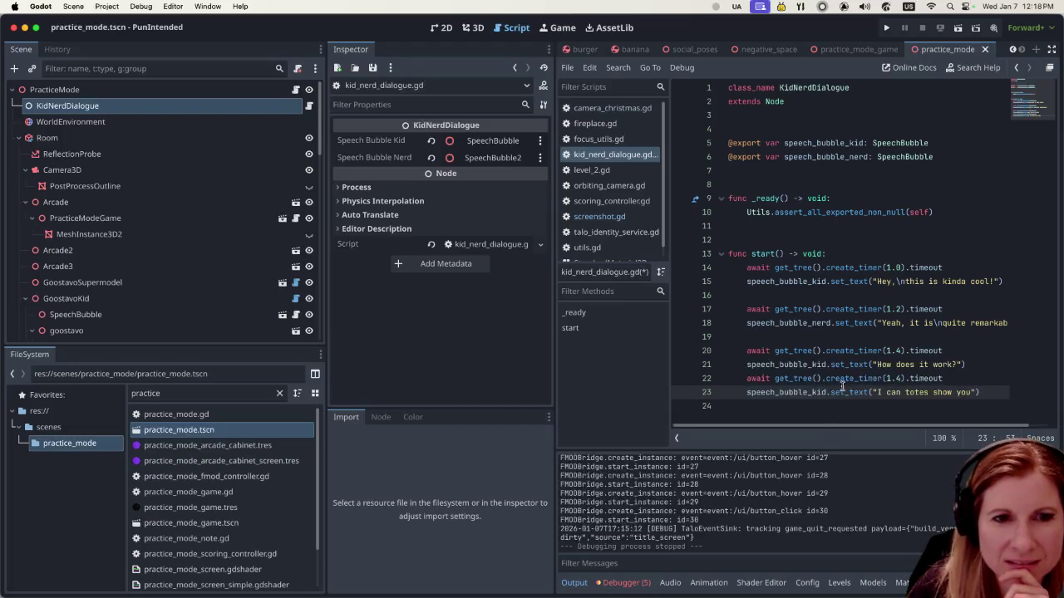
# Step: Rename speech_bubble_kid to speech_bubble_nerd on line 23 so the nerd speaks the reply
pyautogui.click(828, 391)
pyautogui.press('BackSpace')
pyautogui.press('BackSpace')
pyautogui.press('BackSpace')
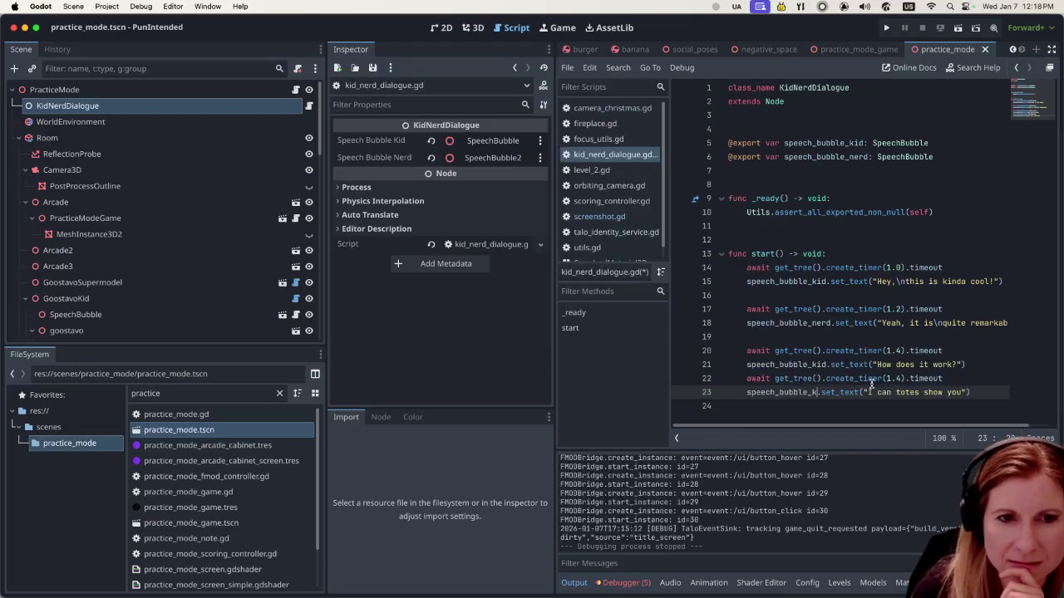
pyautogui.write('nerd')
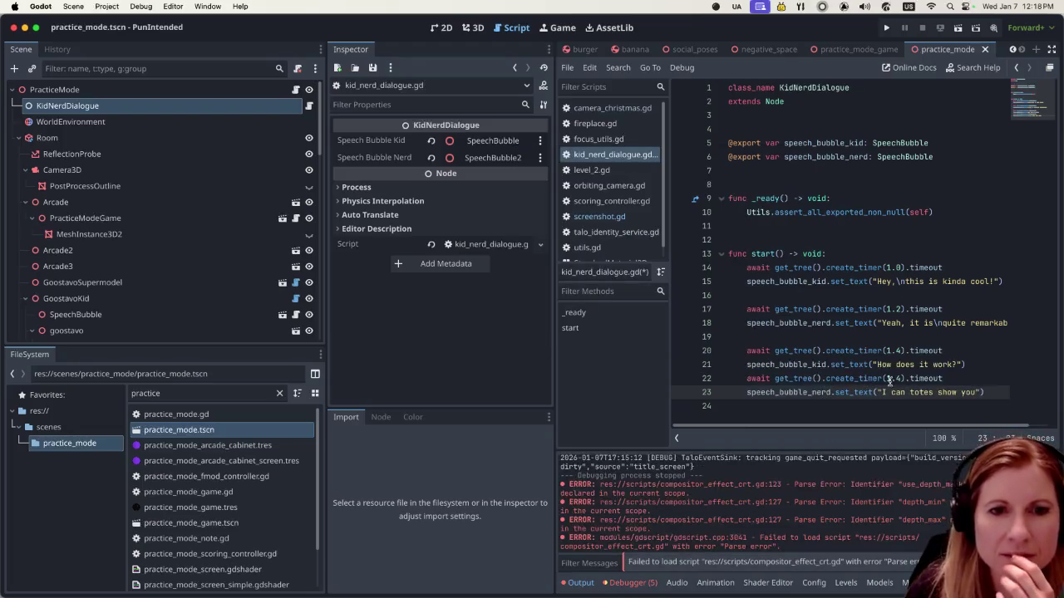
pyautogui.click(992, 392)
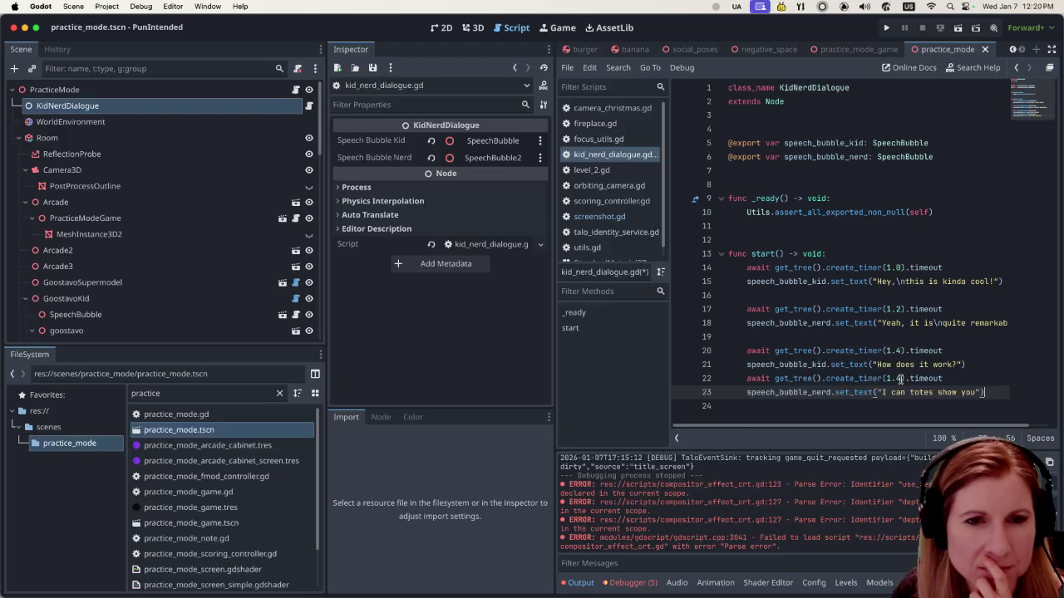
pyautogui.moveTo(864, 351); pyautogui.dragTo(922, 353)
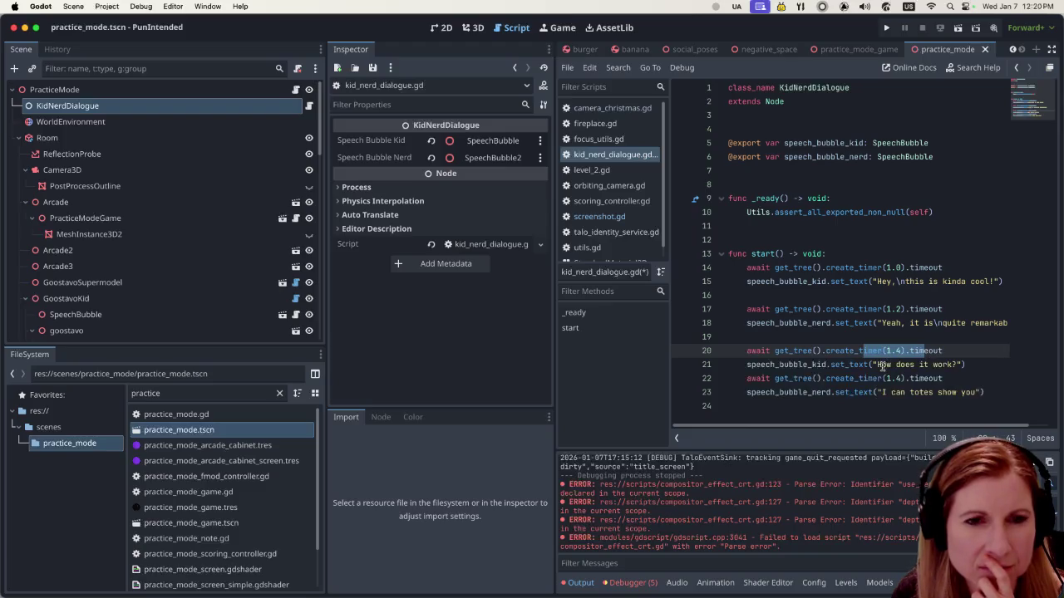
pyautogui.click(880, 365)
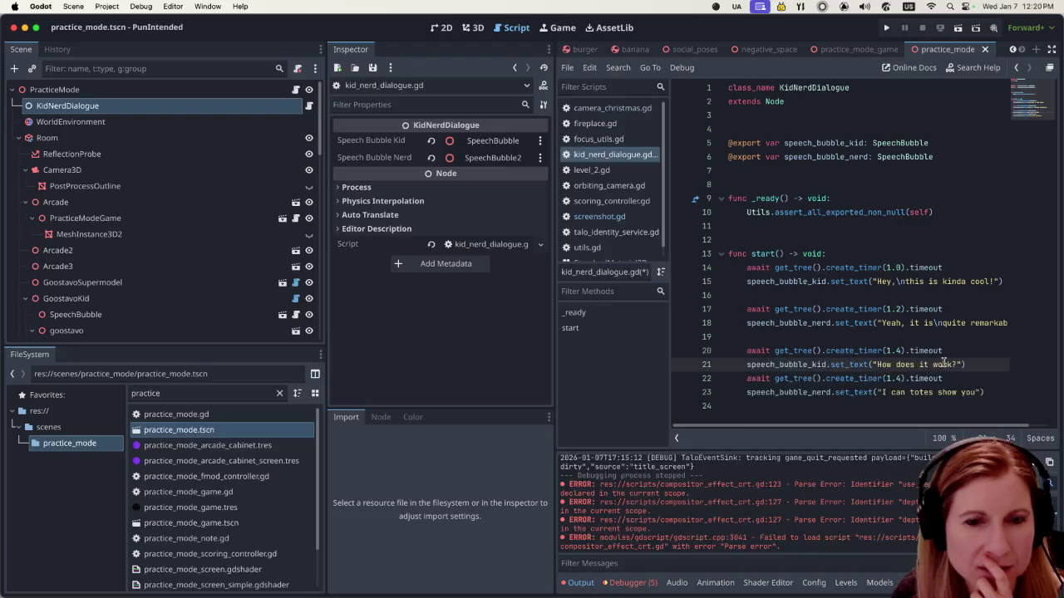